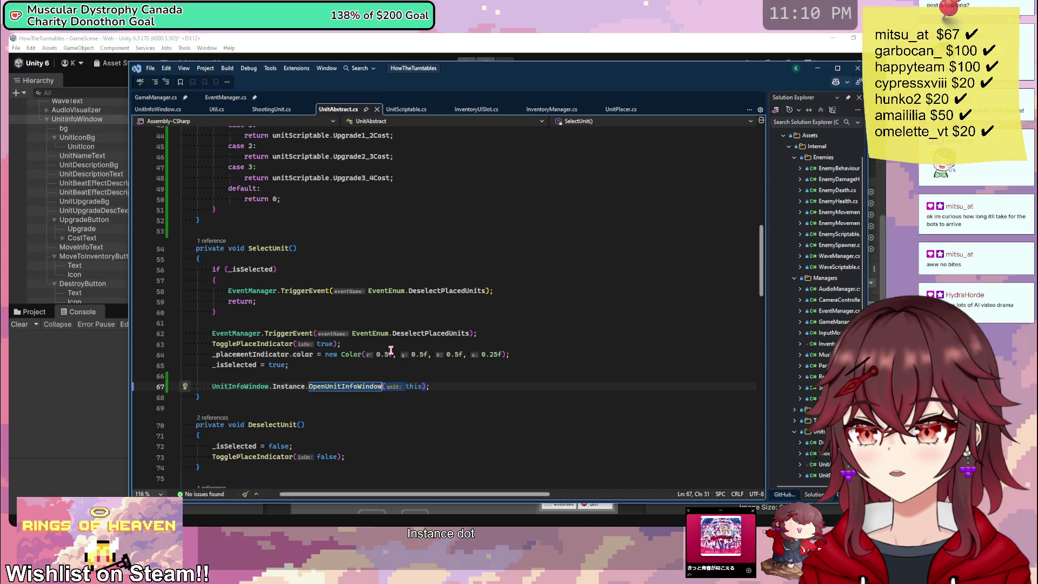
Step: Review SelectUnit in UnitAbstract.cs and select the statement that opens the unit info window
scroll(391, 350, down, 4)
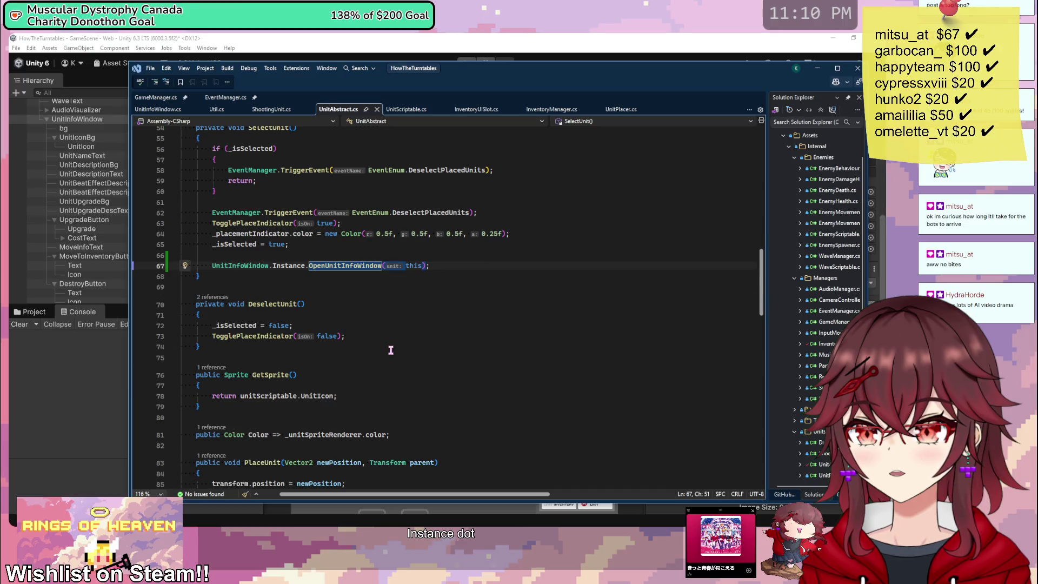
scroll(391, 350, down, 5)
scroll(391, 351, up, 10)
scroll(390, 350, up, 7)
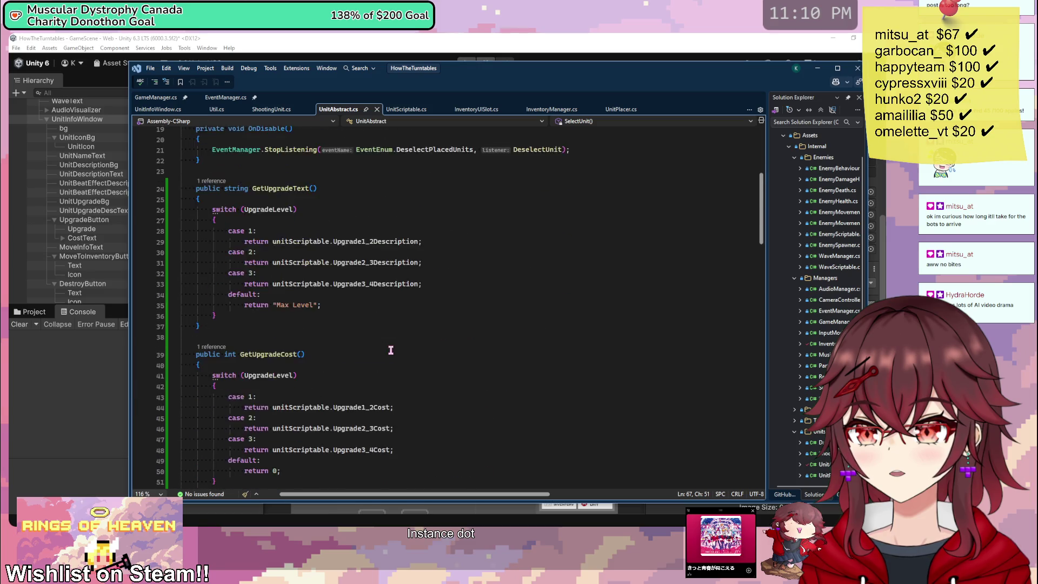
scroll(391, 350, down, 8)
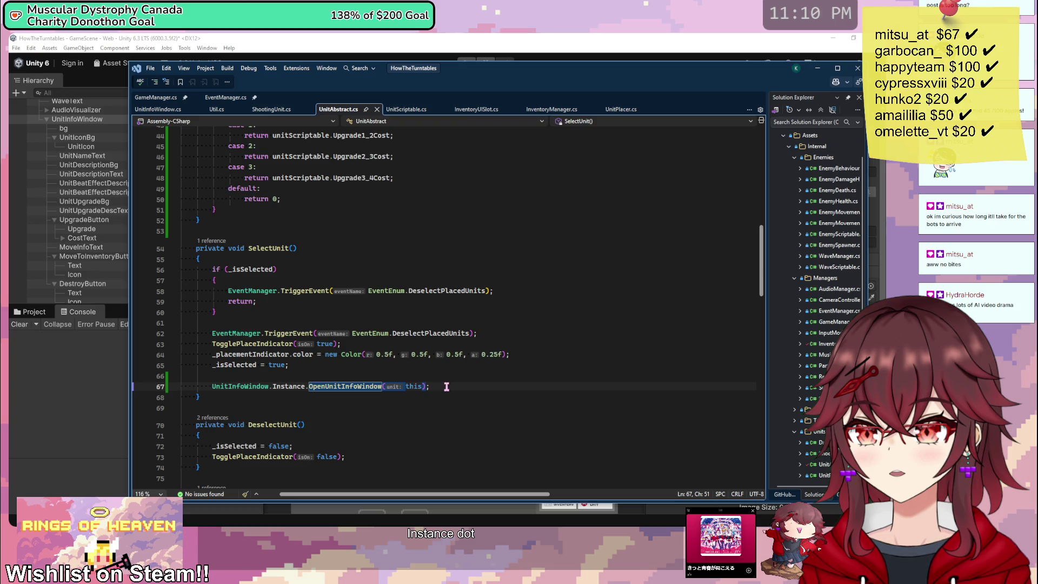
key(shift+Home)
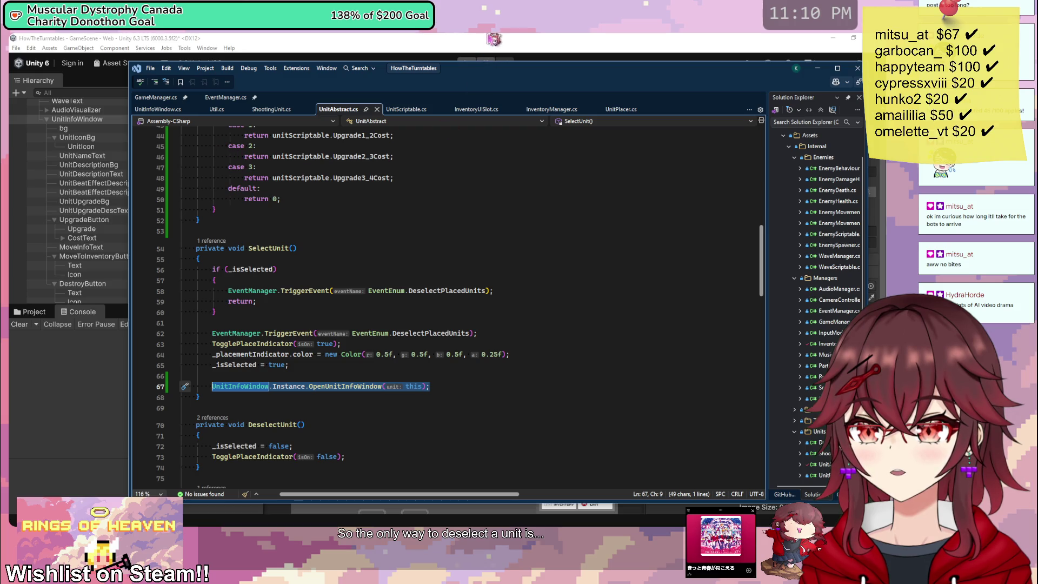
Step: Widen Solution Explorer and open SelectionManager.cs for editing
drag(767, 252, 587, 259)
click(669, 389)
double_click(669, 389)
scroll(375, 354, down, 10)
scroll(480, 352, up, 3)
Step: In Deselect(), add UnitInfoWindow.Instance.CloseUnitInfoWindow(); and save SelectionManager.cs
click(487, 331)
key(Return)
text(UnitInfoWindow.Instance.OpenUnitInfoWindow(this);)
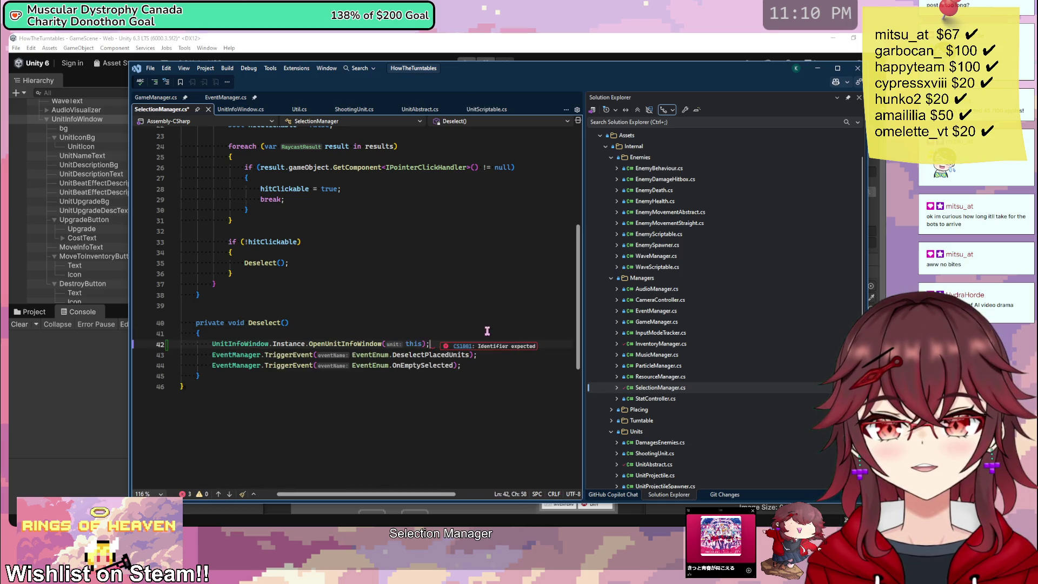
key(ctrl+BackSpace)
key(ctrl+BackSpace)
key(ctrl+BackSpace)
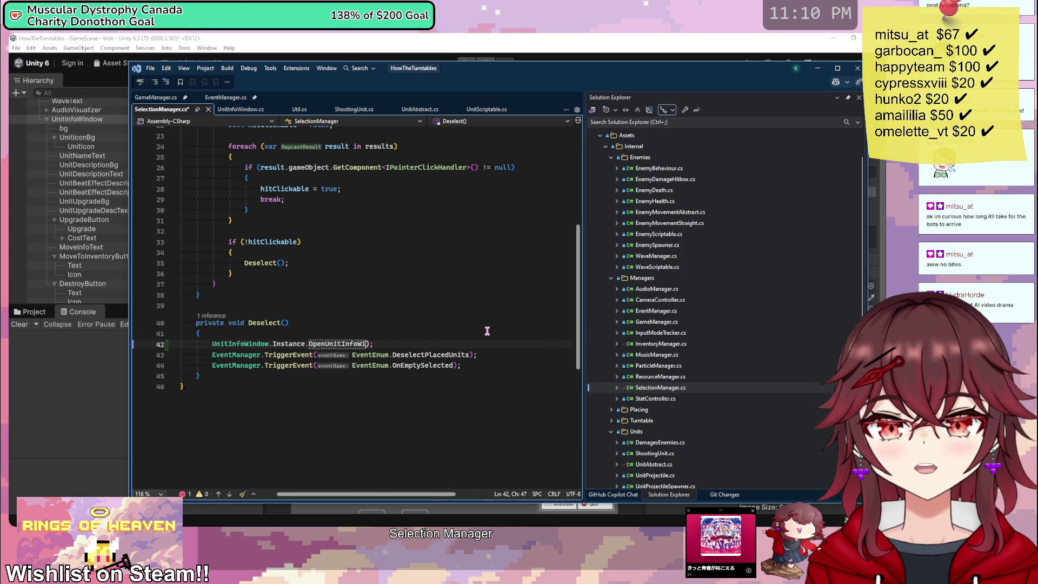
text(Close)
key(Tab)
text(()
key(ctrl+s)
key(Up)
key(Up)
click(442, 335)
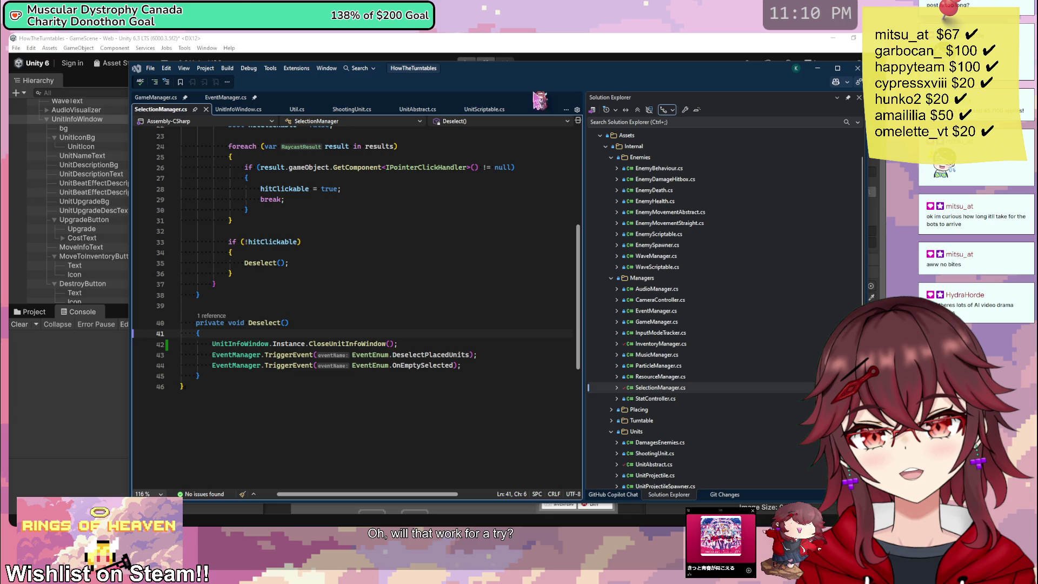
key(alt+Tab)
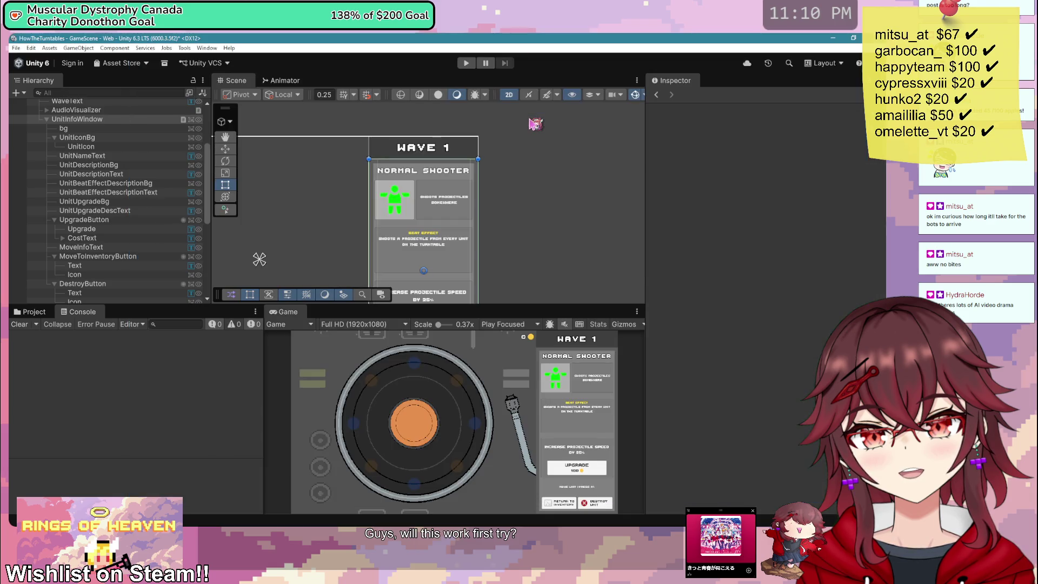
Step: Play the game, place a Shooter on the turntable, and deselect it to confirm its info window closes
click(467, 64)
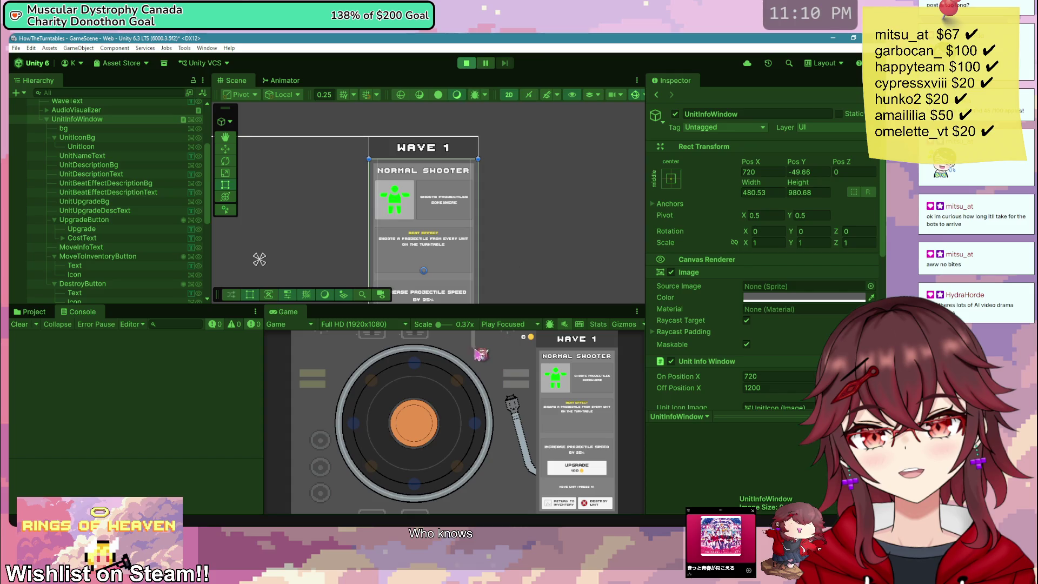
drag(547, 375, 465, 412)
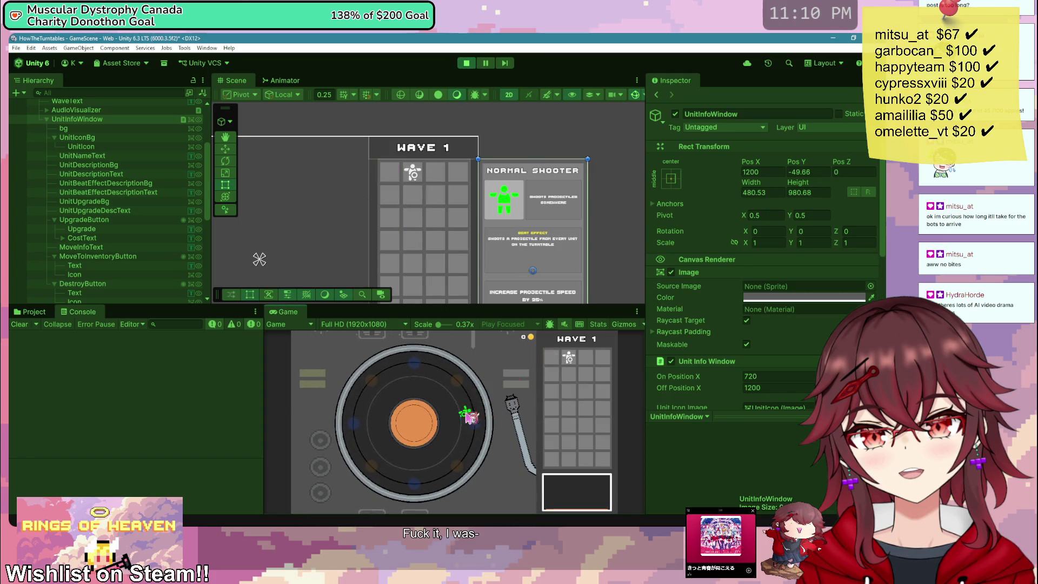
click(468, 419)
mouse_move(468, 412)
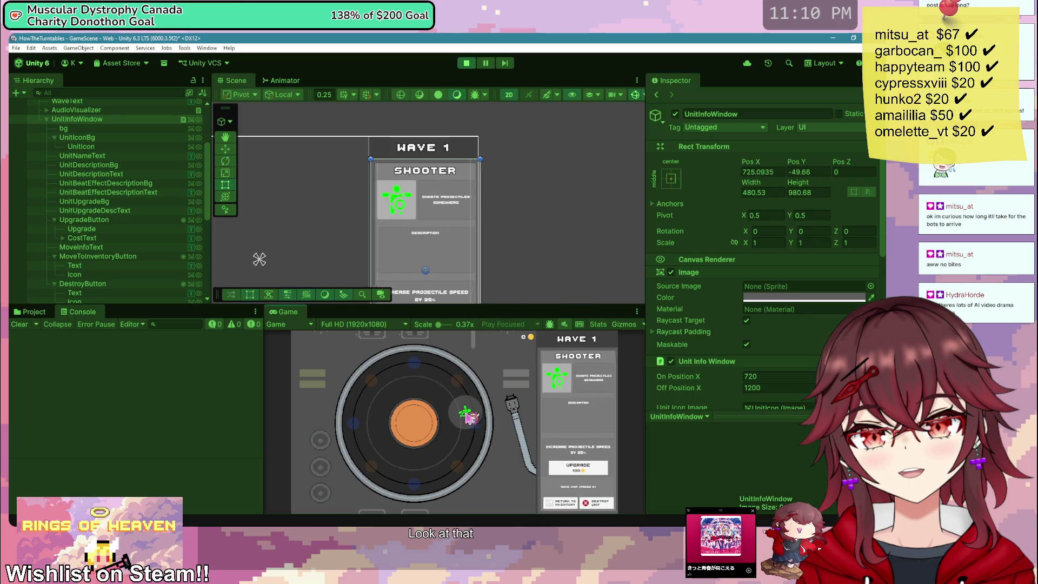
click(465, 64)
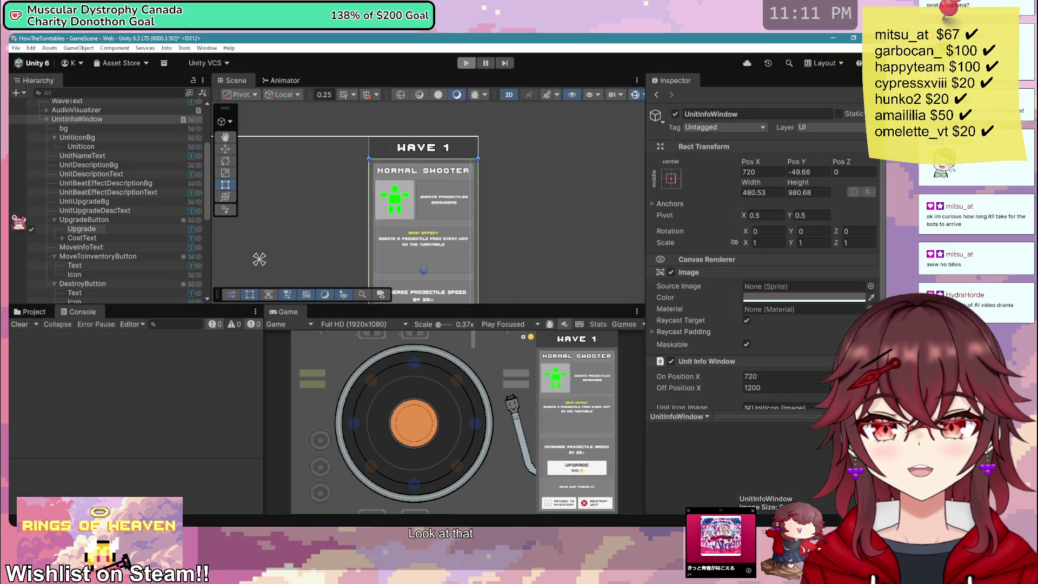
key(alt+Tab)
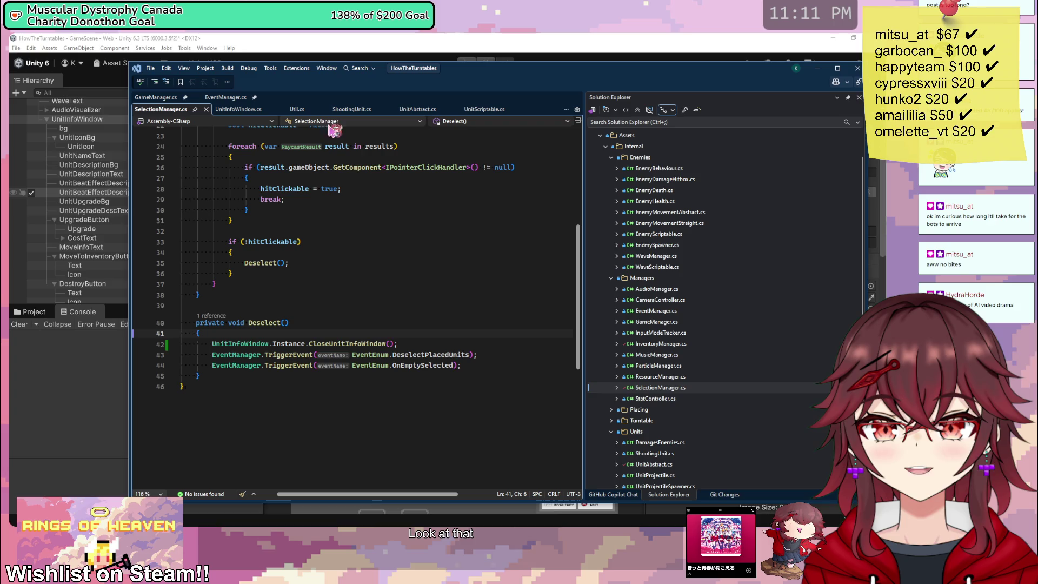
Step: In UnitAbstract.cs, add UnitInfoWindow.Instance.CloseUnitInfoWindow(); inside SelectUnit's if (_isSelected) branch
scroll(346, 227, up, 6)
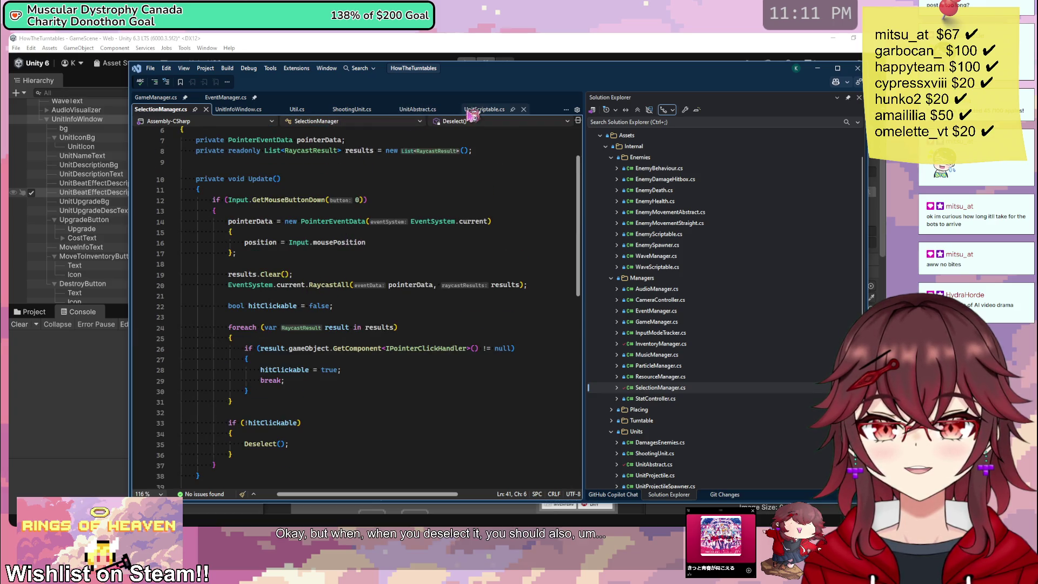
click(415, 110)
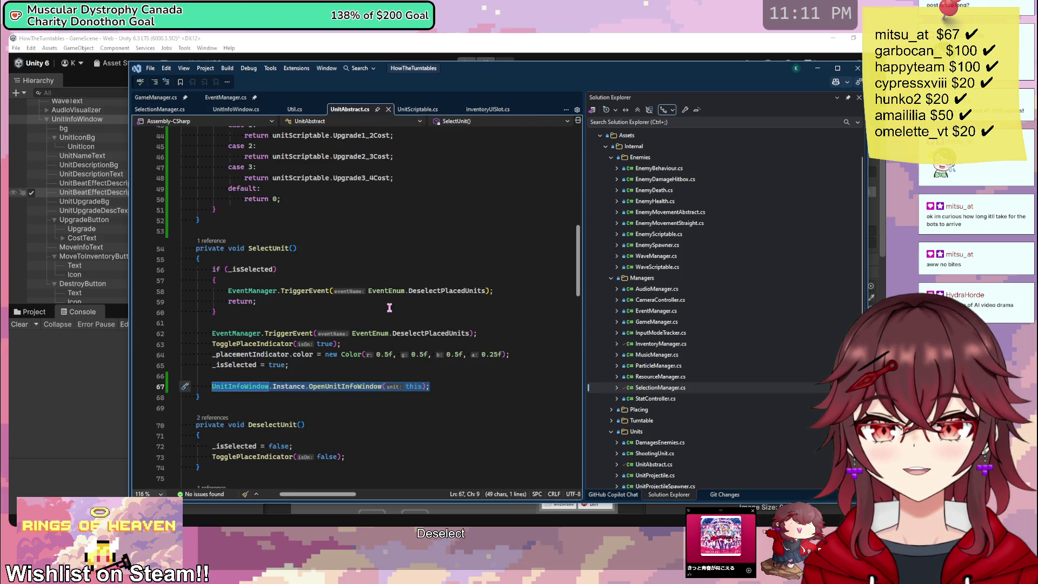
scroll(400, 377, up, 12)
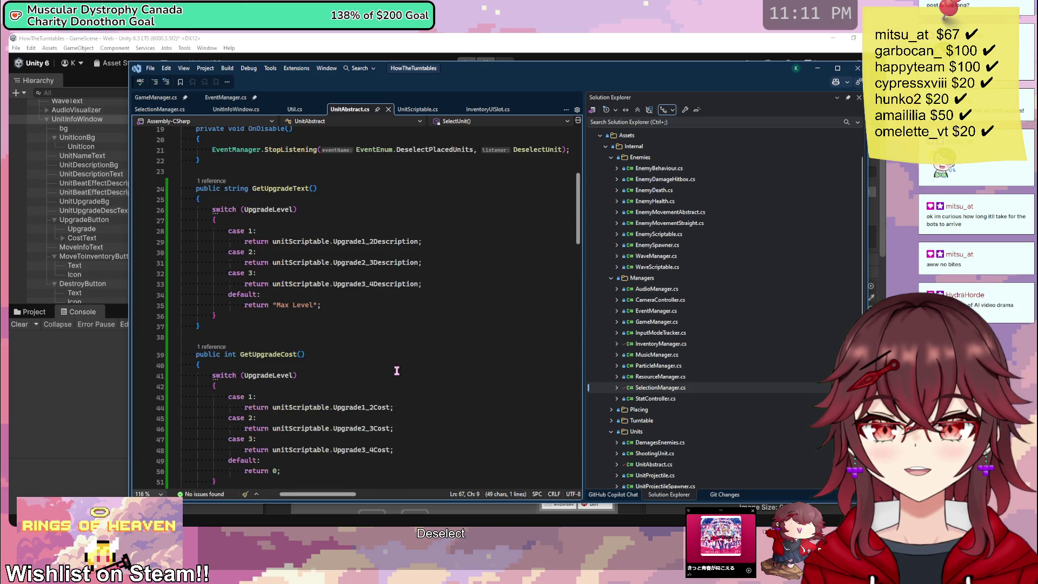
scroll(397, 371, down, 17)
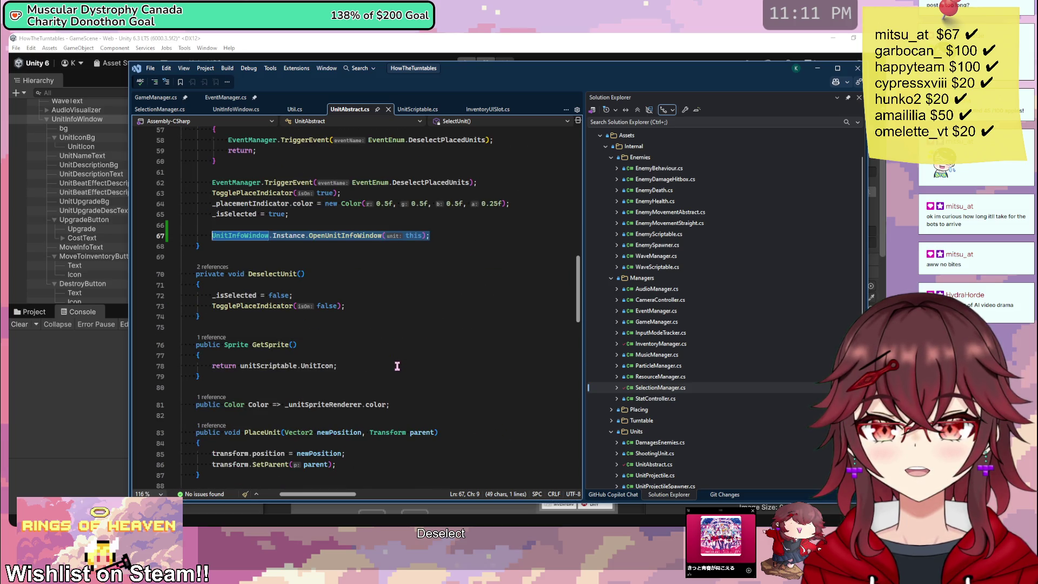
scroll(370, 339, up, 3)
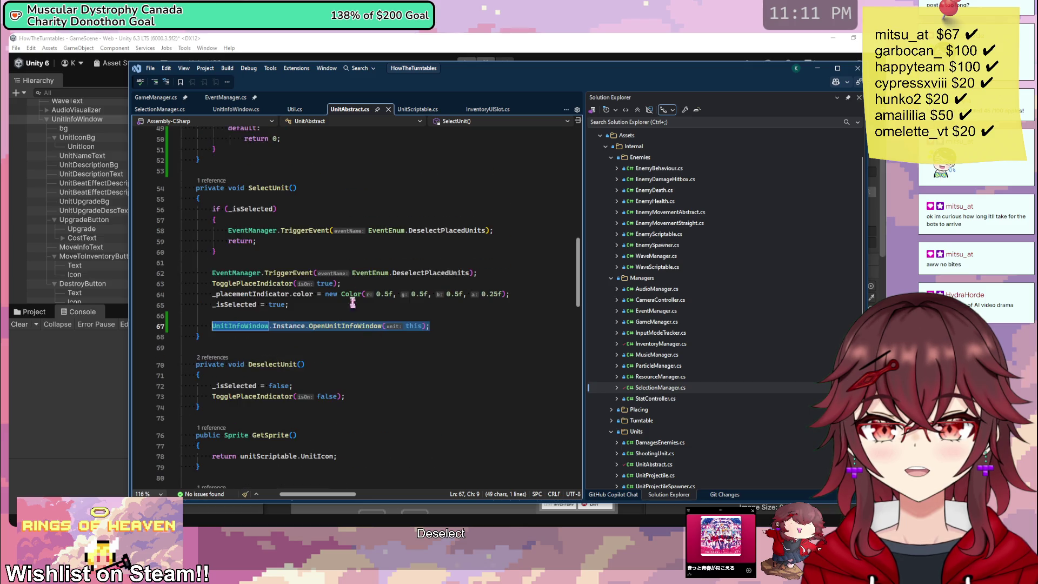
click(512, 231)
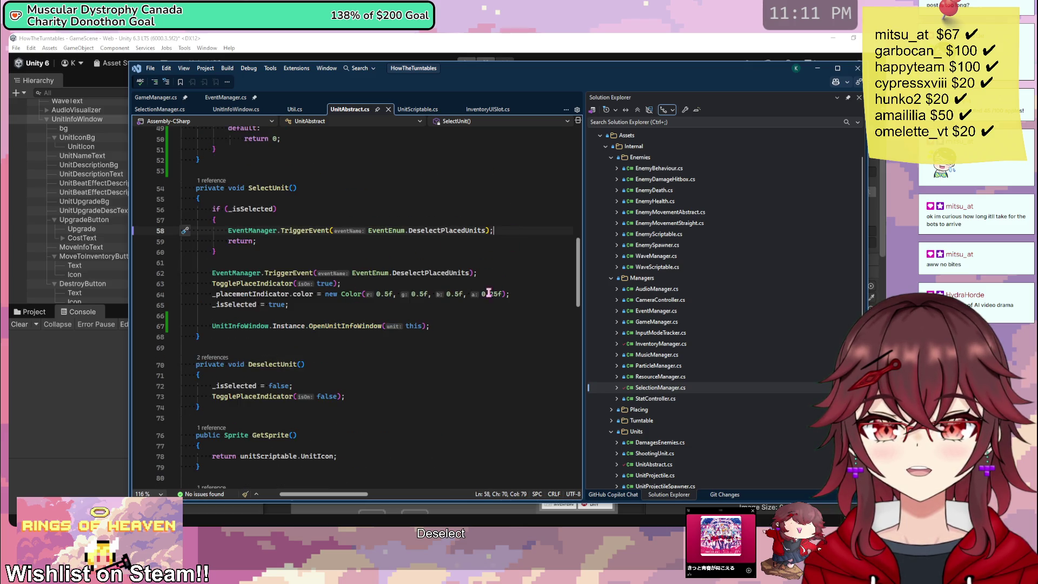
key(Return)
text(UnitInfoWindow.Instance.OpenUnitInfoWindow(this);)
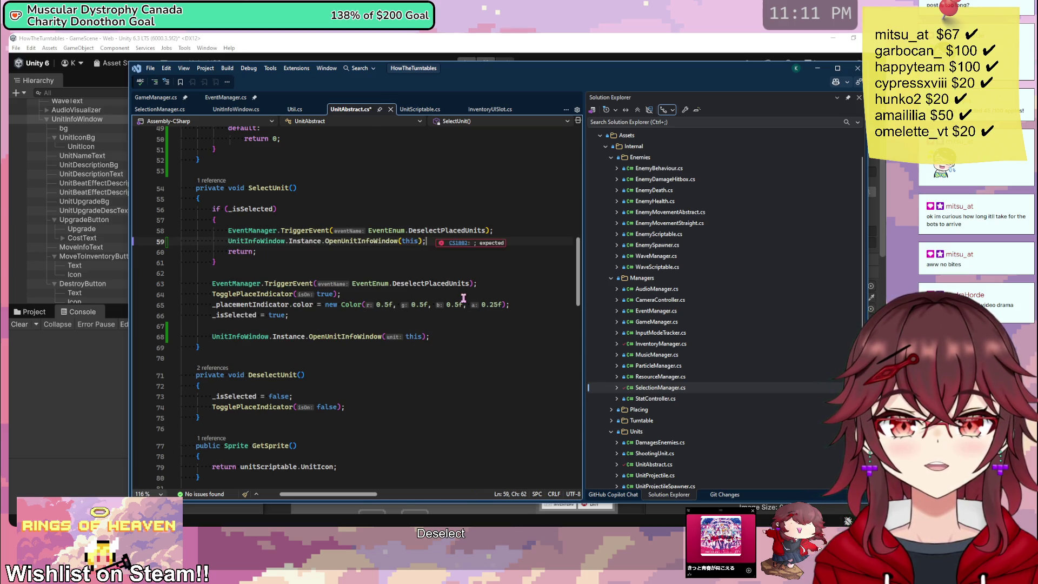
drag(325, 241, 466, 244)
key(BackSpace)
text(Close)
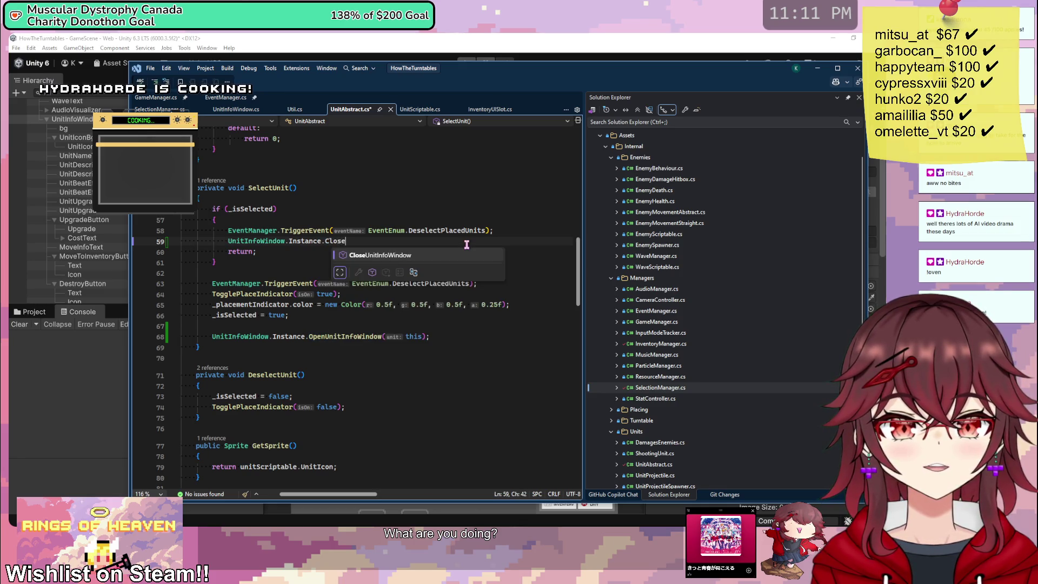
key(Tab)
text(();)
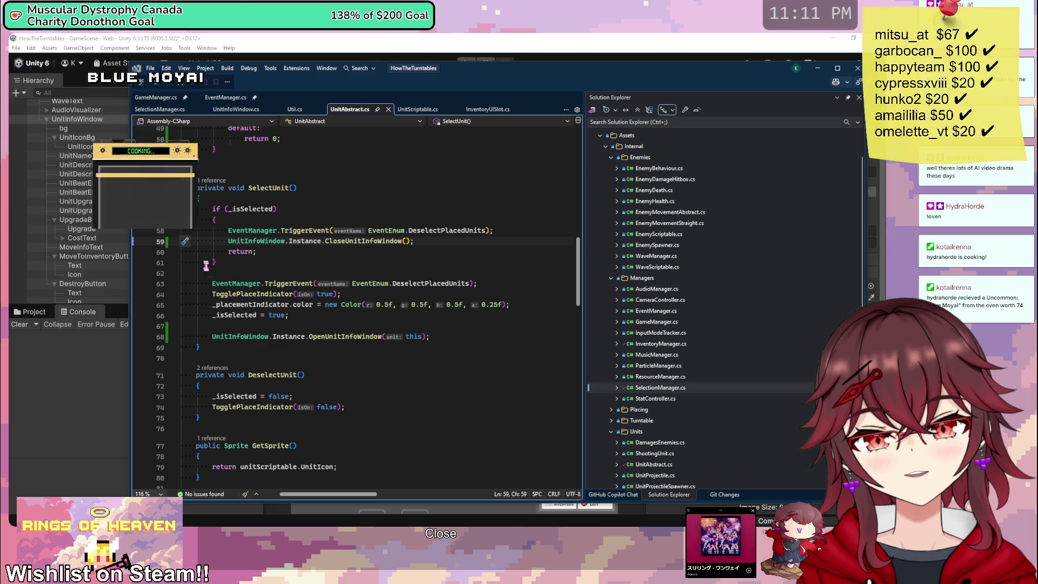
key(alt+Tab)
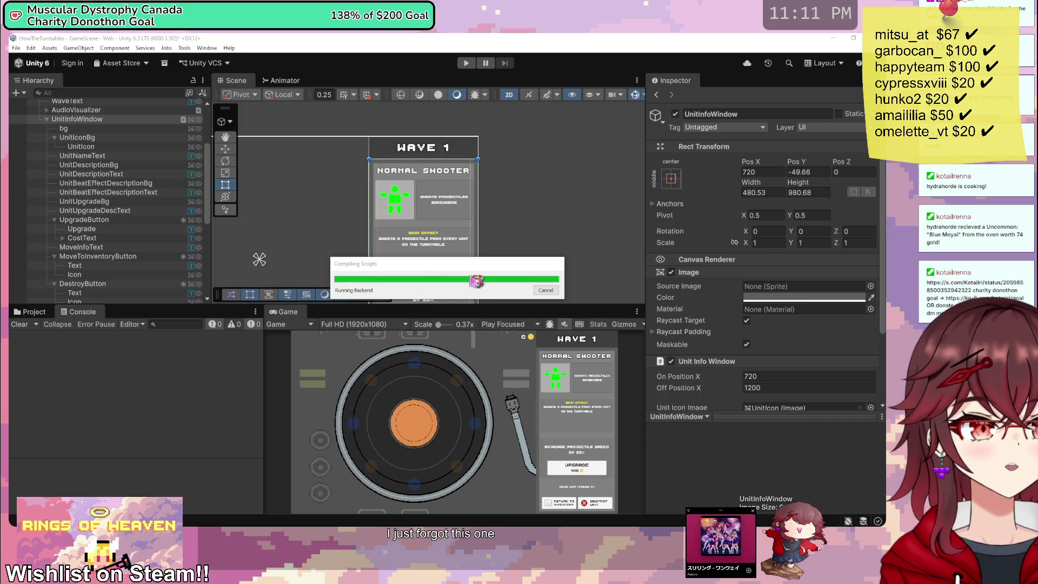
Step: Play in a maximized Game view and click the placed Shooter three times to toggle its info window
click(467, 63)
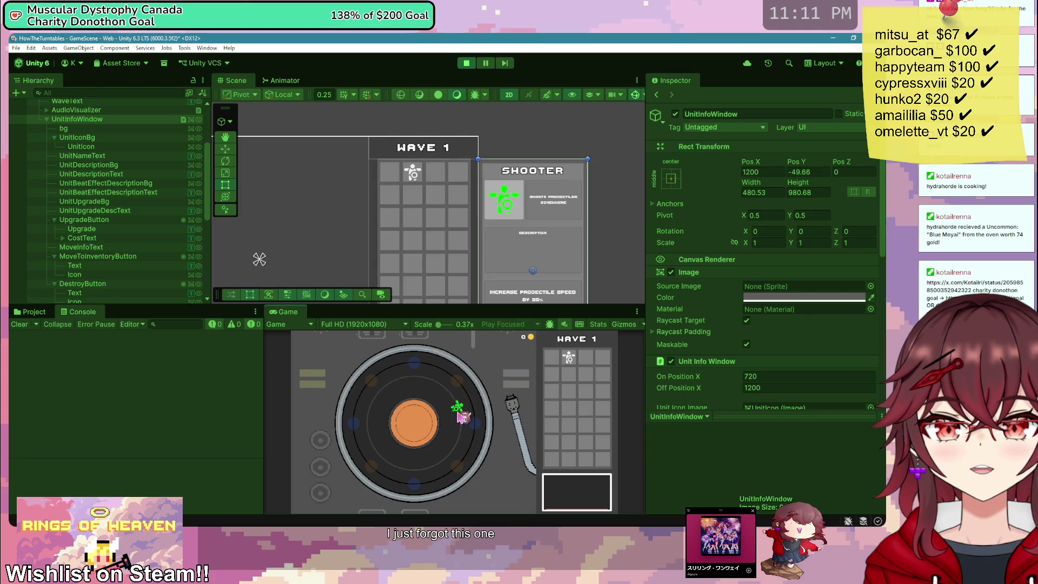
right_click(302, 313)
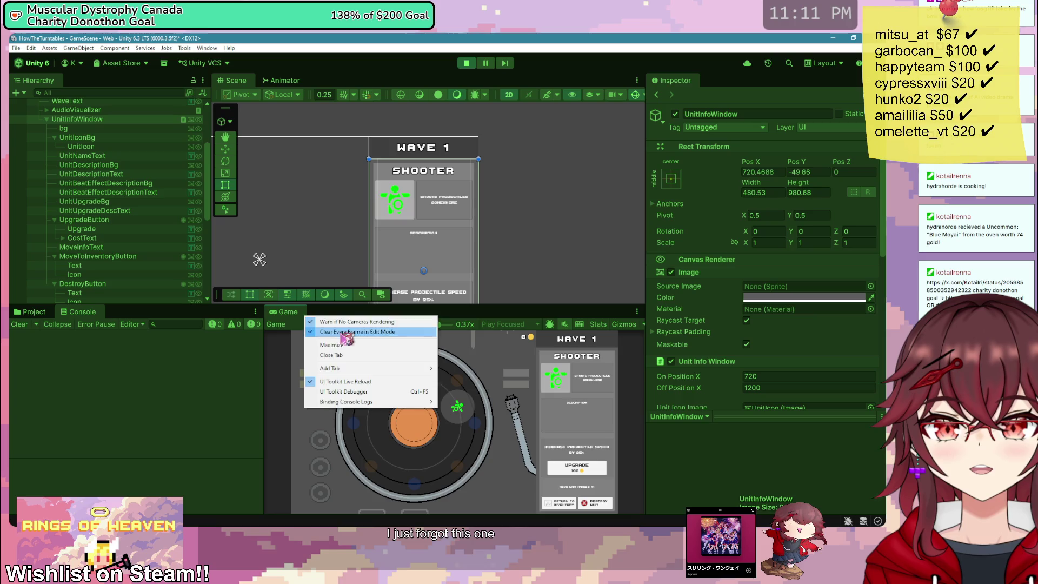
click(324, 323)
click(463, 278)
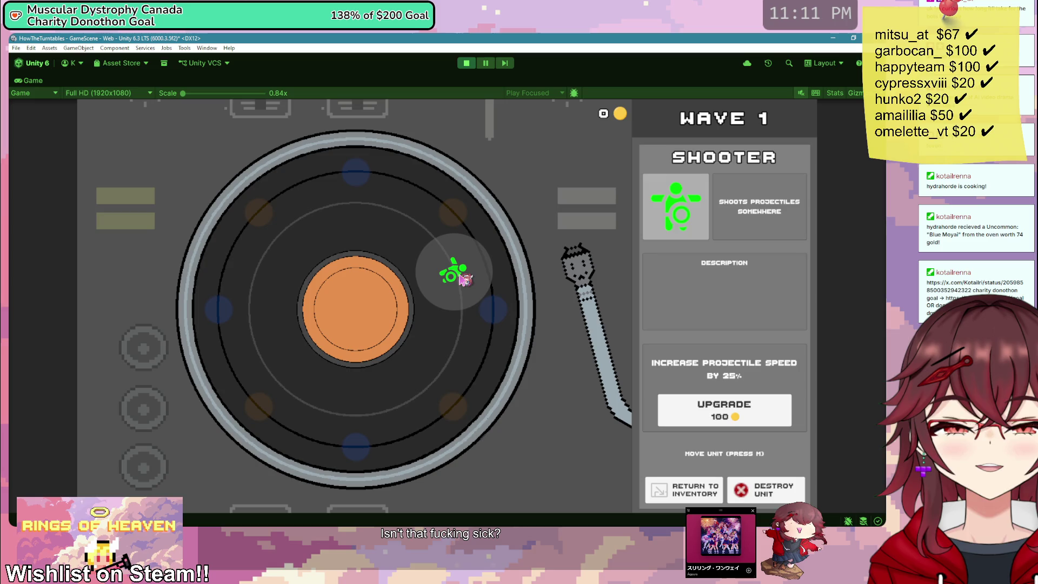
click(464, 278)
click(463, 278)
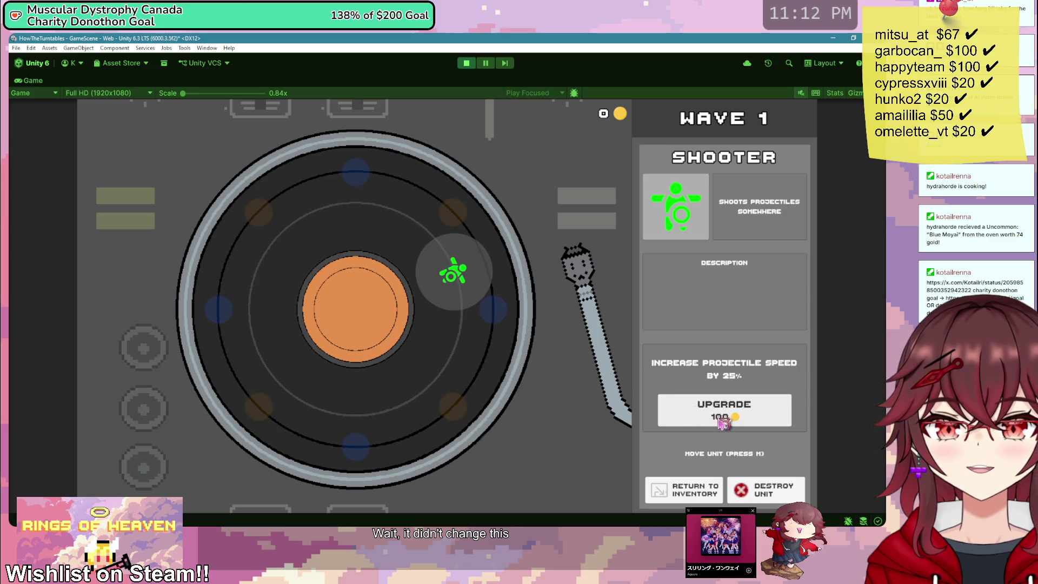
Step: Restore the Game view and toggle the UnitInfoWindow's Pos X between 1200 and 720
right_click(39, 84)
click(59, 90)
drag(392, 208, 502, 178)
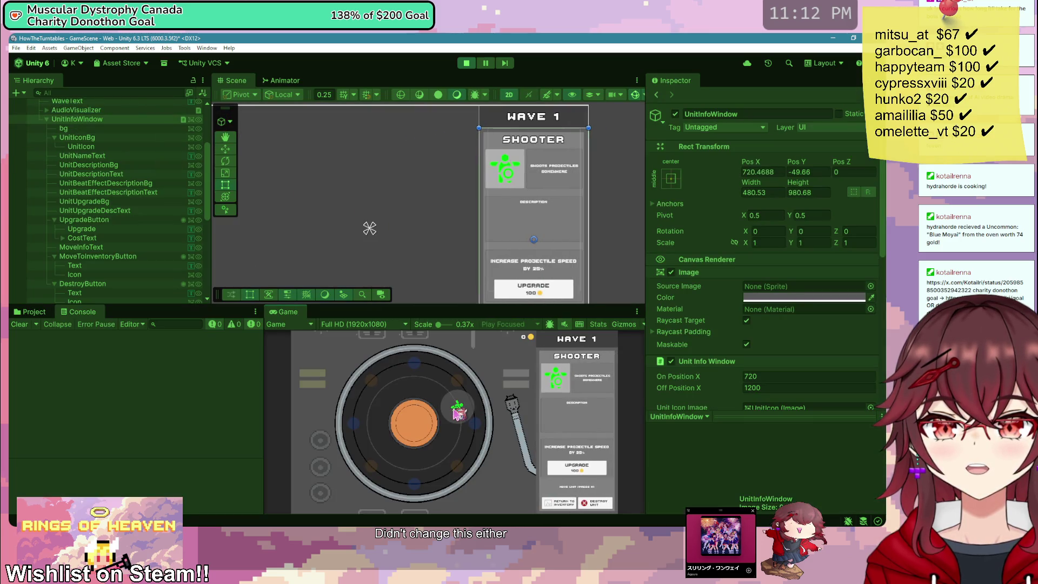
click(489, 408)
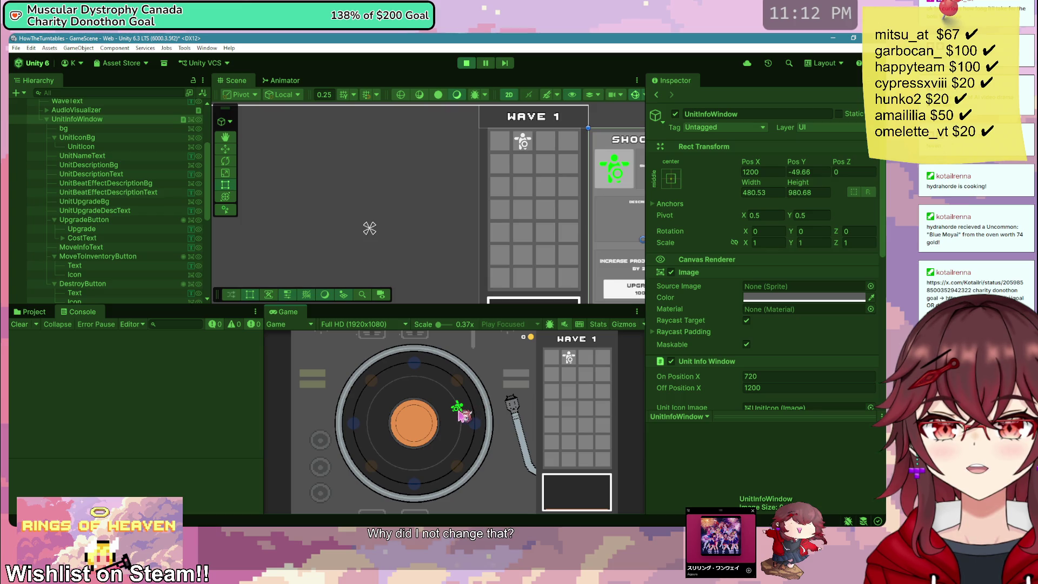
click(460, 410)
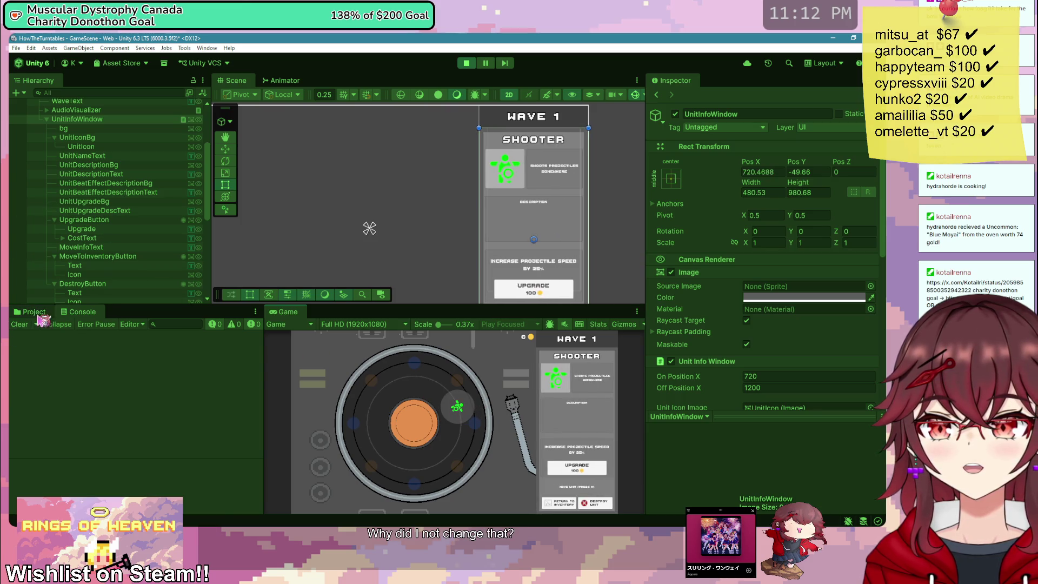
Step: Inspect the BasicRangedShooter unit data in the Units folder, then open UnitInfoWindow.cs
click(34, 311)
click(46, 402)
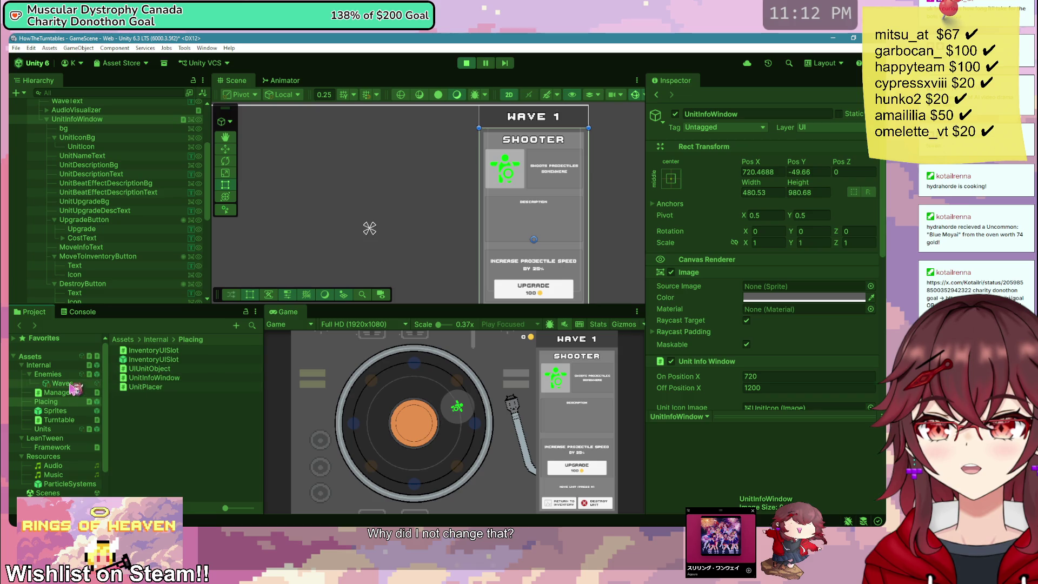
click(68, 429)
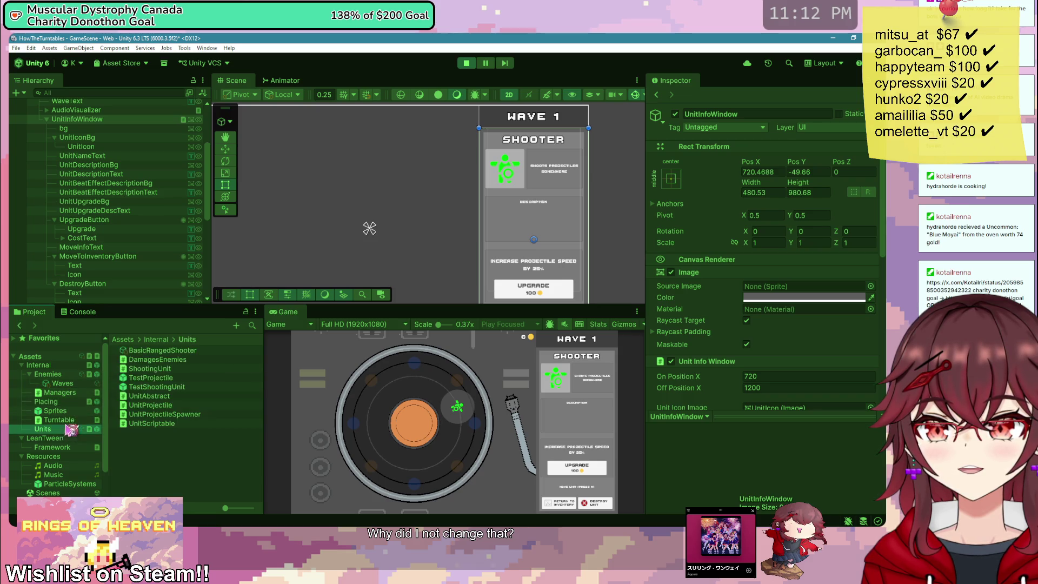
click(173, 351)
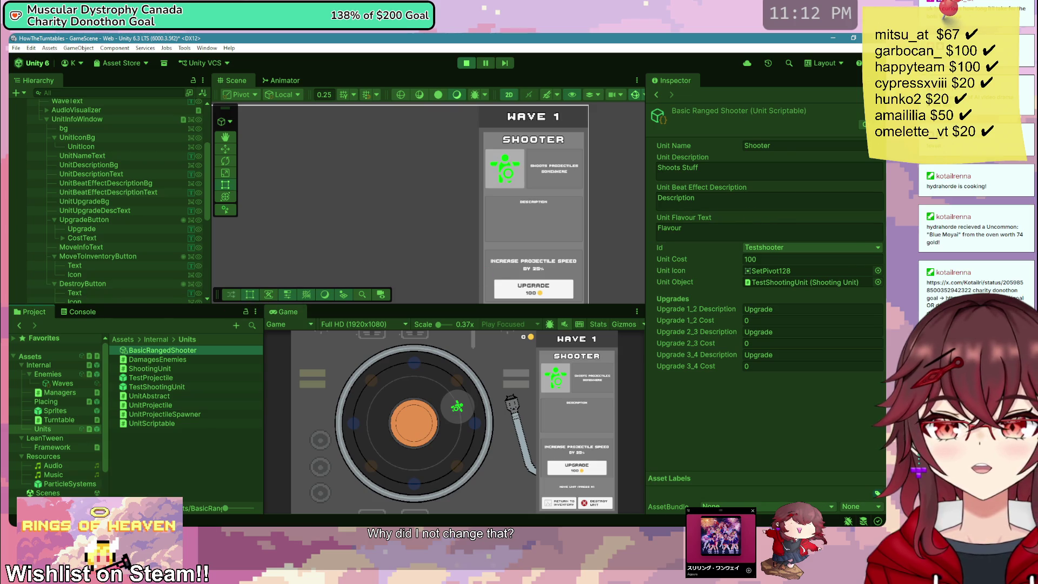
key(alt+Tab)
click(233, 111)
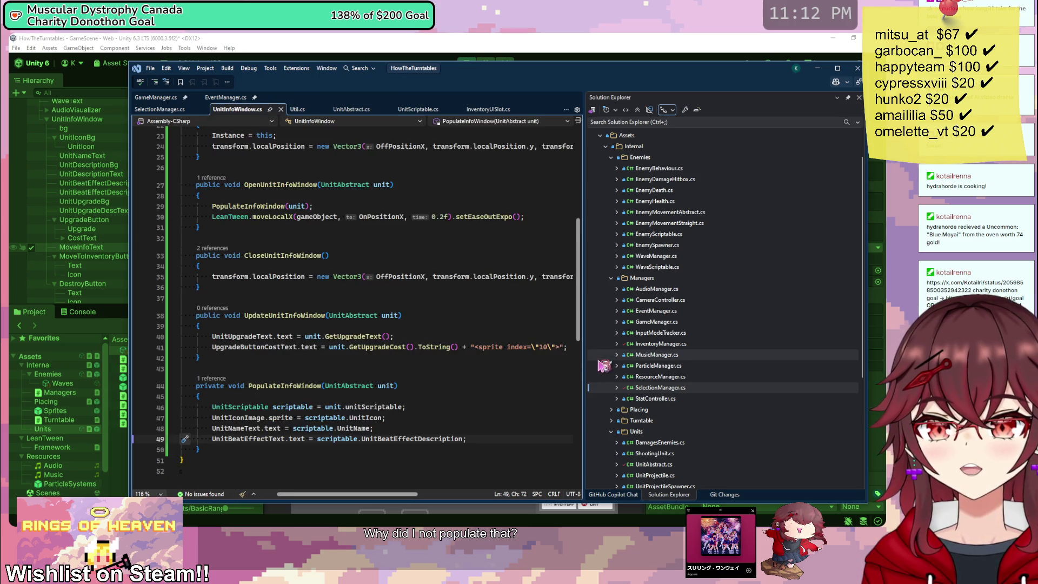
Step: Paste the UnitUpgradeText and upgrade cost lines at the end of PopulateInfoWindow and save UnitInfoWindow.cs
mouse_move(585, 356)
mouse_down()
mouse_move(634, 350)
mouse_move(240, 339)
mouse_move(617, 353)
mouse_up()
click(238, 328)
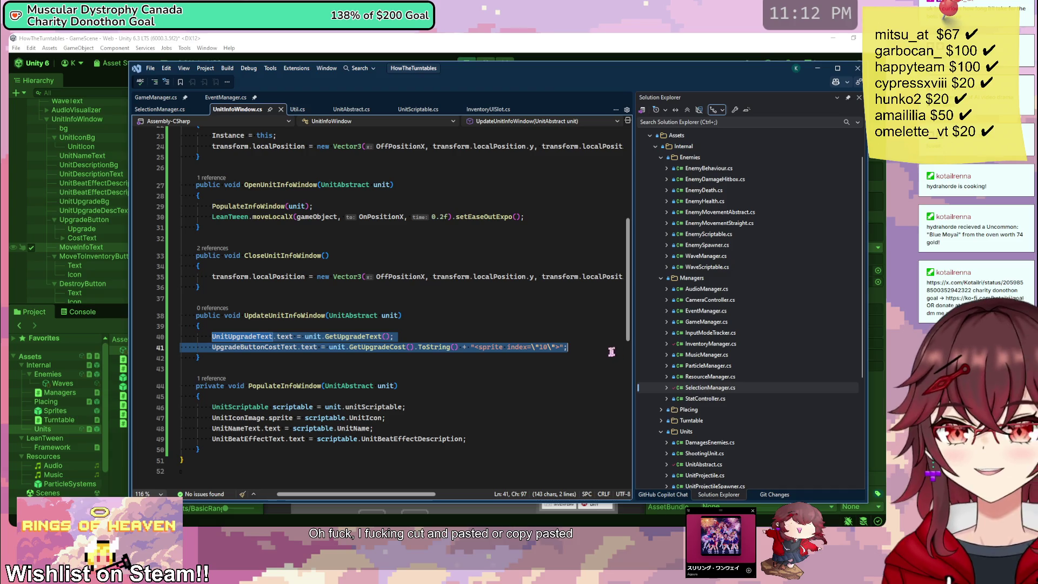
click(491, 438)
key(Return)
key(Return)
text(UnitUpgradeText.text = unit.GetUpgradeText();         UpgradeButtonCostText.text = unit.GetUpgradeCost().ToString() + "<sprite index=\"10\">";)
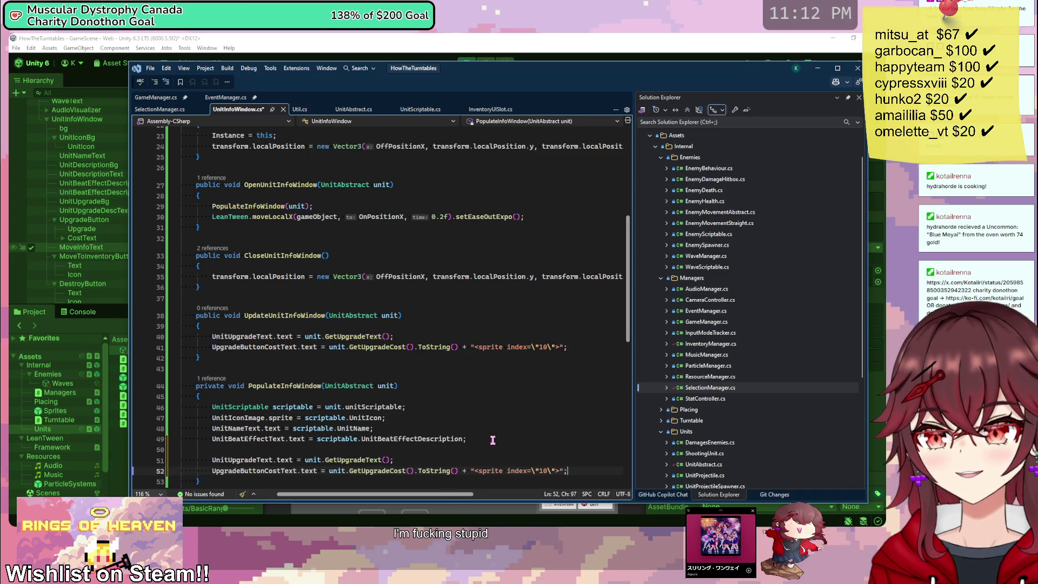
key(ctrl+s)
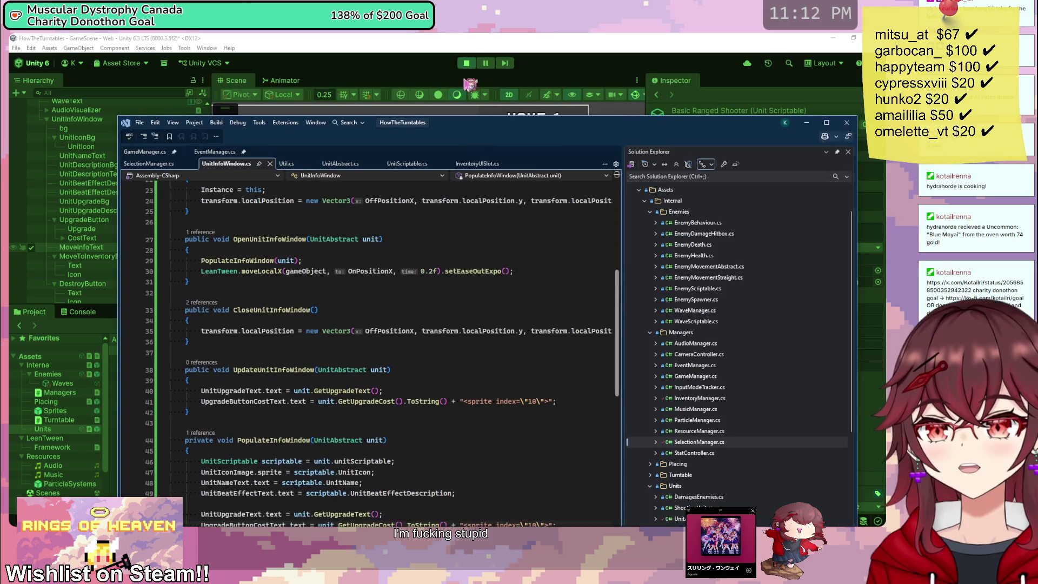
key(alt+Tab)
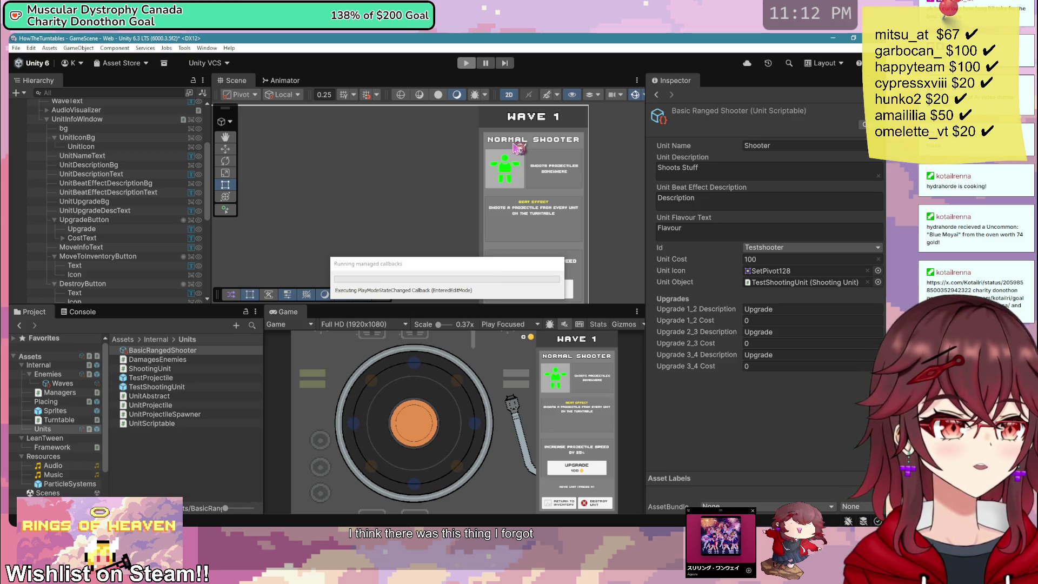
Step: Playtest by placing a Shooter on the turntable and checking its info panel in a maximized Game view
click(466, 62)
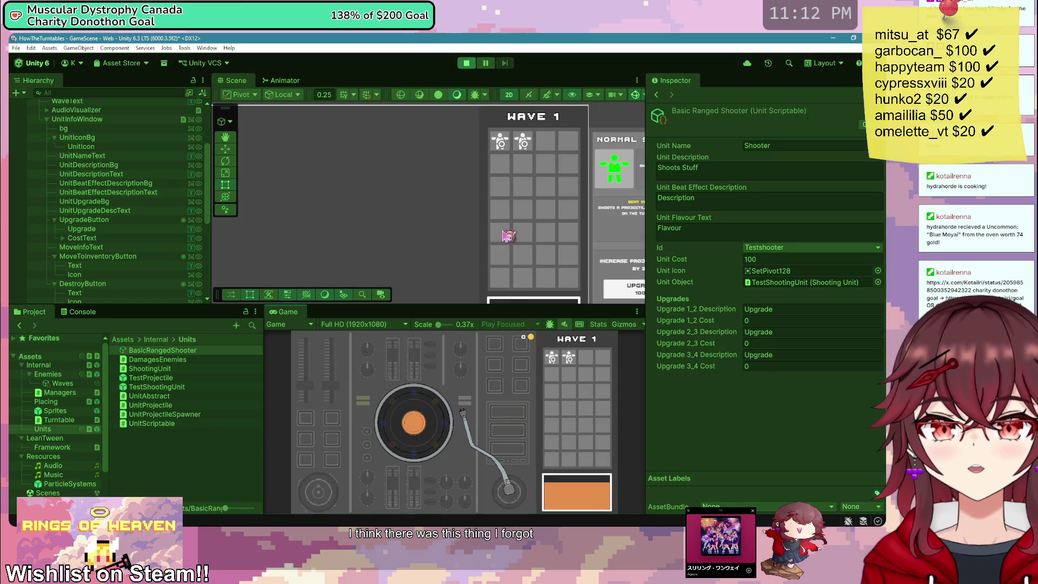
drag(556, 357, 459, 466)
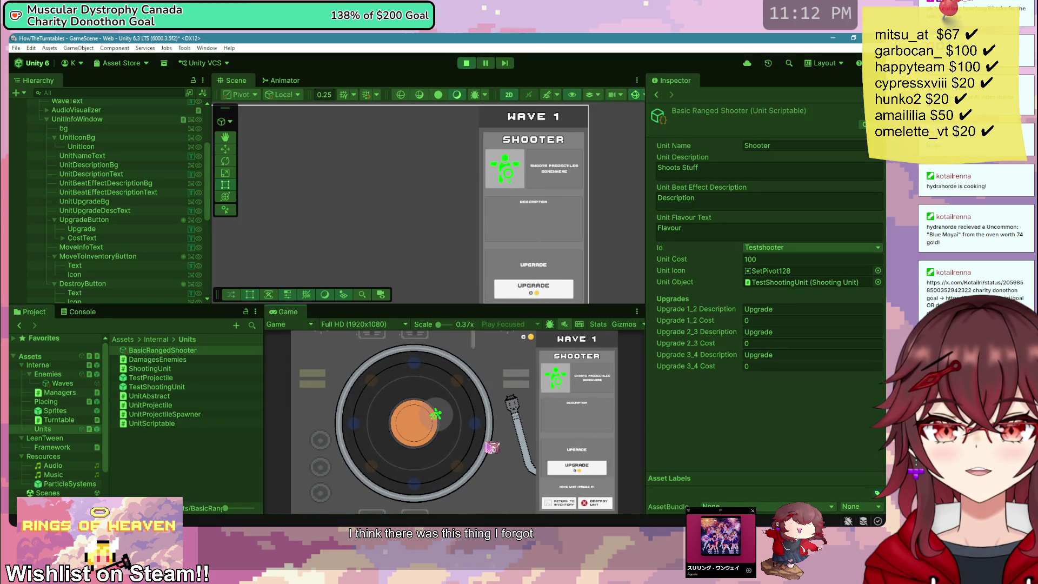
right_click(288, 312)
click(311, 320)
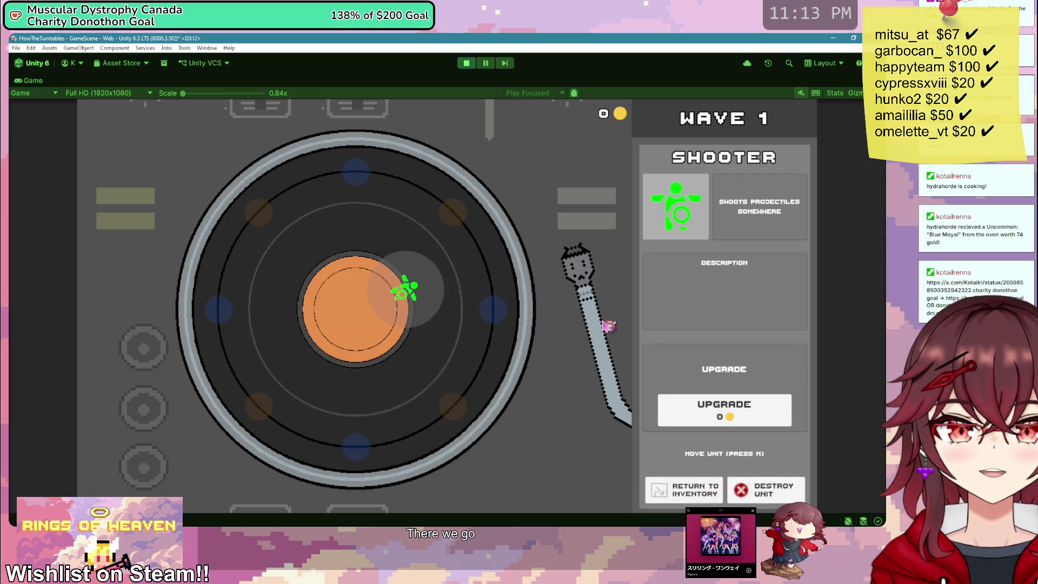
click(465, 63)
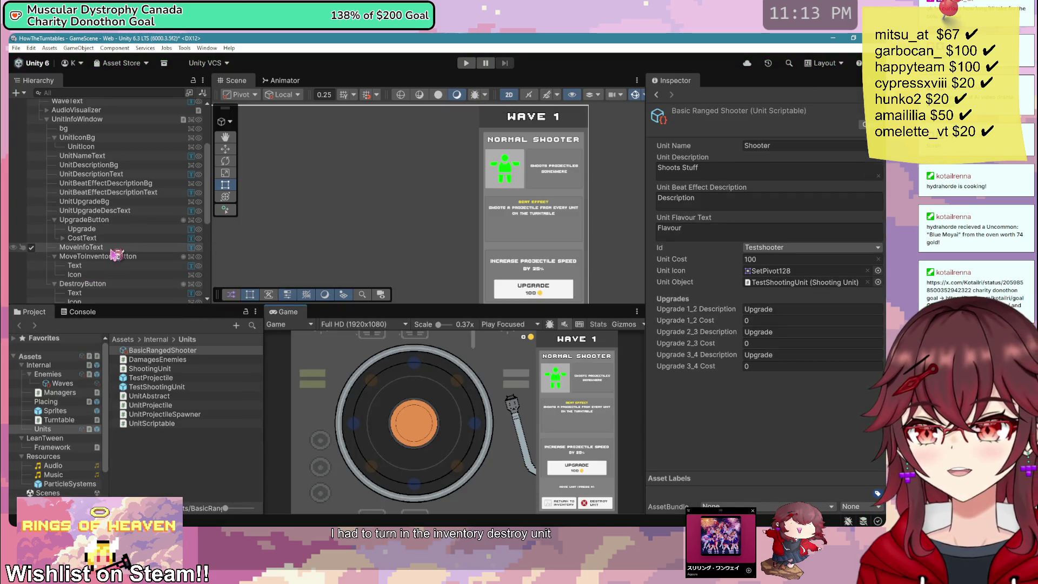
Step: Select the DestroyButton object in the Hierarchy and return to the UnitInfoWindow script
scroll(129, 268, down, 2)
click(111, 249)
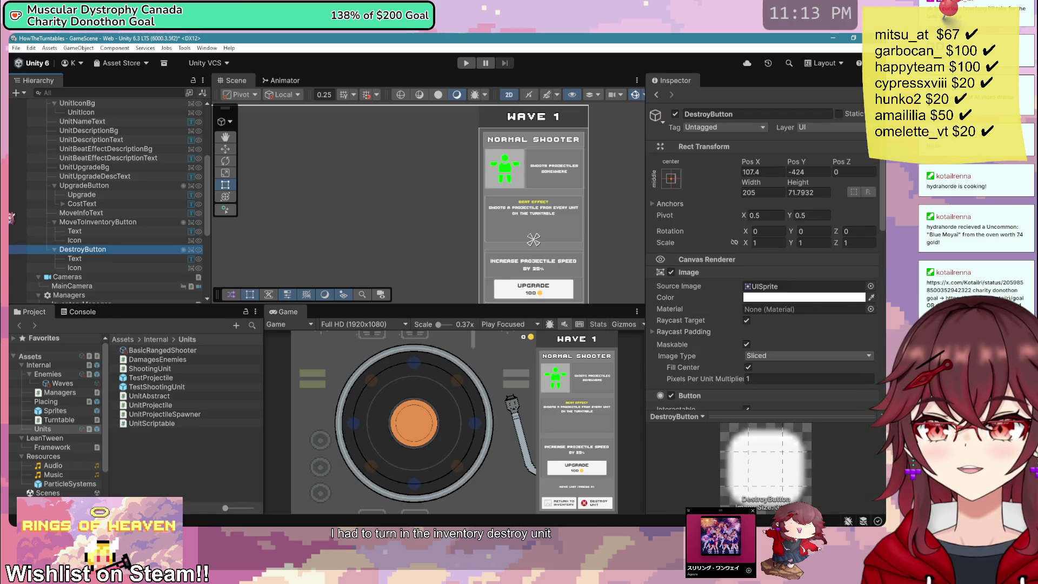
key(alt+Tab)
drag(475, 139, 472, 117)
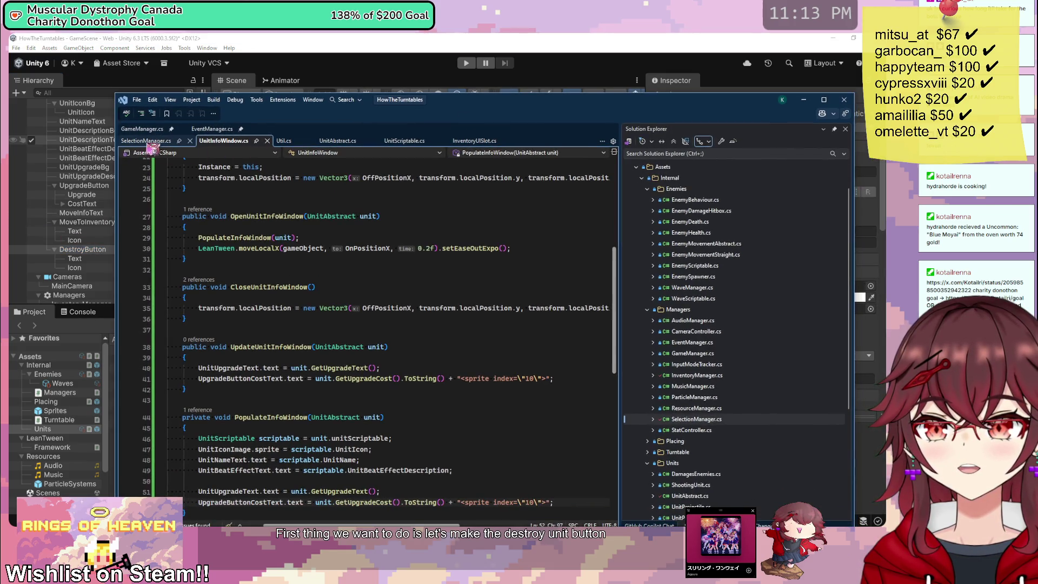
Step: Add an Info header and a [Header("Buttons")] attribute with blank lines below it
scroll(299, 236, up, 6)
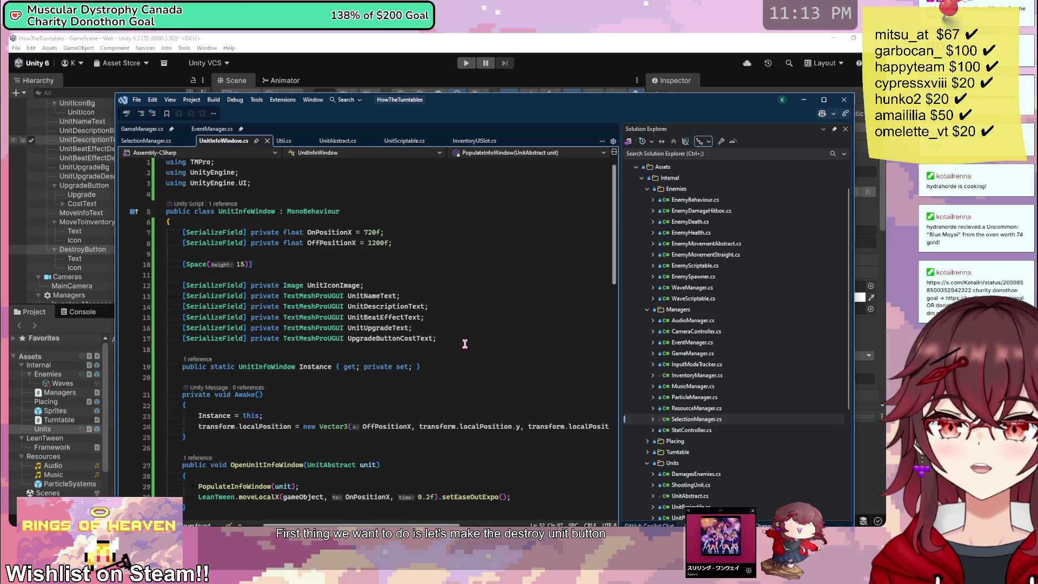
click(410, 277)
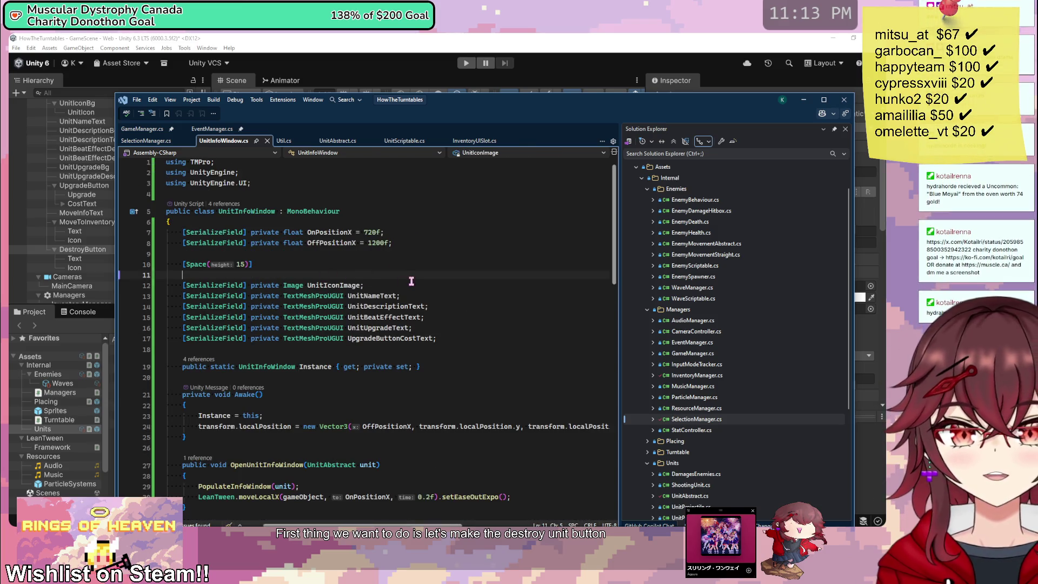
key(Return)
text([Header("I)
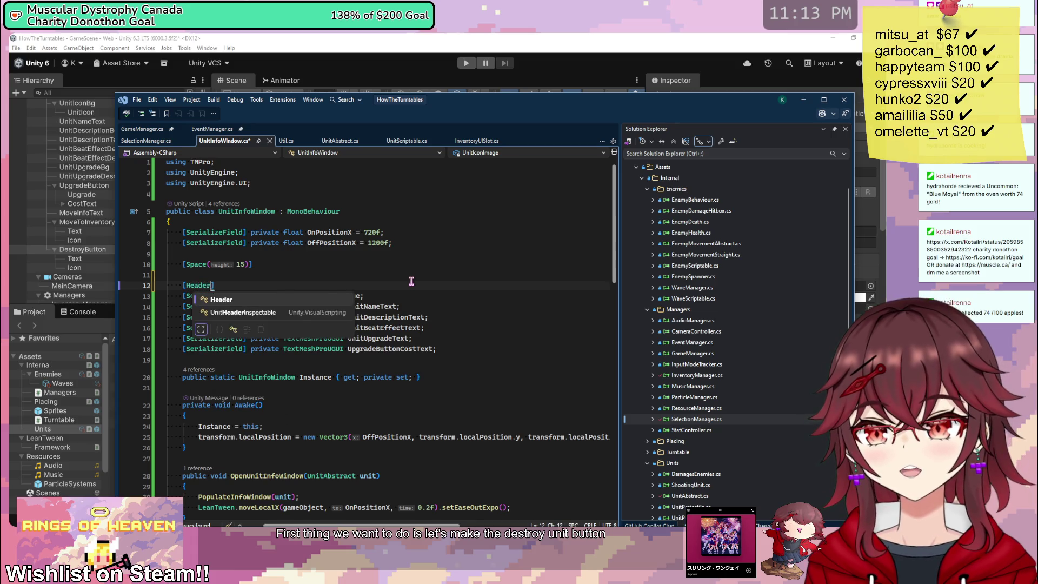
text(nfo)
click(460, 358)
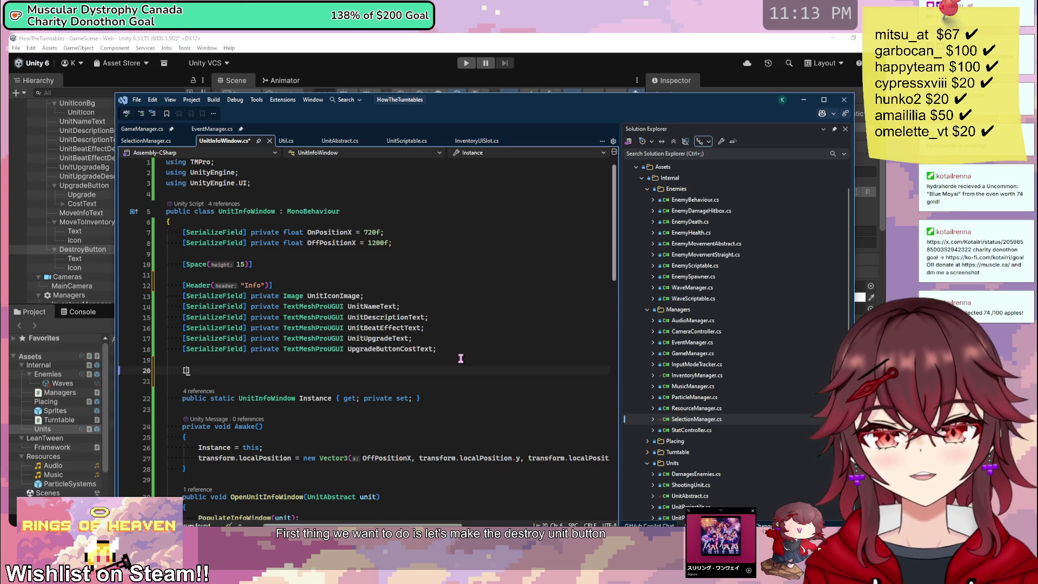
text([Header("Buttons")])
key(Return)
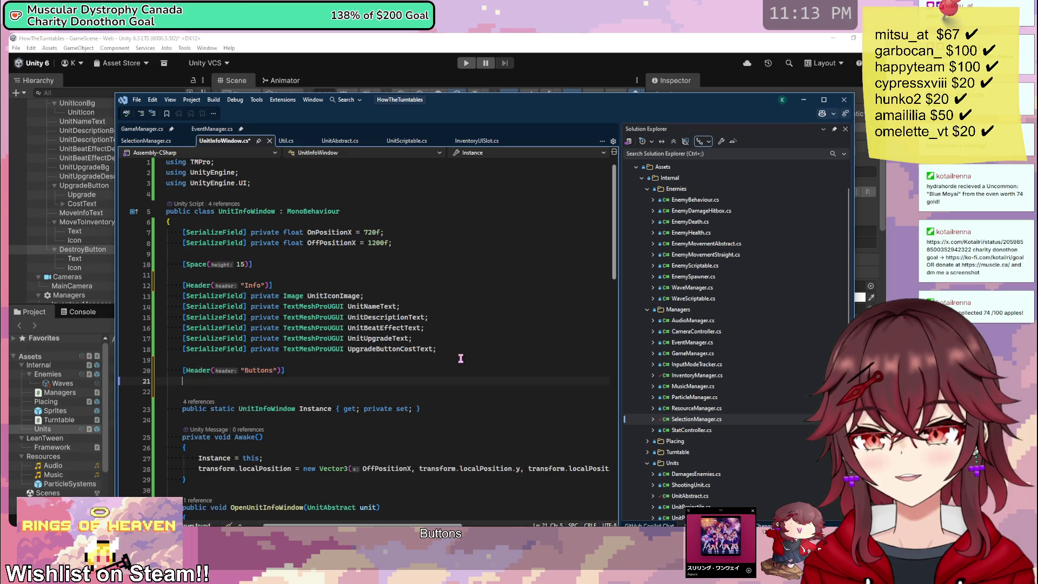
key(Return)
key(Return)
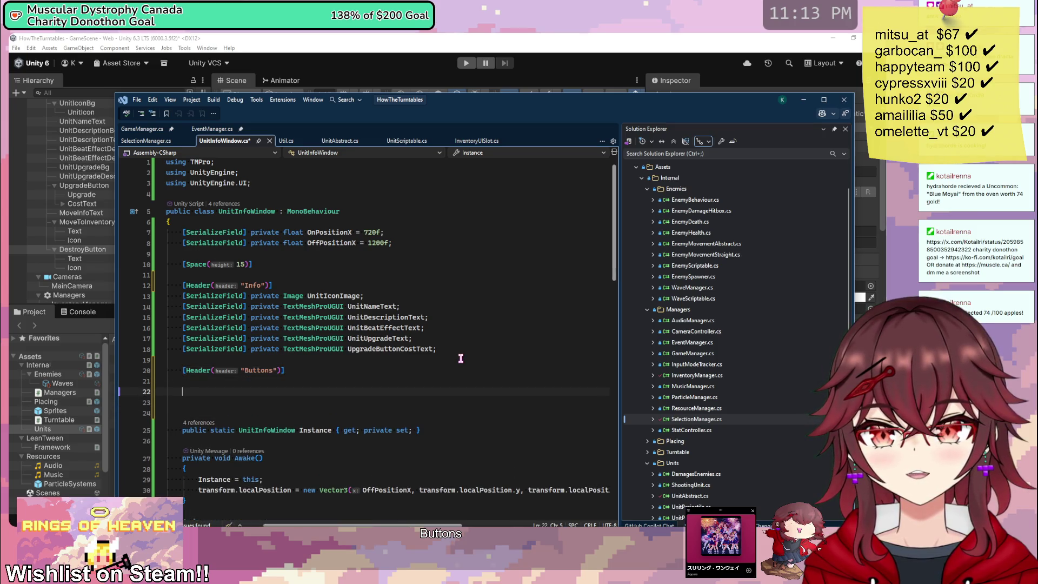
key(super+Down)
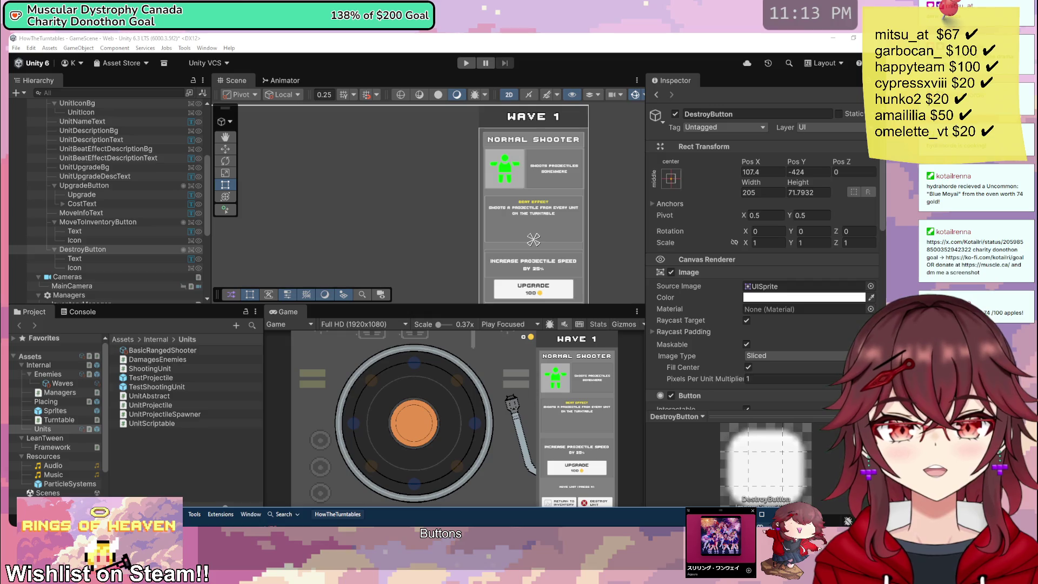
key(alt+Tab)
Step: Declare three [SerializeField] private Button fields: UpgradeButton, MoveToInventoryButton and DestroyButton
click(217, 389)
key(alt+shift+Up)
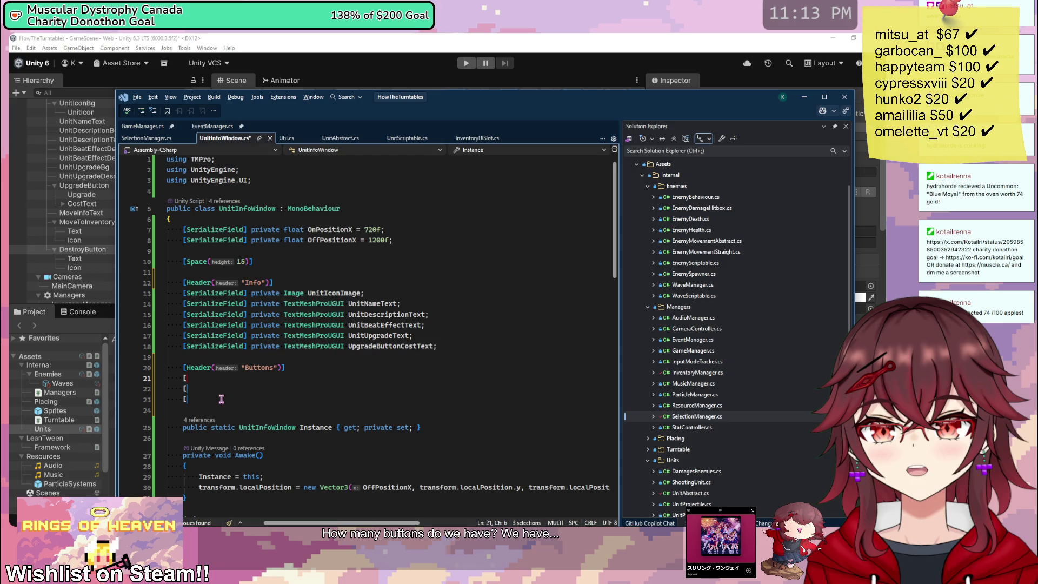
text(Serialize)
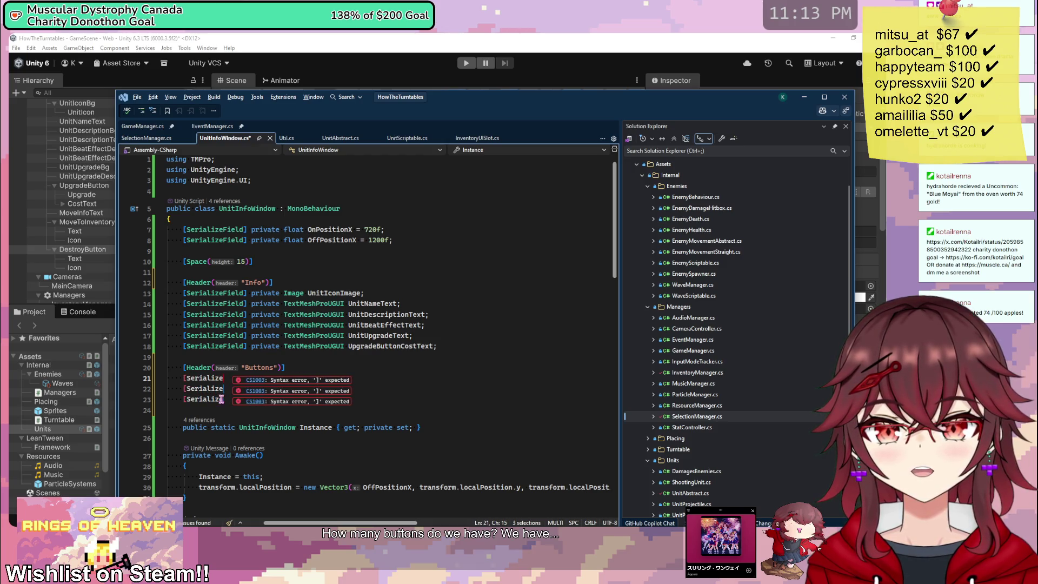
text(Field] private Button)
click(350, 361)
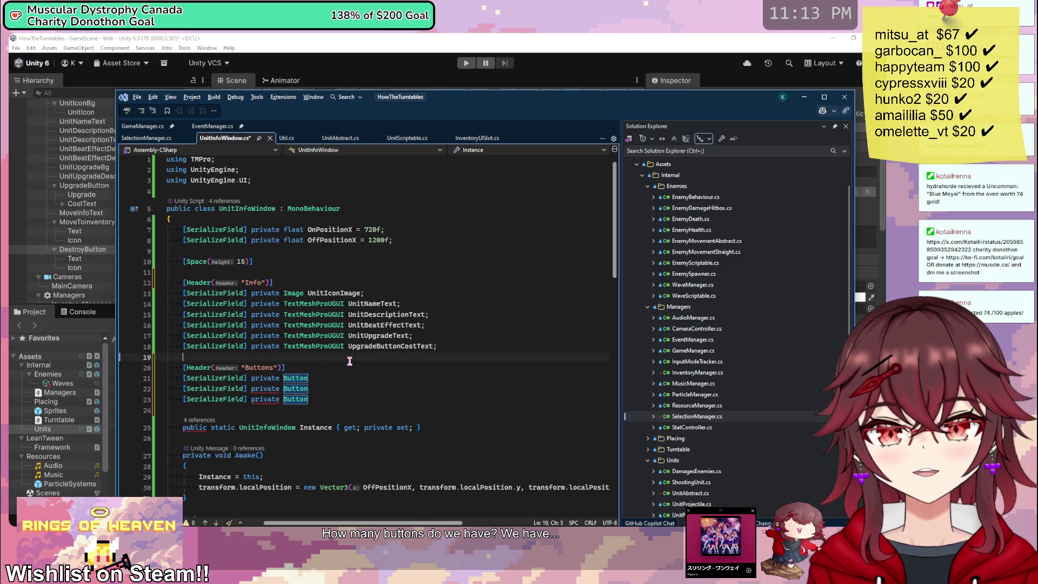
click(323, 377)
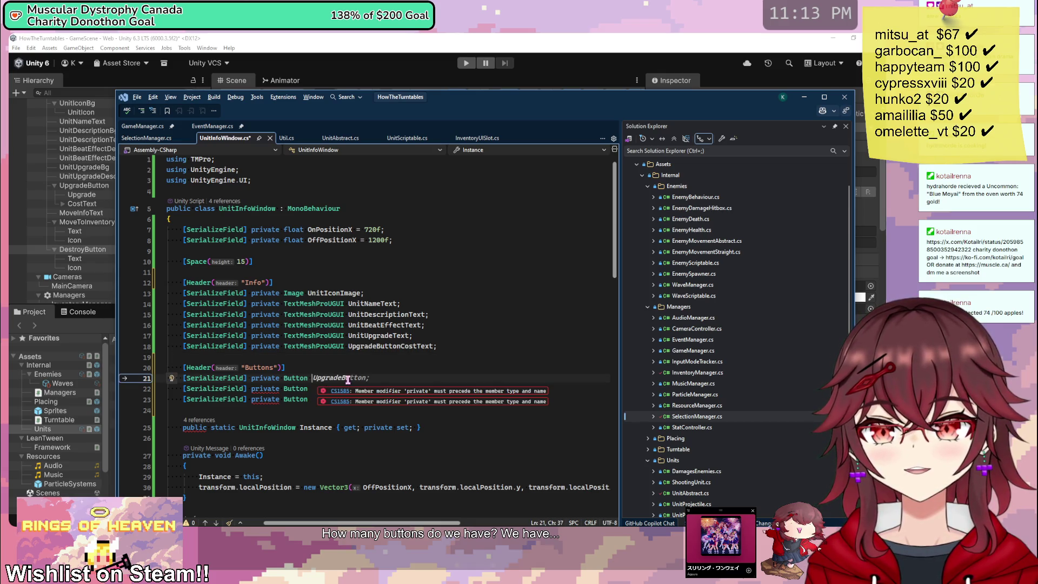
text(UpgradeBu)
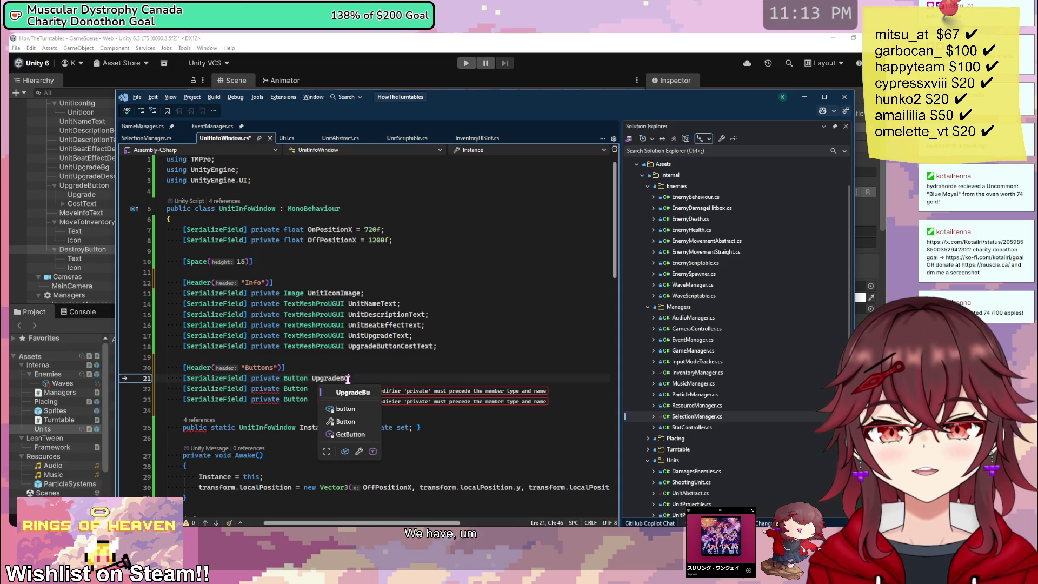
text(tton;)
key(Down)
text(MoveToInventoryButton;)
key(Down)
text(DestroyBut)
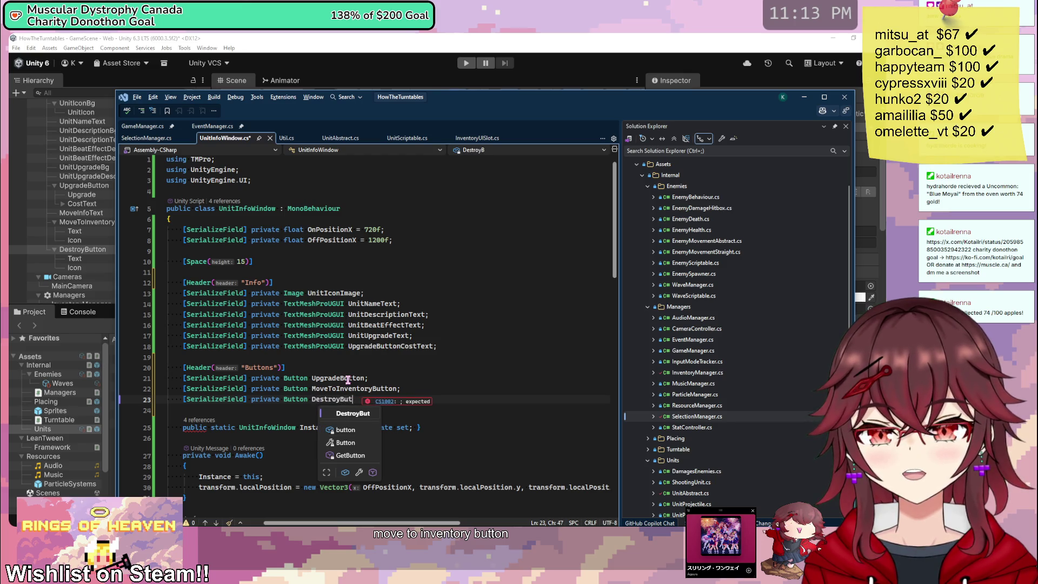
text(ton;)
scroll(346, 345, down, 4)
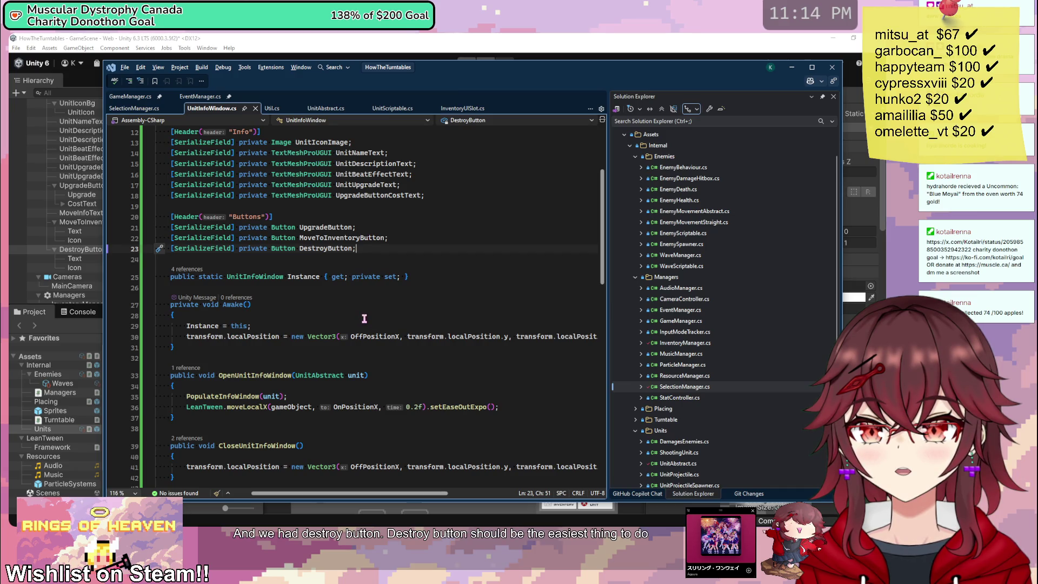
scroll(364, 319, up, 2)
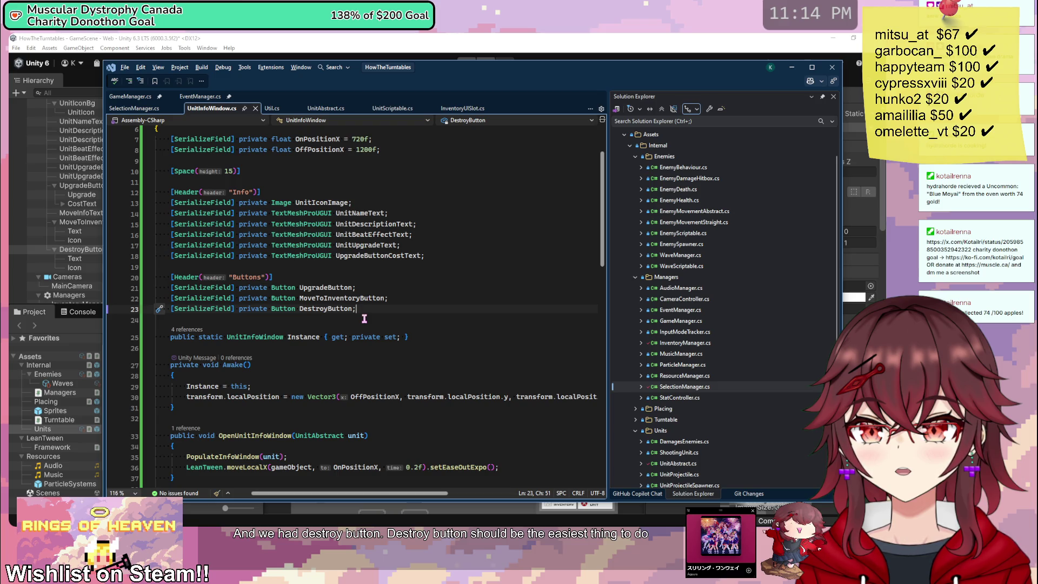
scroll(364, 318, down, 1)
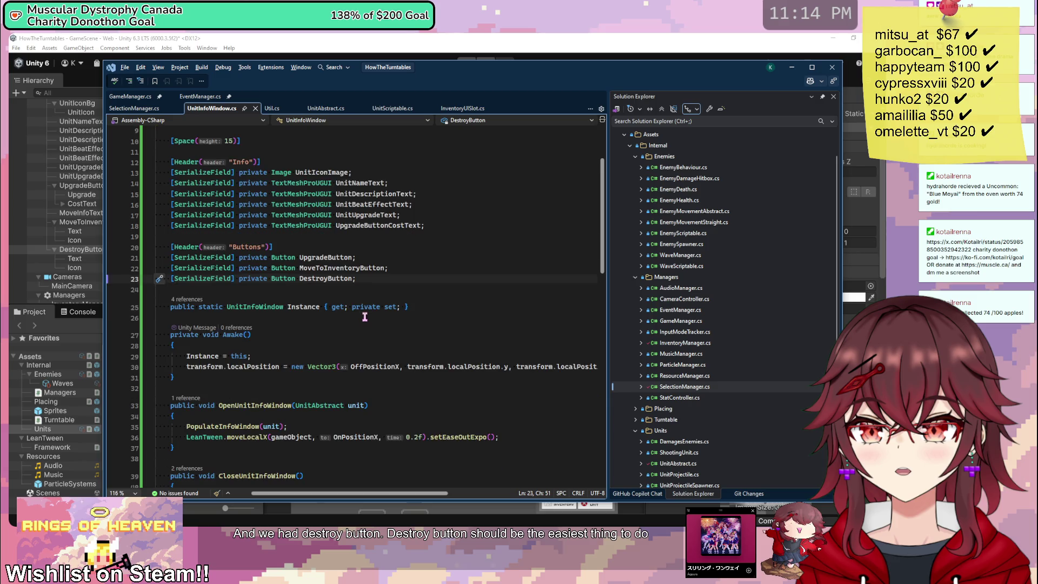
key(Return)
key(Return)
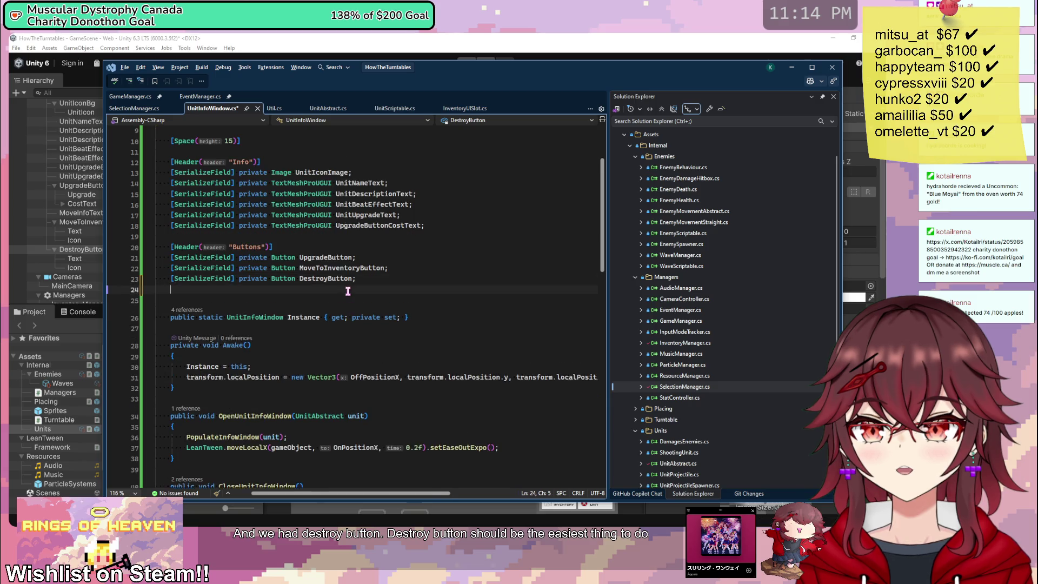
Step: Add a private UnitAbstract _currentUnit field, assigned to unit on open and reset to null on close
text(private Unit)
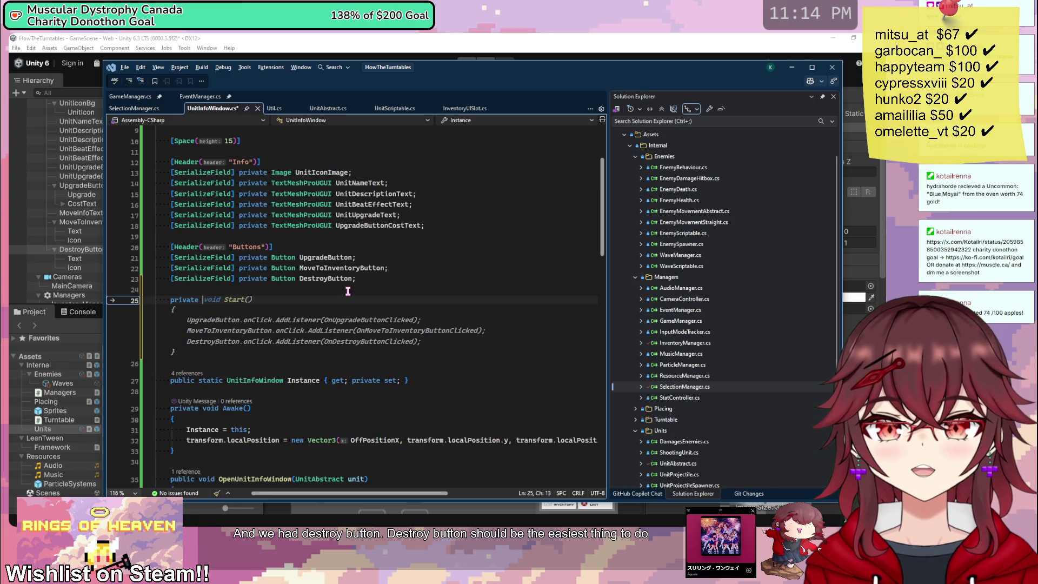
text(Abstract _currentUnit;)
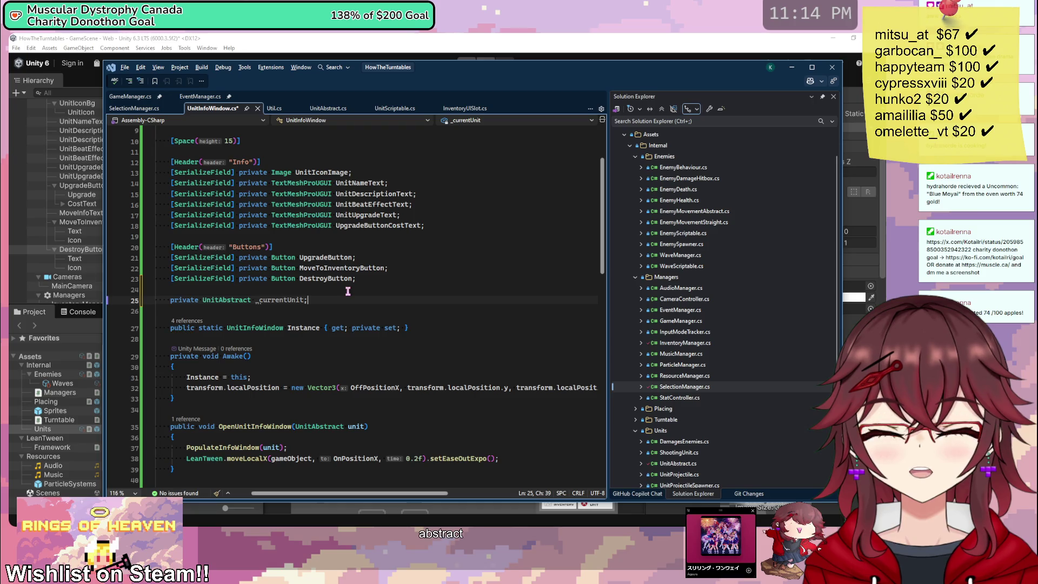
key(BackSpace)
text( = null;)
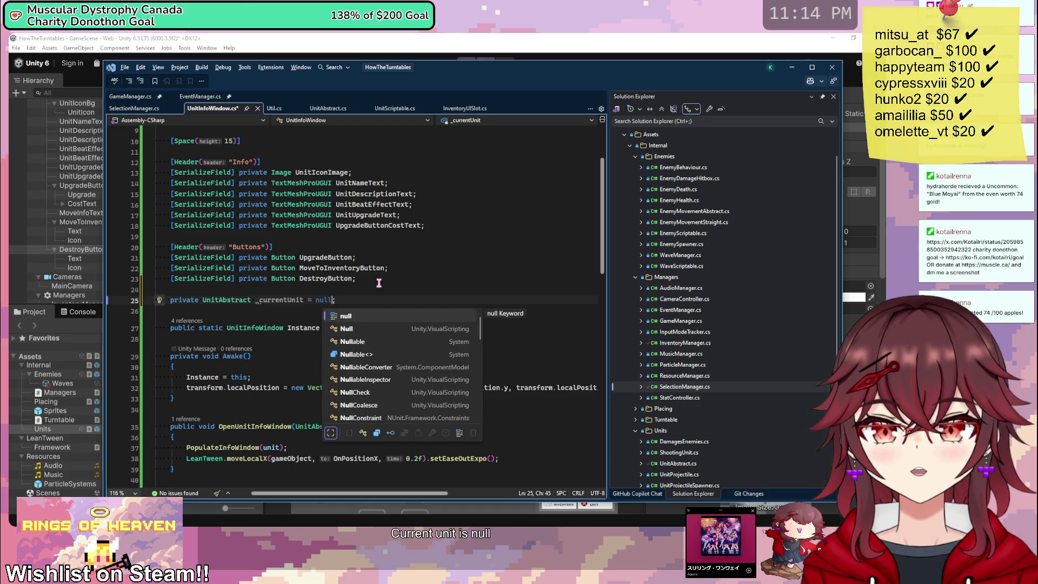
key(Up)
key(Up)
key(End)
scroll(348, 294, down, 2)
drag(254, 240, 336, 239)
key(ctrl+c)
scroll(296, 441, down, 1)
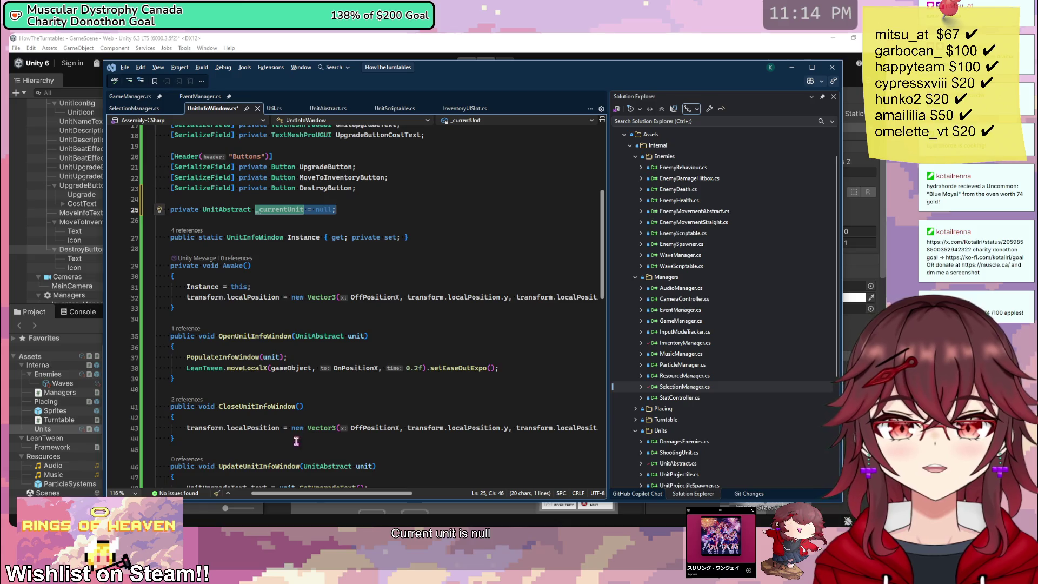
click(441, 417)
key(Return)
key(ctrl+v)
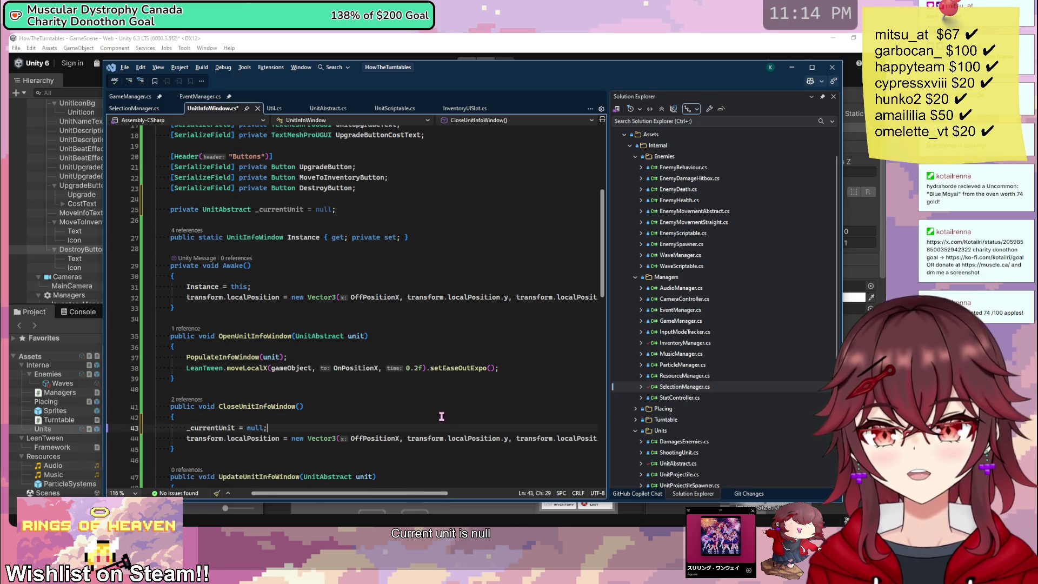
click(297, 357)
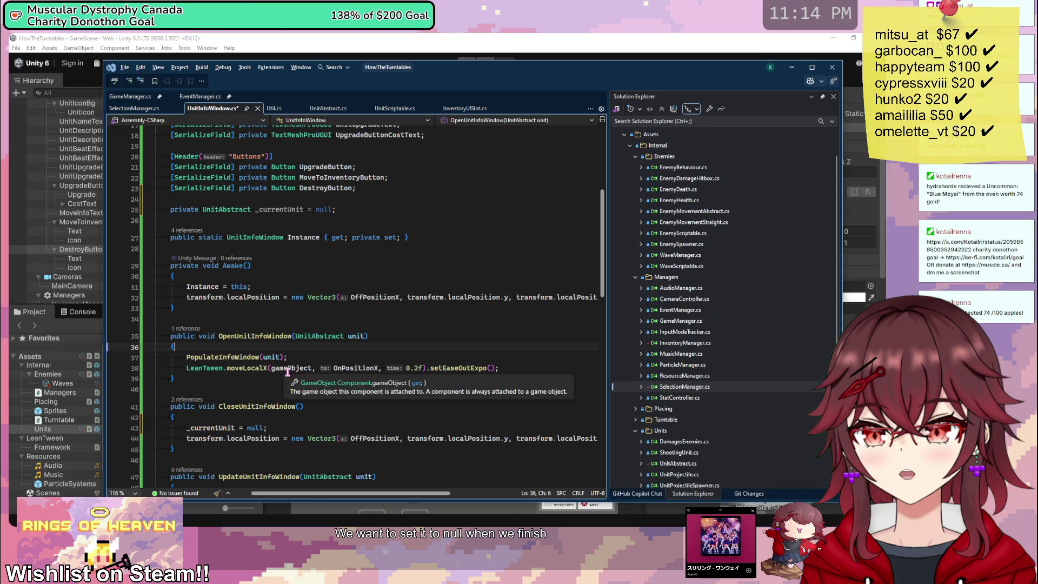
key(Return)
key(ctrl+v)
text(unit;)
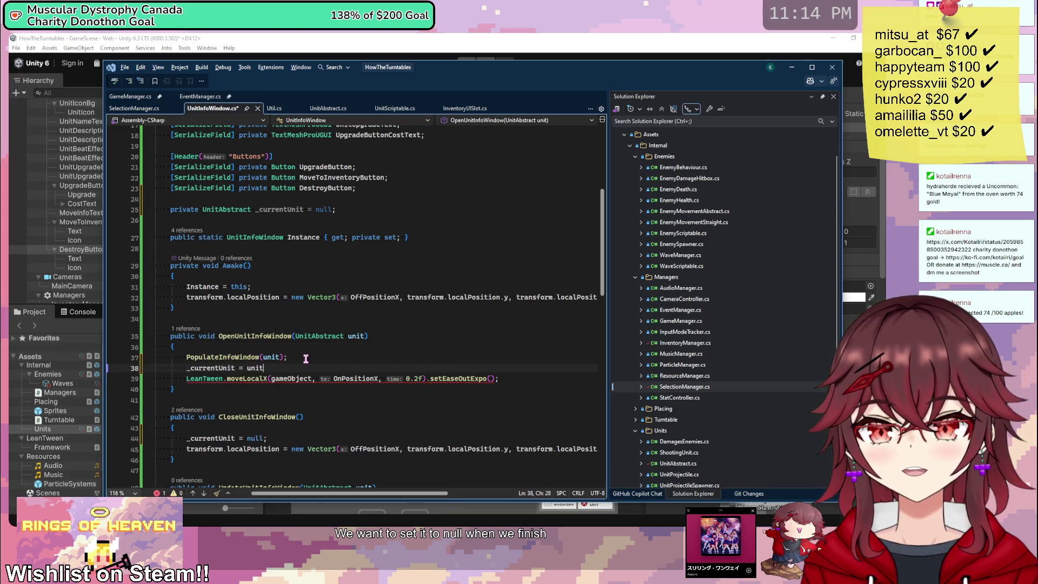
key(Up)
key(Up)
key(Up)
key(Up)
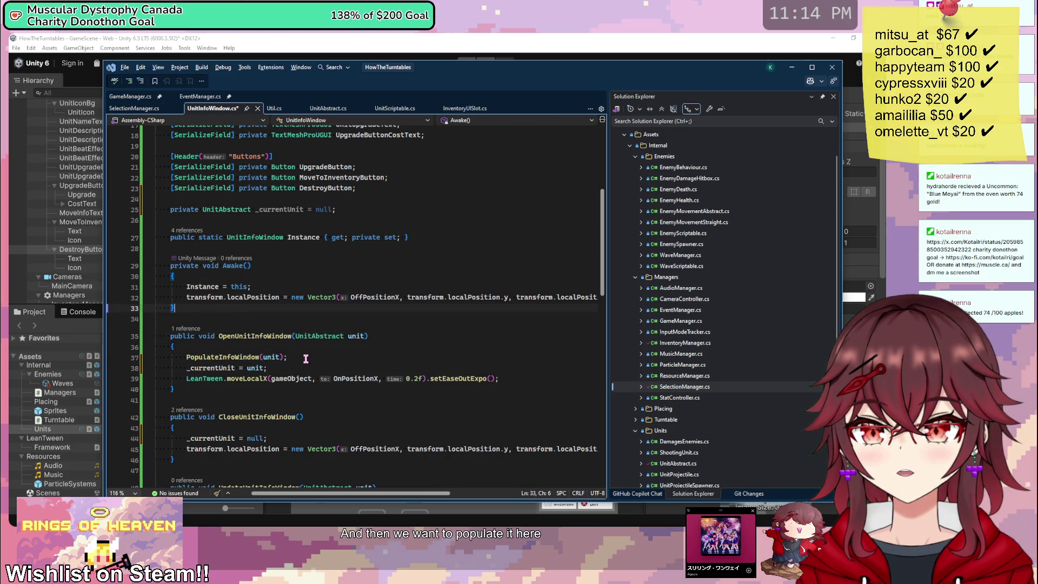
Step: Create an empty private void OnDestroyButtonPressed() method after Awake
key(Return)
key(Return)
text(privat)
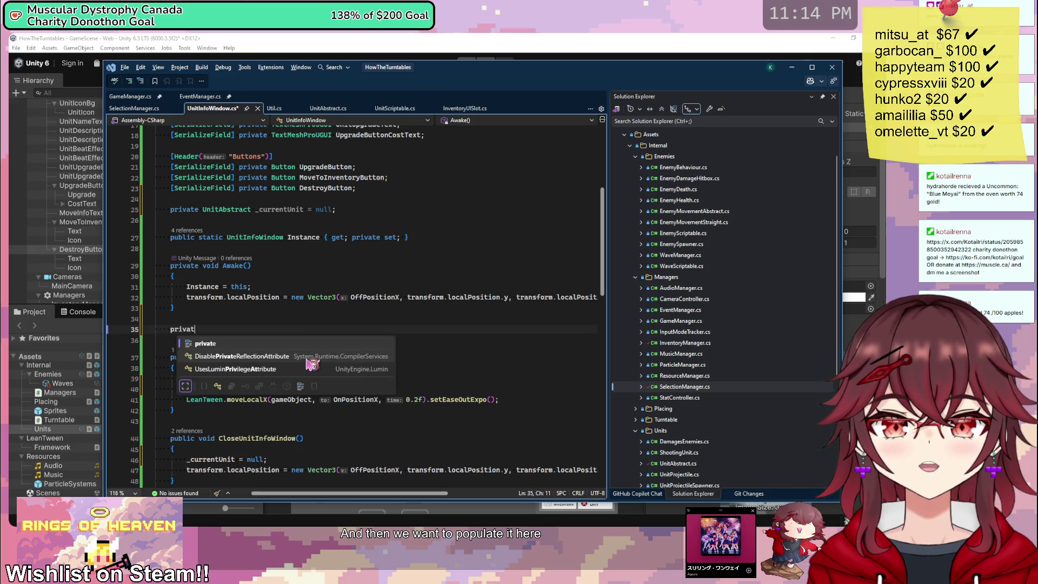
text(e void OnDest)
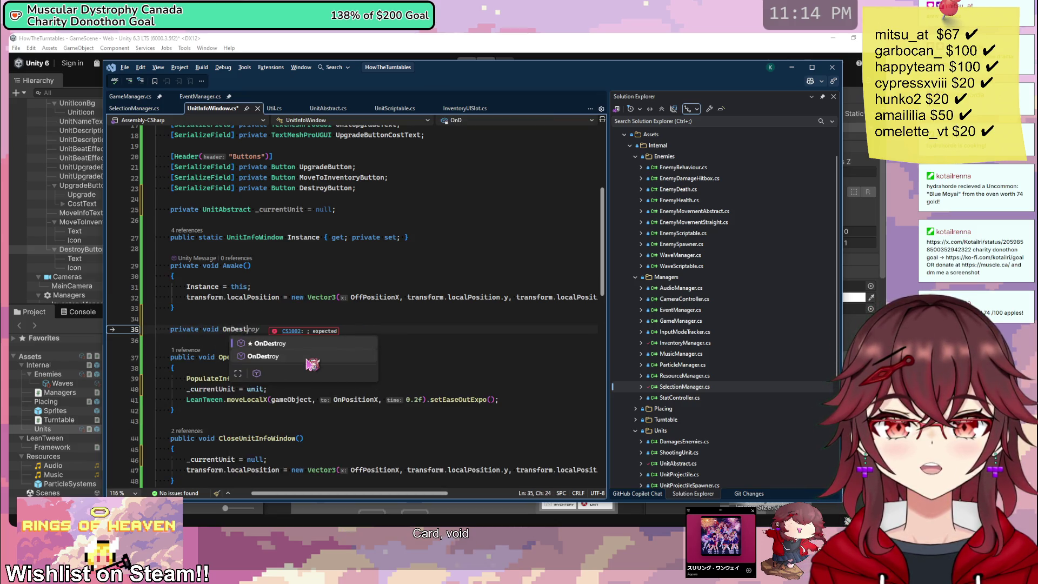
text(royButtonPressed())
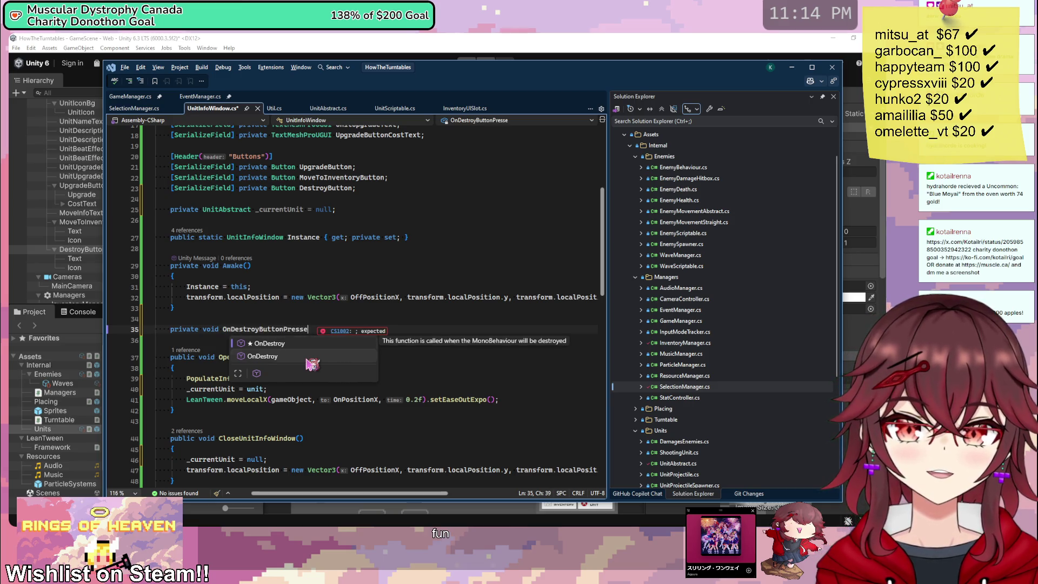
key(Return)
text({)
key(Return)
Step: In Awake, register OnDestroyButtonPressed as DestroyButton's onClick listener
click(333, 188)
key(ctrl+c)
click(178, 307)
key(Return)
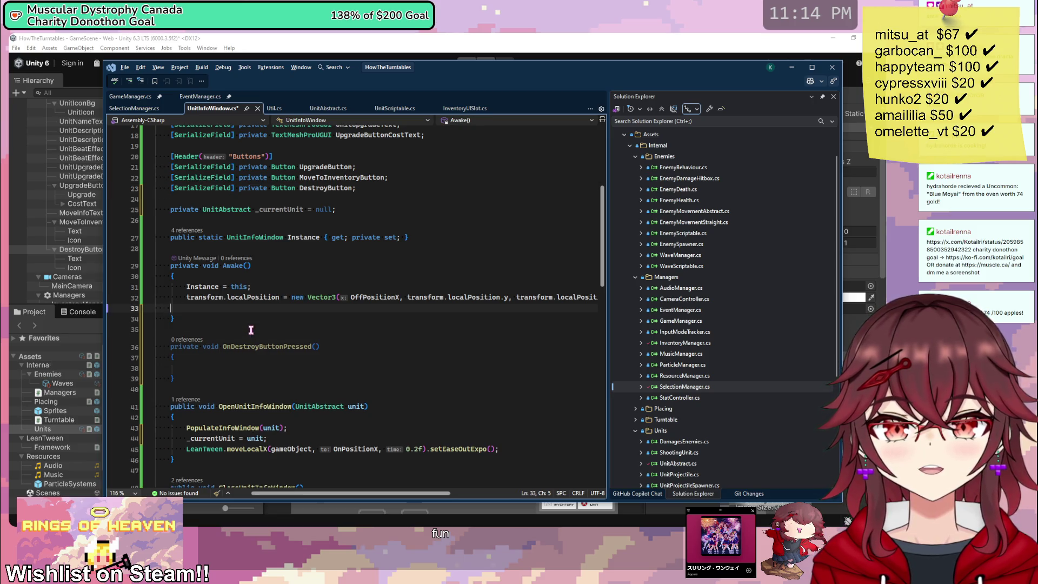
key(ctrl+v)
key(ctrl+z)
key(ctrl+z)
key(ctrl+z)
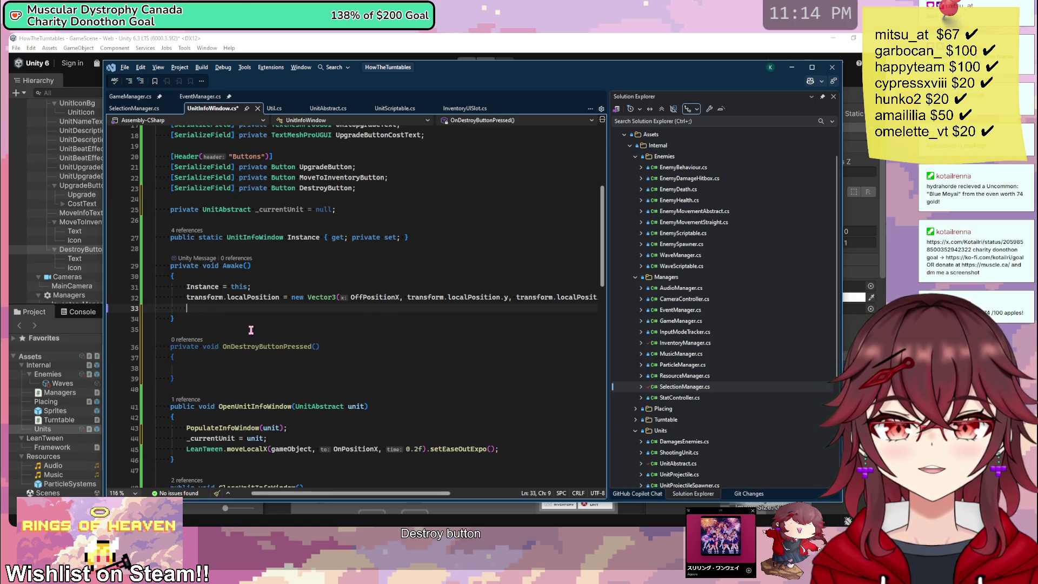
text(DestroyB)
key(Tab)
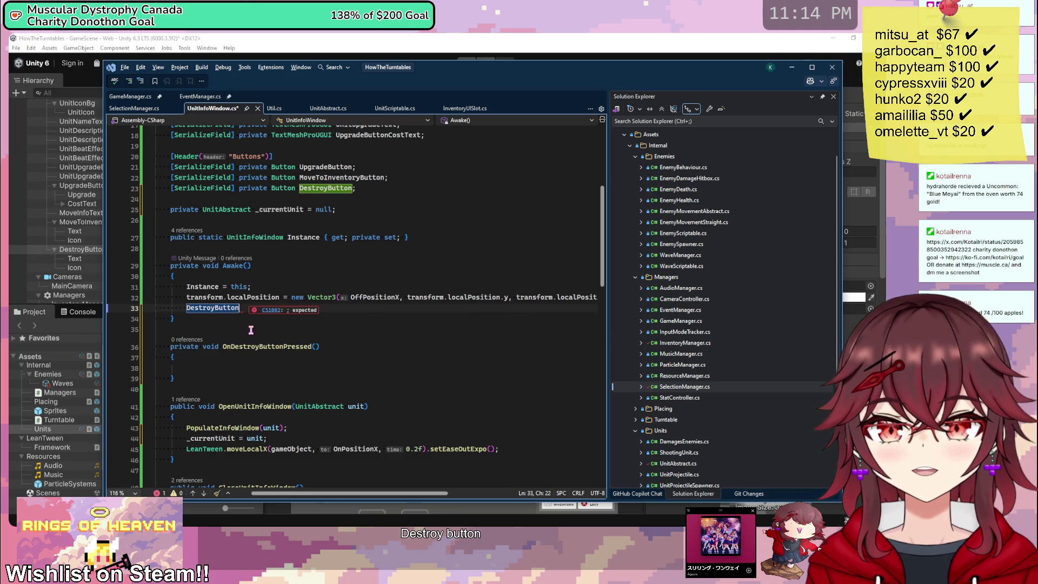
key(Tab)
Step: Make OnDestroyButtonPressed call Destroy(_currentUnit.gameObject) and CloseUnitInfoWindow(), then return to Unity
click(252, 367)
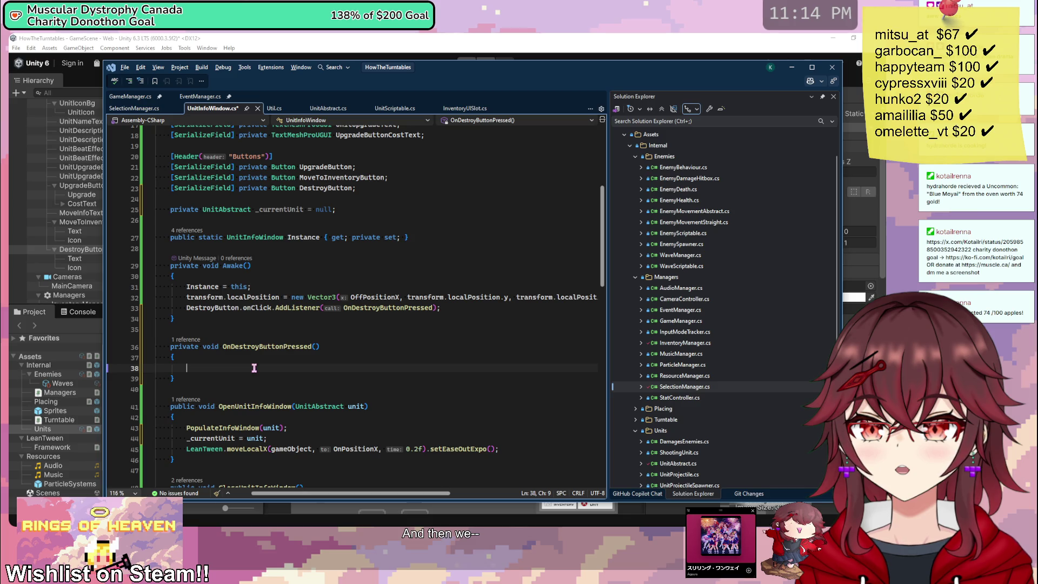
text(Destroy(_currentUnit.gameObject);)
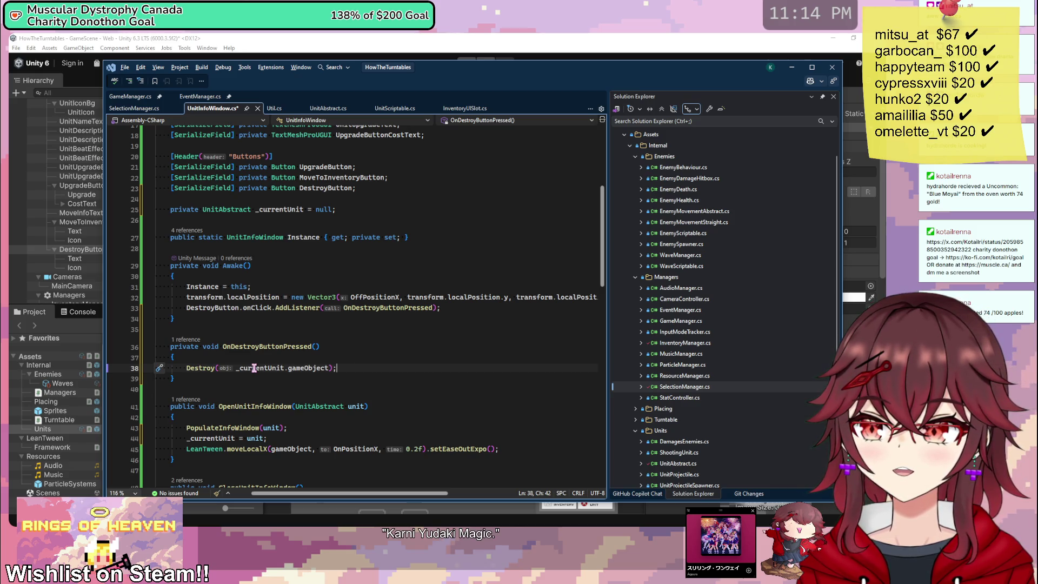
key(Return)
text(Close)
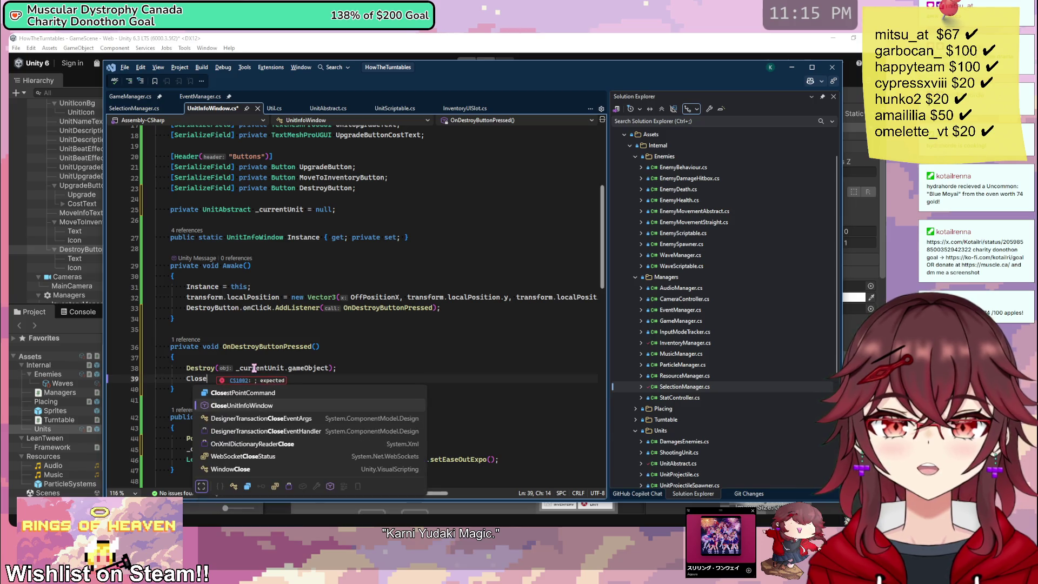
text(UnitInfoWindow();)
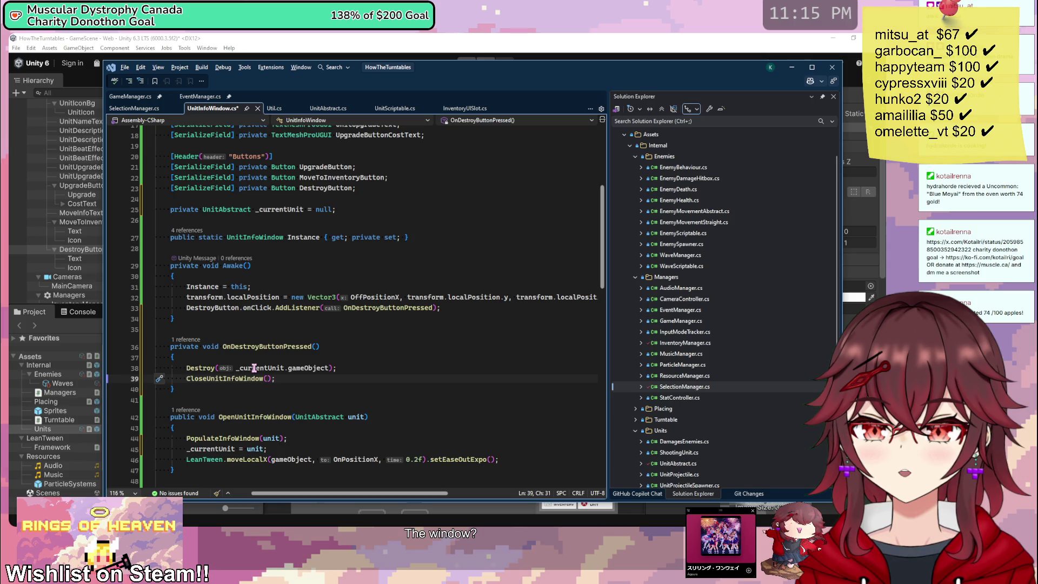
click(323, 346)
scroll(323, 346, down, 1)
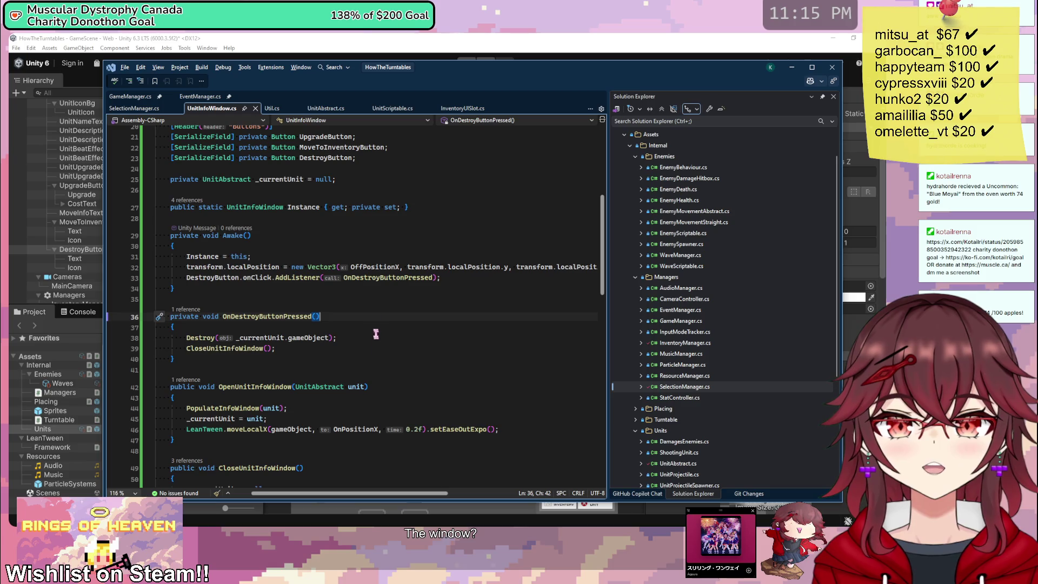
click(354, 39)
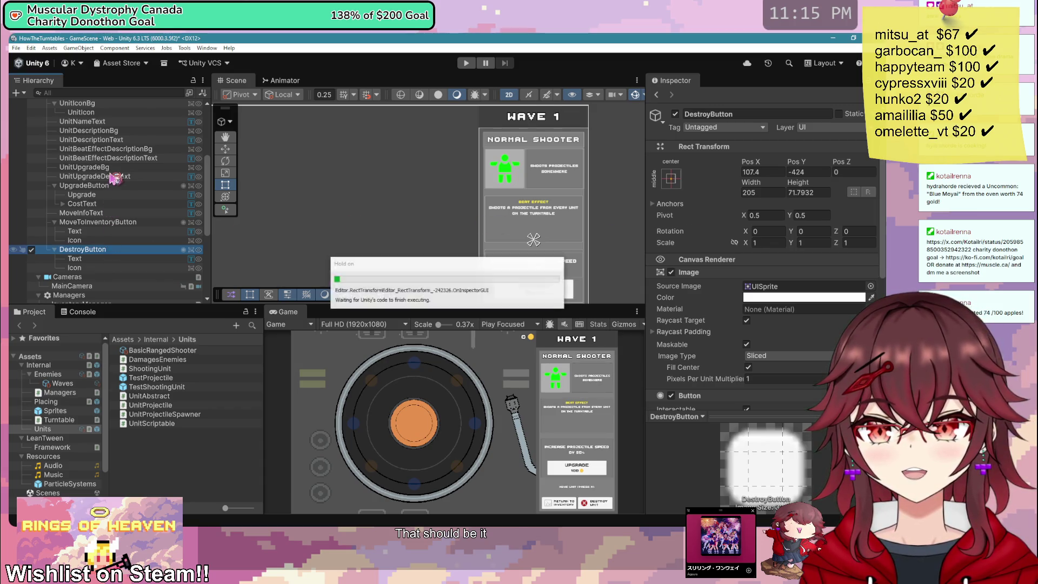
Step: Select UnitInfoWindow and collapse its Rect Transform and Image components in the Inspector
scroll(115, 179, down, 2)
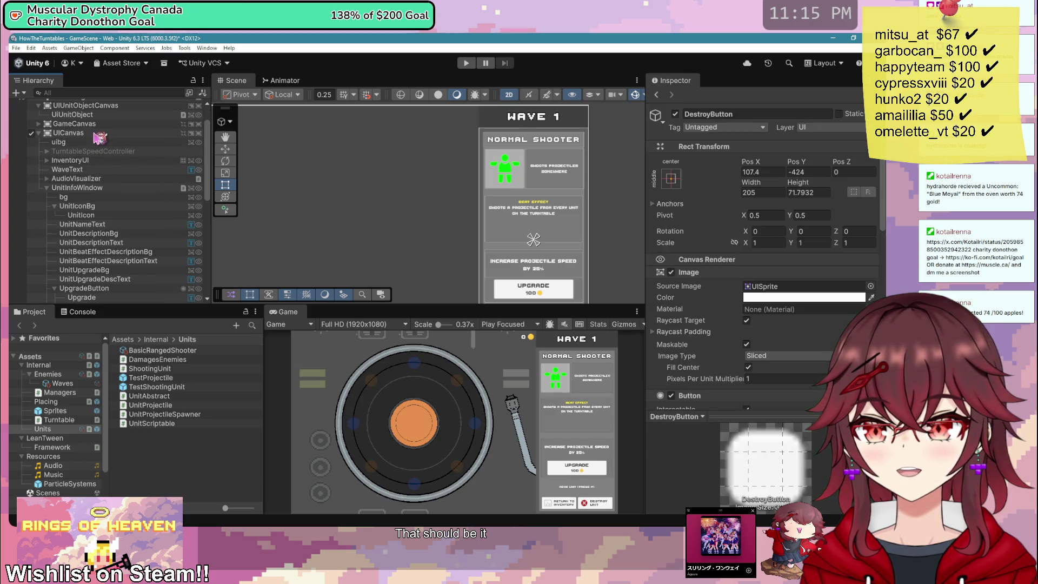
click(99, 189)
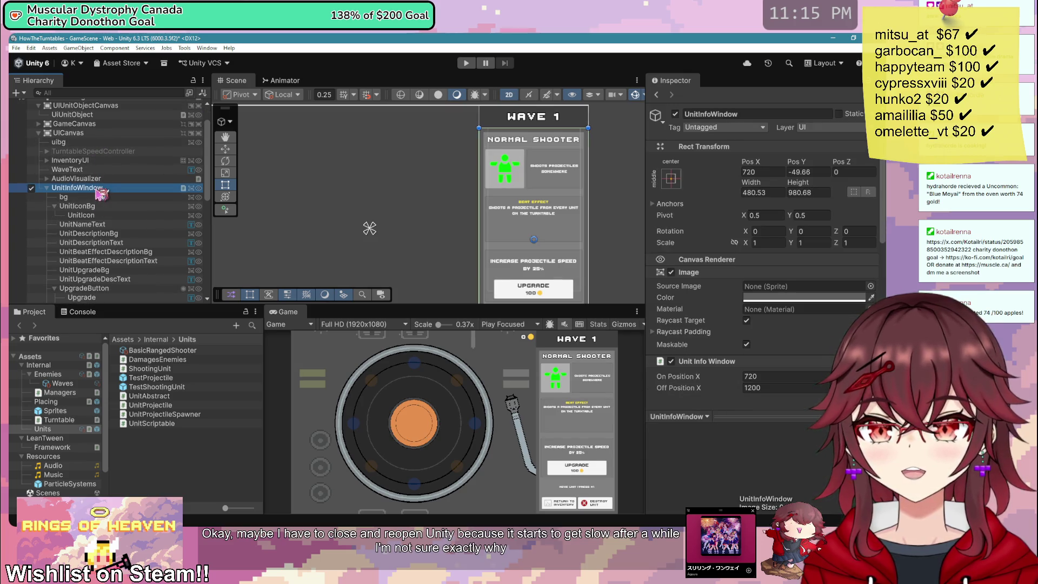
alt+click(101, 194)
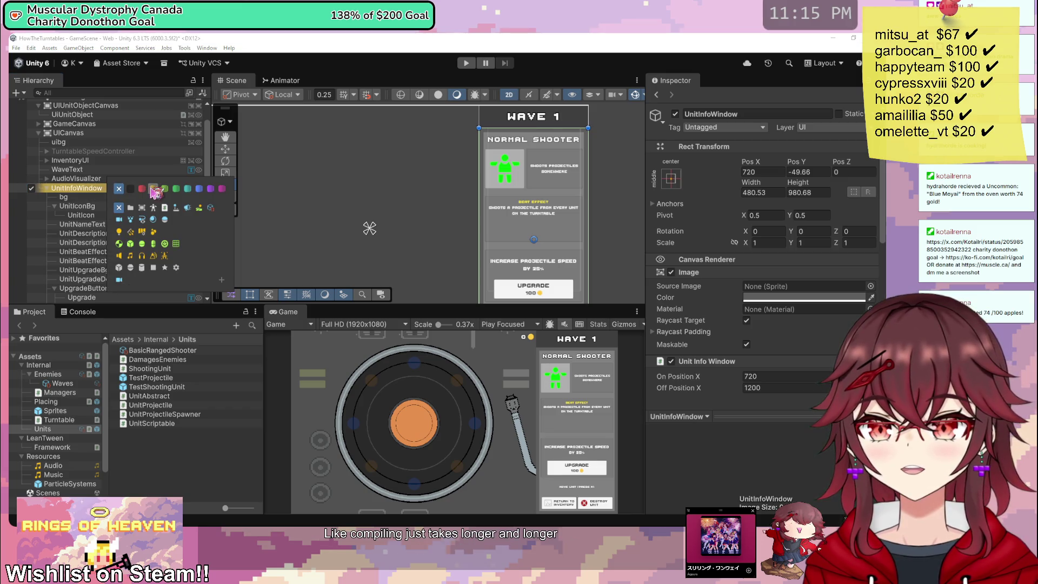
click(167, 189)
scroll(132, 229, down, 6)
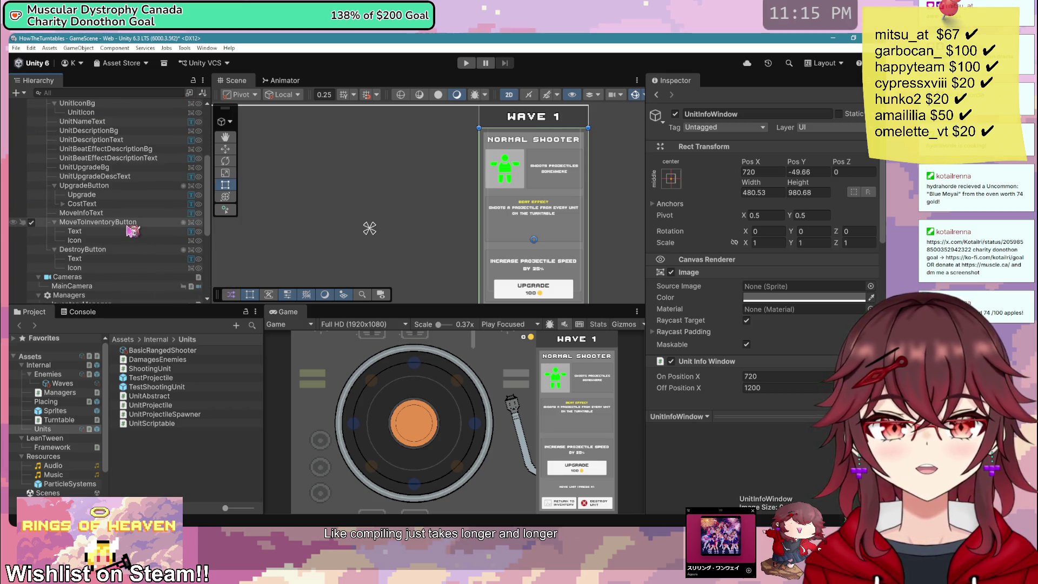
scroll(805, 220, down, 5)
scroll(805, 222, up, 5)
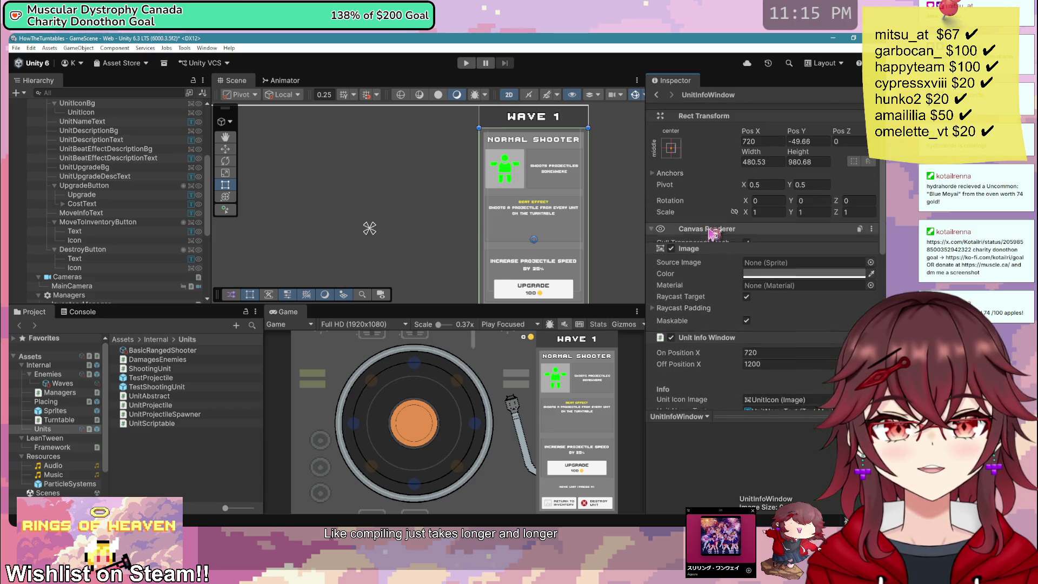
click(735, 119)
click(733, 142)
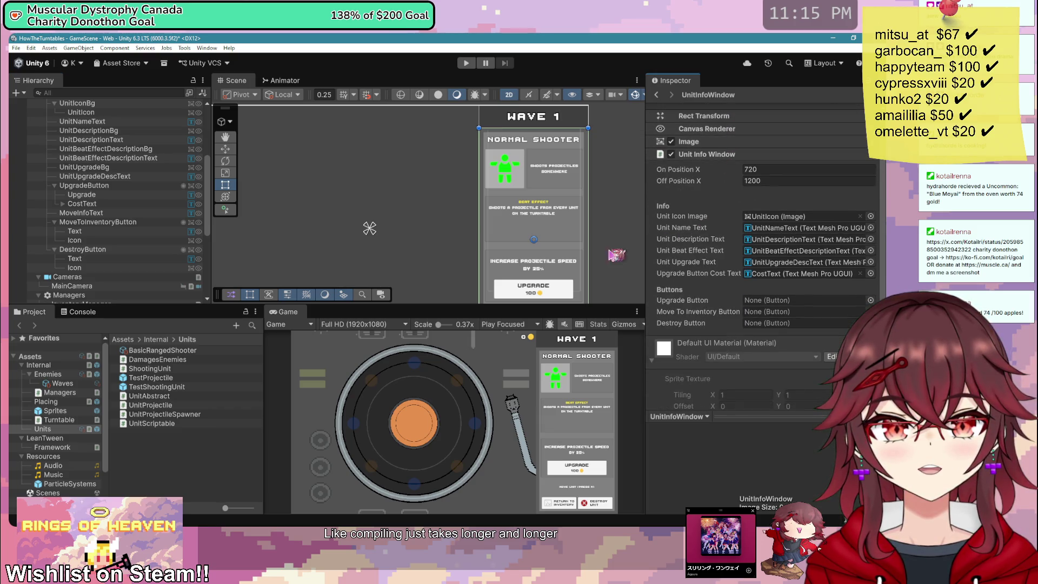
Step: Assign MoveToInventoryButton, DestroyButton and UpgradeButton to the component's matching button slots
mouse_move(108, 221)
mouse_down()
mouse_move(767, 283)
mouse_move(800, 312)
mouse_up()
drag(103, 249, 800, 323)
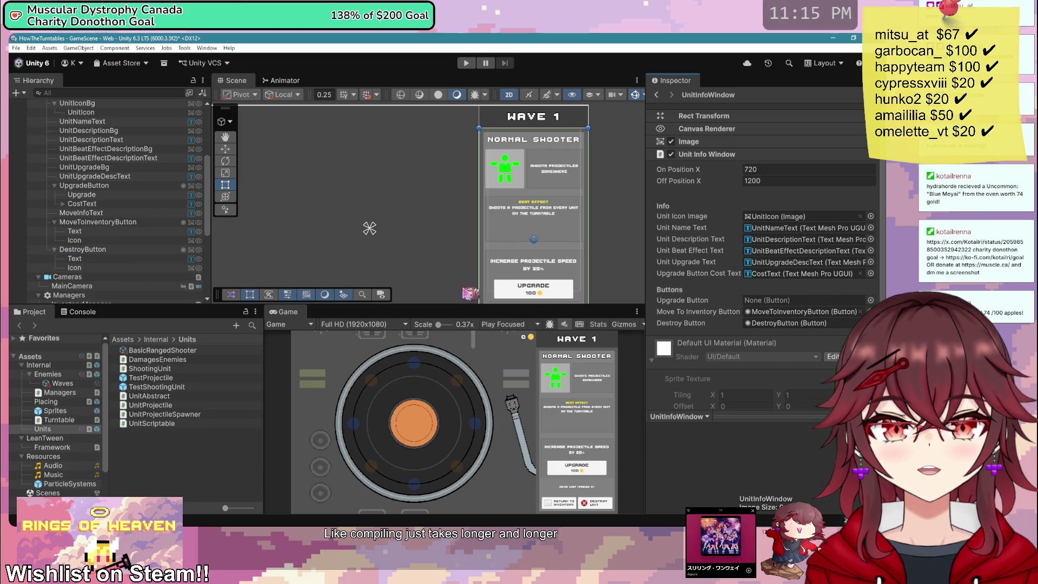
mouse_move(108, 186)
mouse_down()
mouse_move(785, 295)
mouse_move(777, 301)
mouse_up()
Step: Play-test by dragging a unit out of the first inventory slot, then stop
click(466, 63)
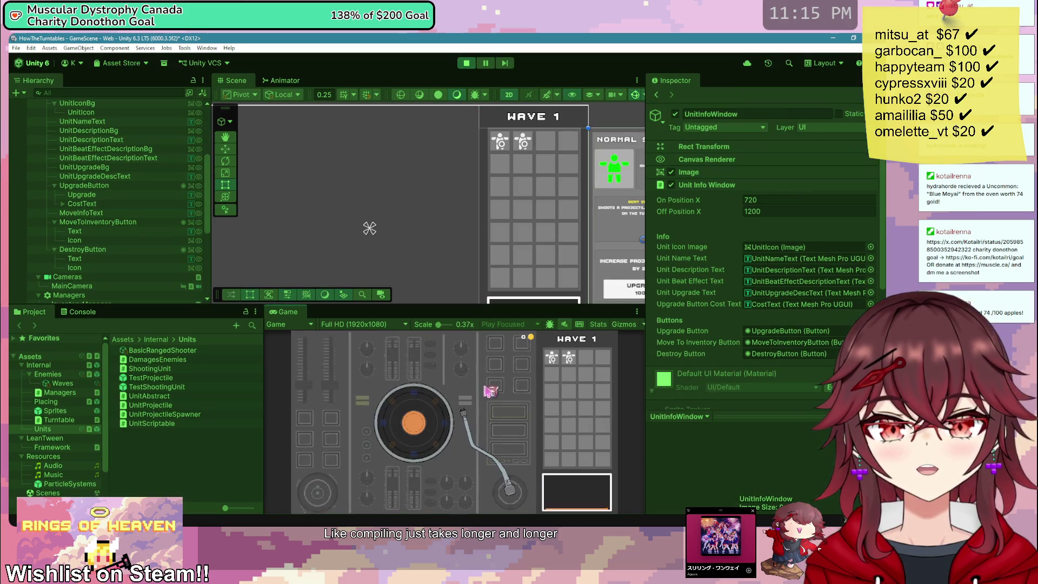
mouse_move(557, 363)
mouse_down()
mouse_move(454, 417)
mouse_move(462, 465)
mouse_move(611, 510)
mouse_move(451, 453)
mouse_up()
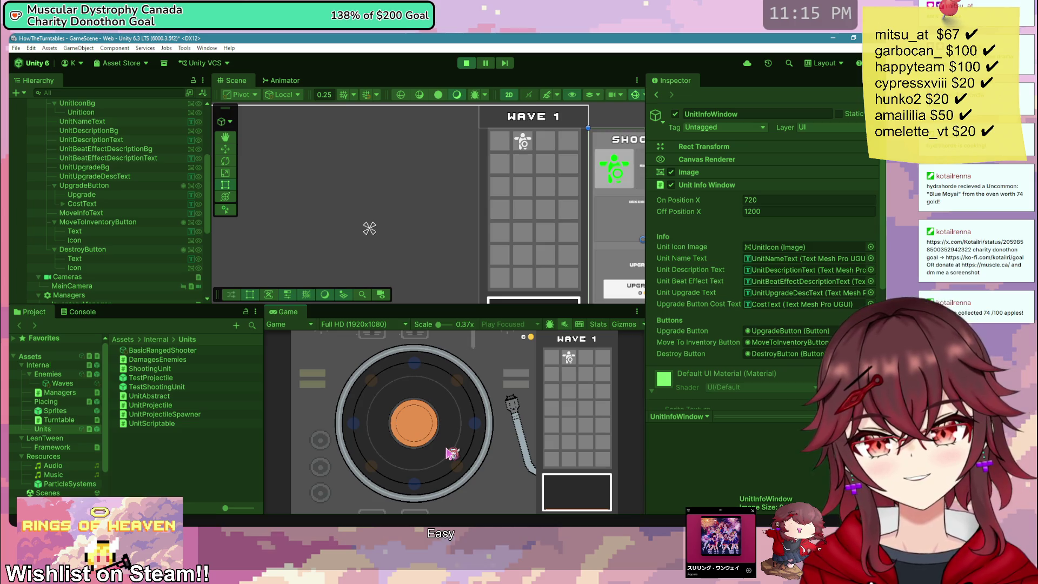
click(466, 63)
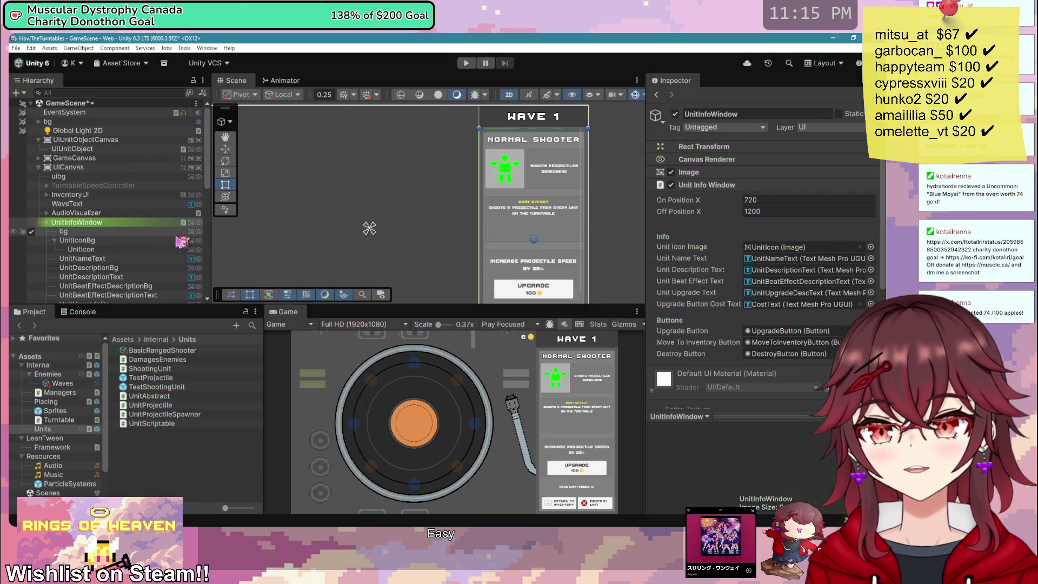
Step: Commit the 9 changed files to master as 'added unit info window functionality'
key(alt+Tab)
click(209, 385)
text(added unit info window func)
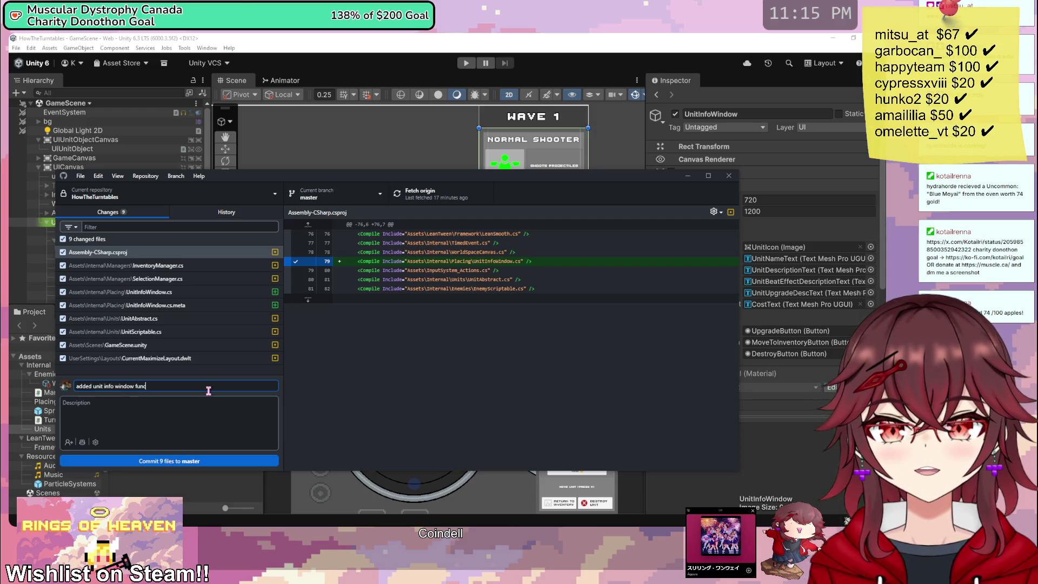
click(221, 460)
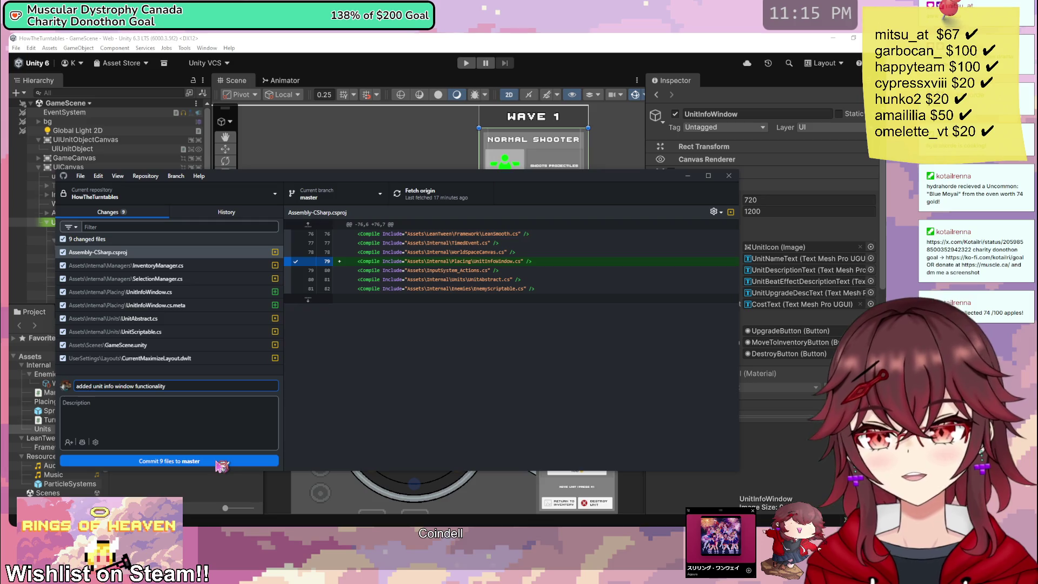
Step: Push the commit to origin, check the History view, and minimize GitHub Desktop
click(420, 193)
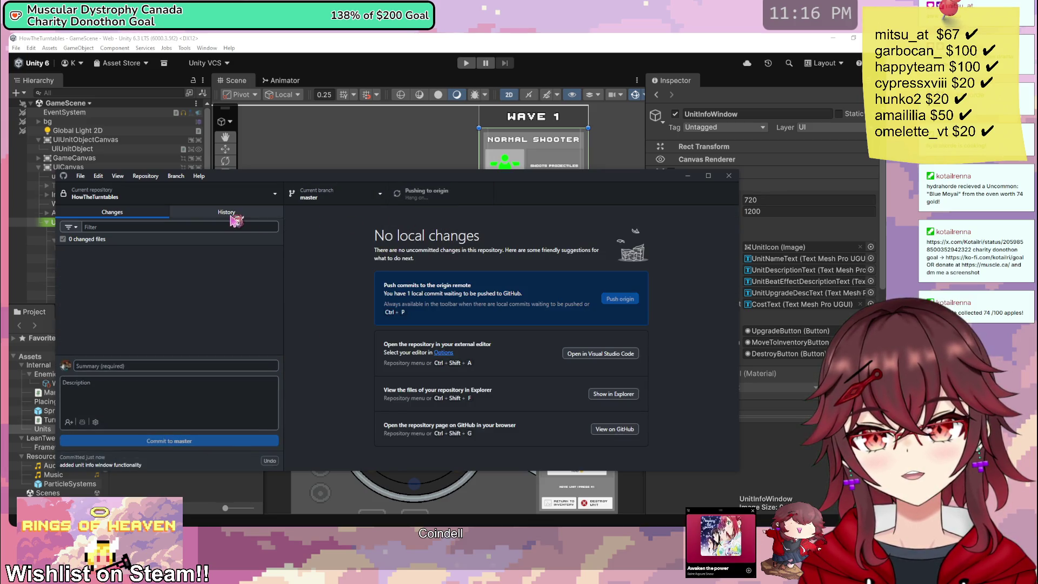
click(226, 212)
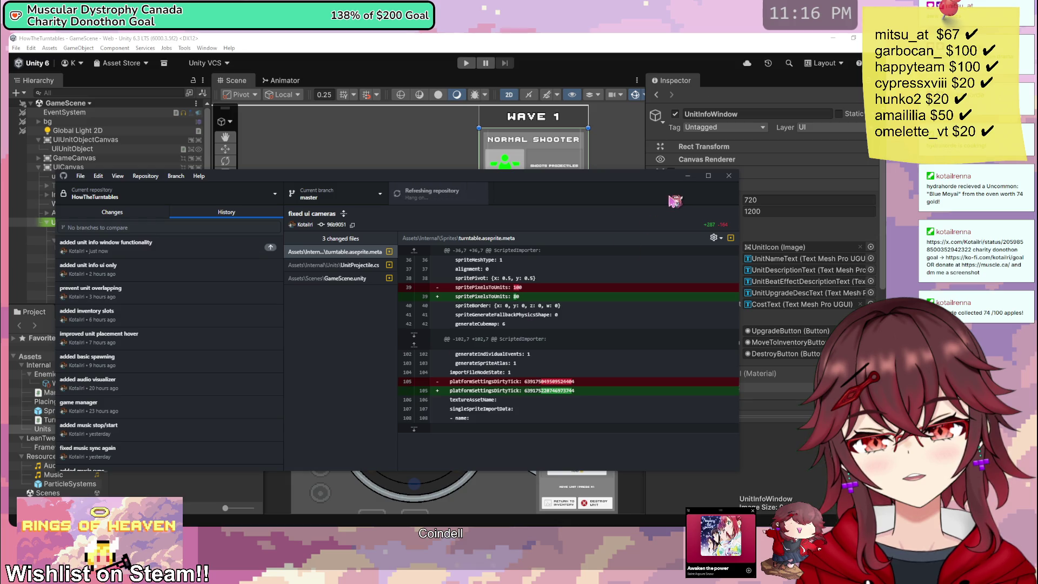
click(687, 176)
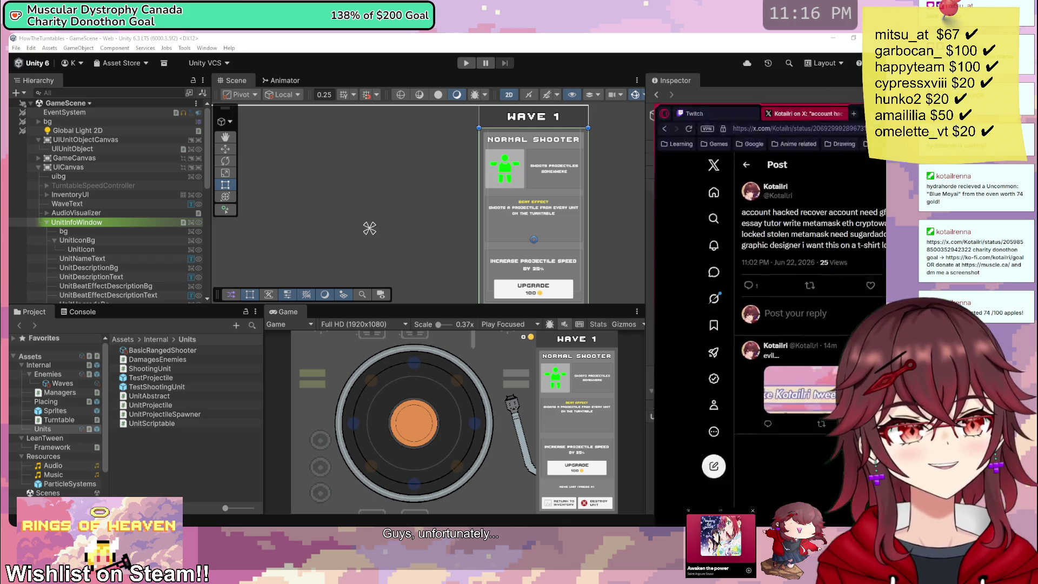
Step: View the X post's hidden replies, find none, and return to Unity
key(super+shift+Left)
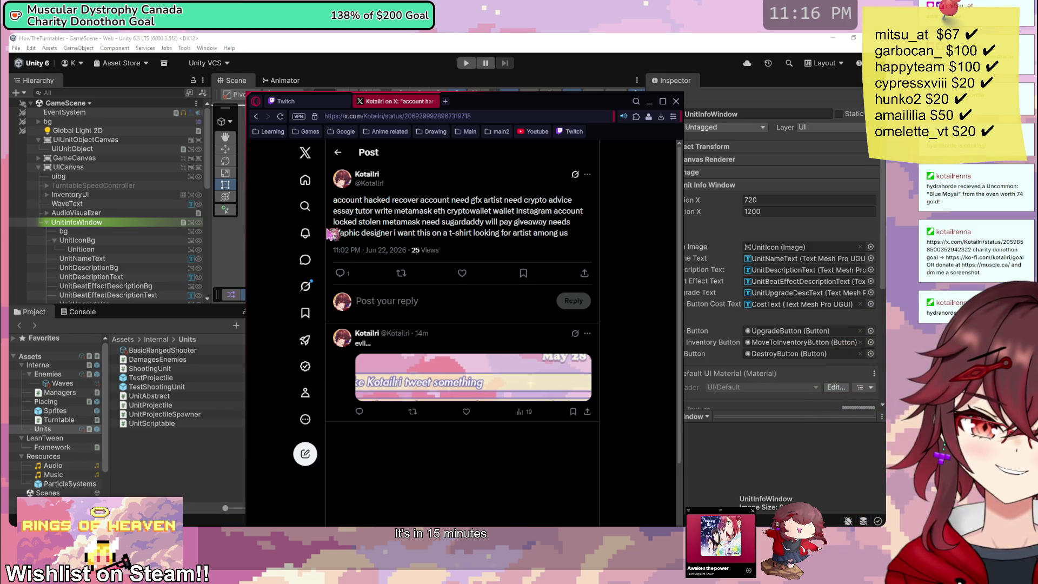
scroll(496, 326, down, 2)
scroll(496, 326, up, 2)
click(586, 176)
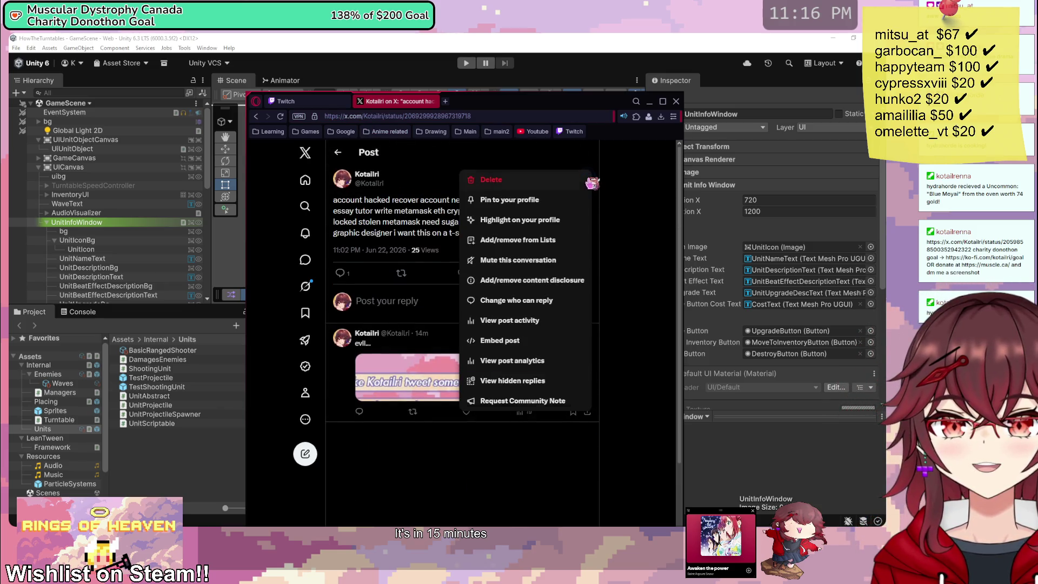
click(539, 385)
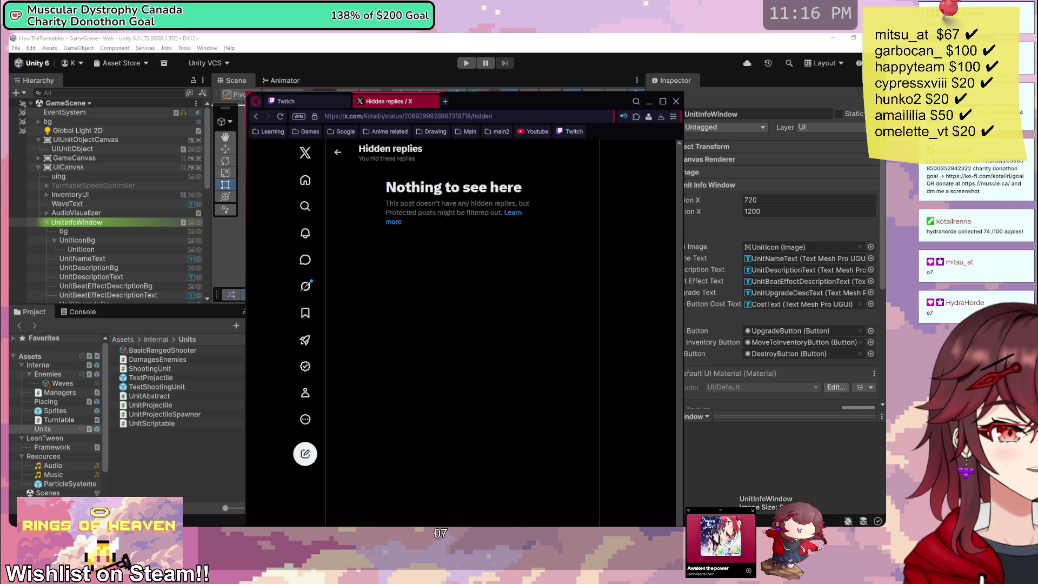
key(super+Down)
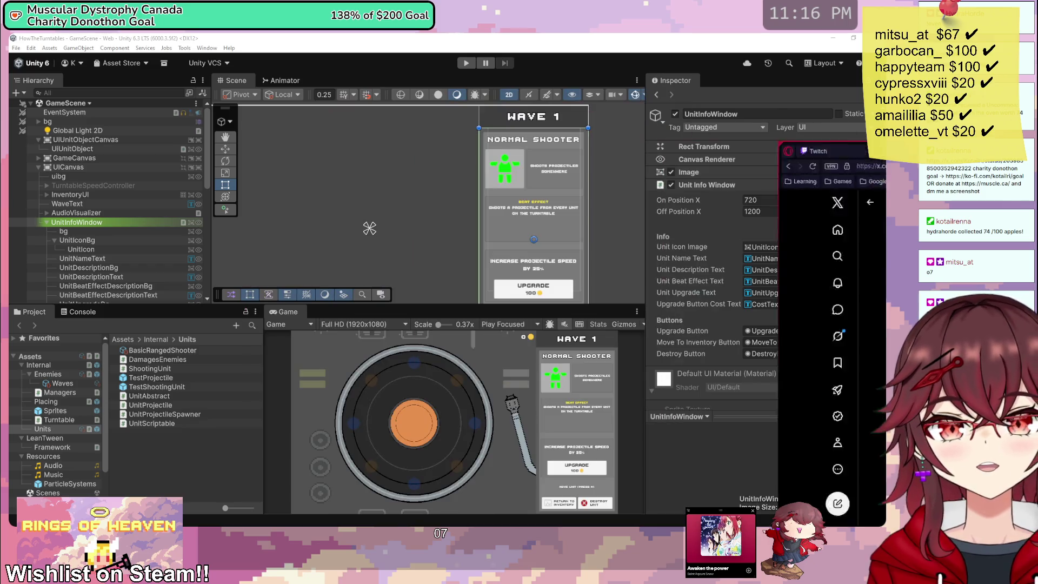
key(alt+Tab)
key(super+Down)
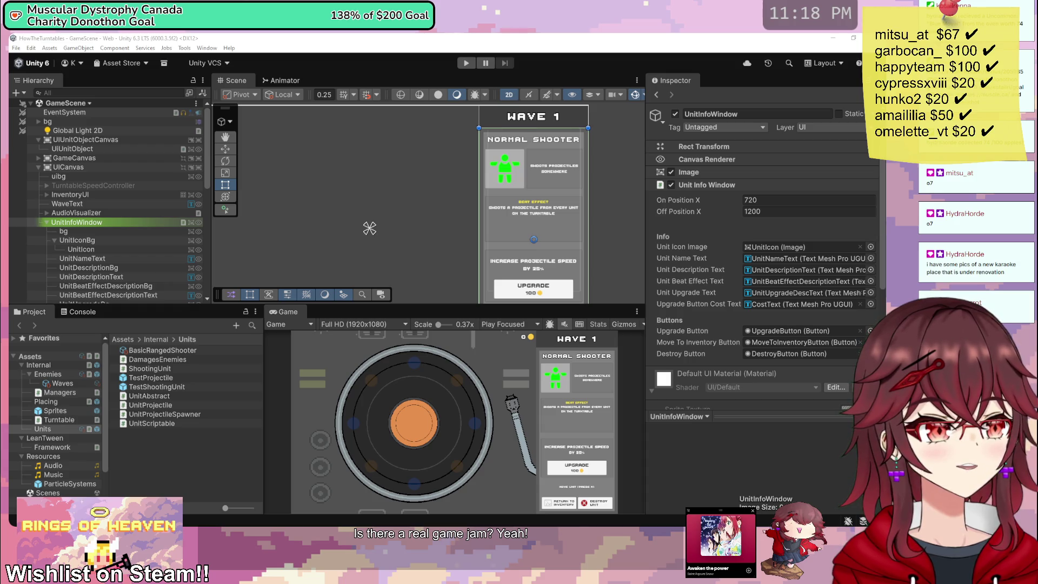
key(alt+Tab)
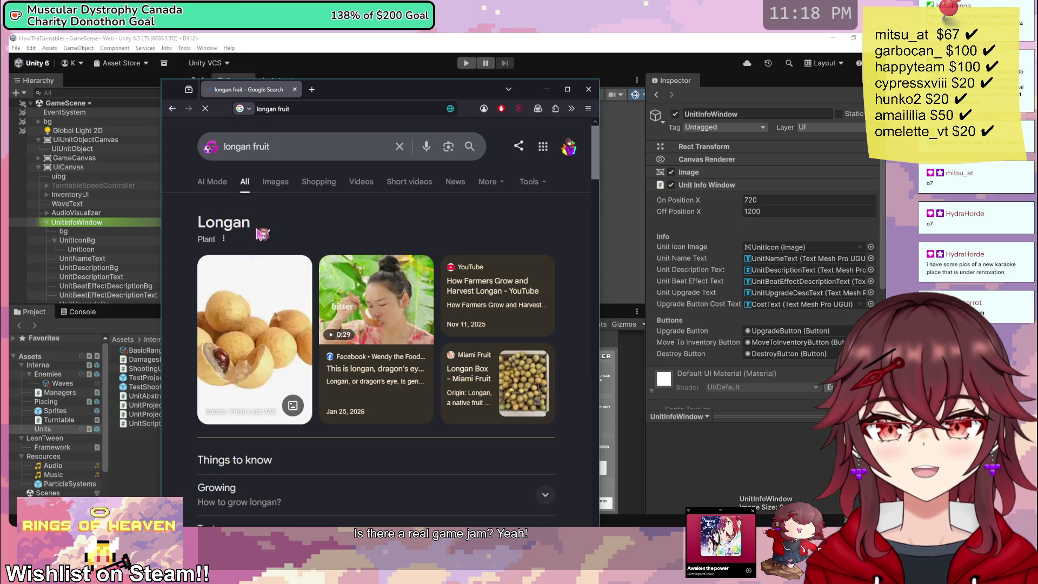
Step: Scroll the longan fruit results and place the X notifications window beside them
mouse_move(346, 262)
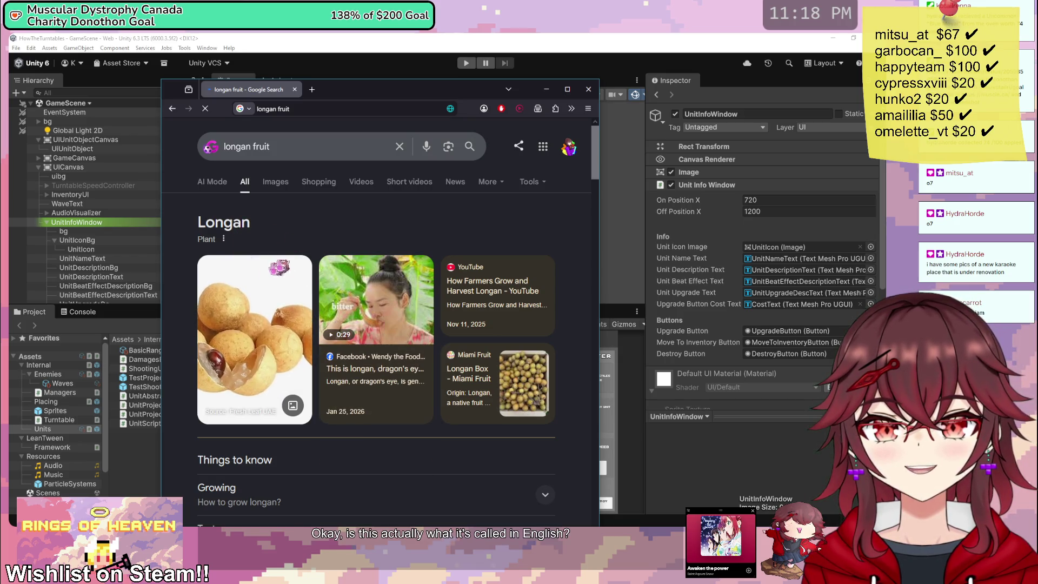
scroll(314, 248, down, 2)
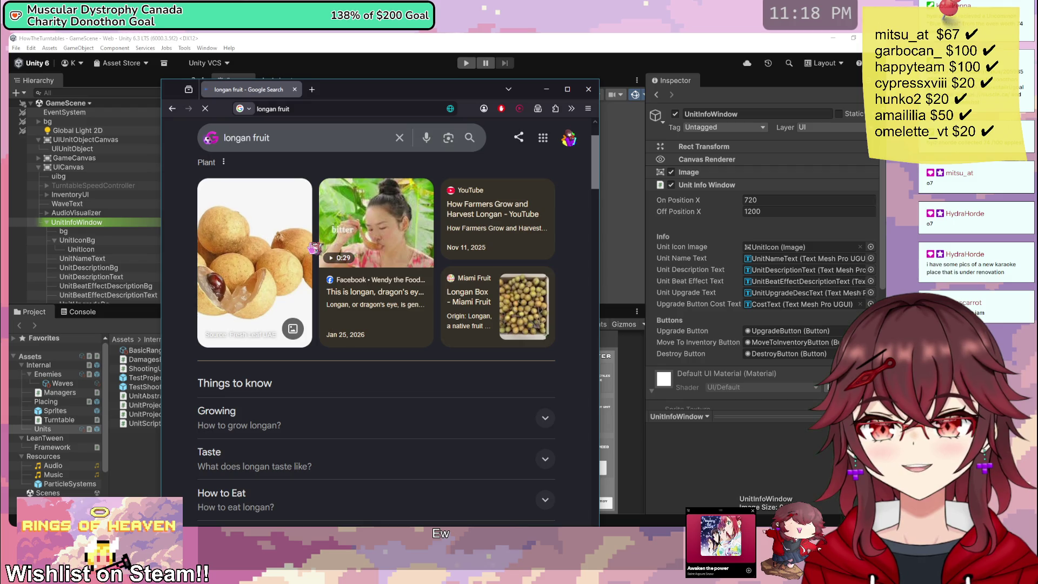
scroll(314, 247, down, 5)
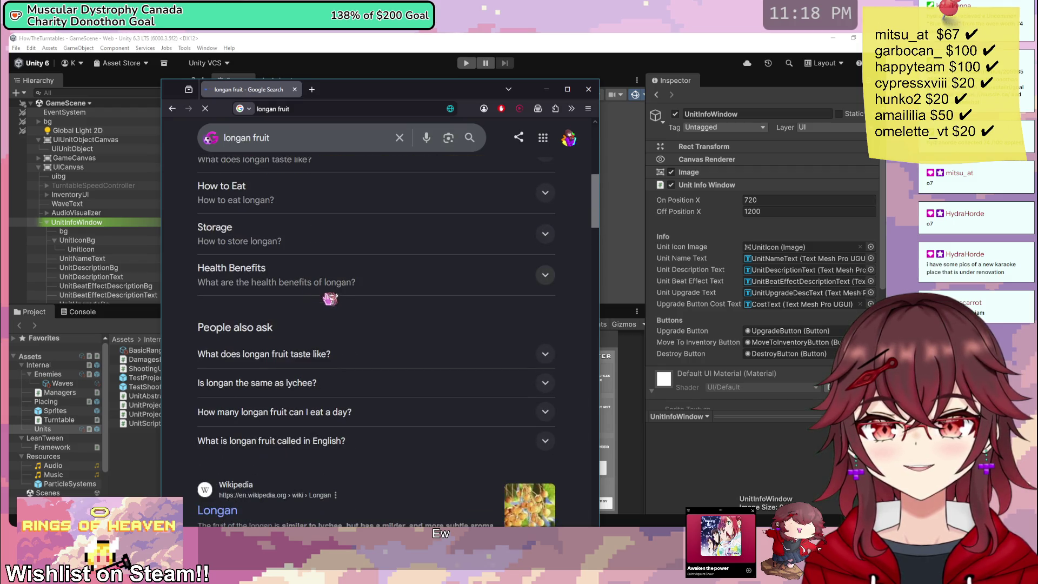
scroll(328, 297, down, 3)
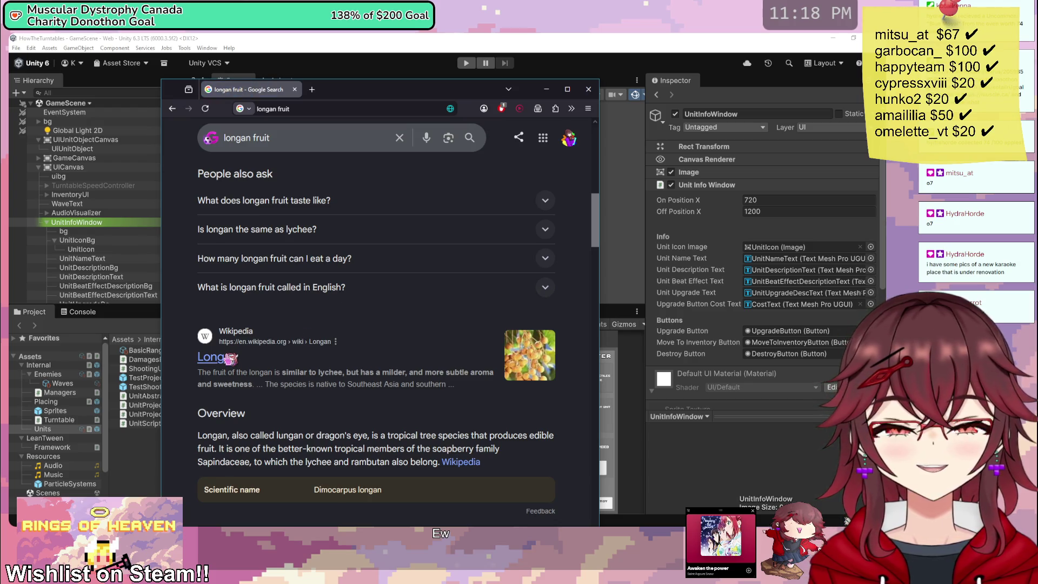
scroll(230, 358, down, 2)
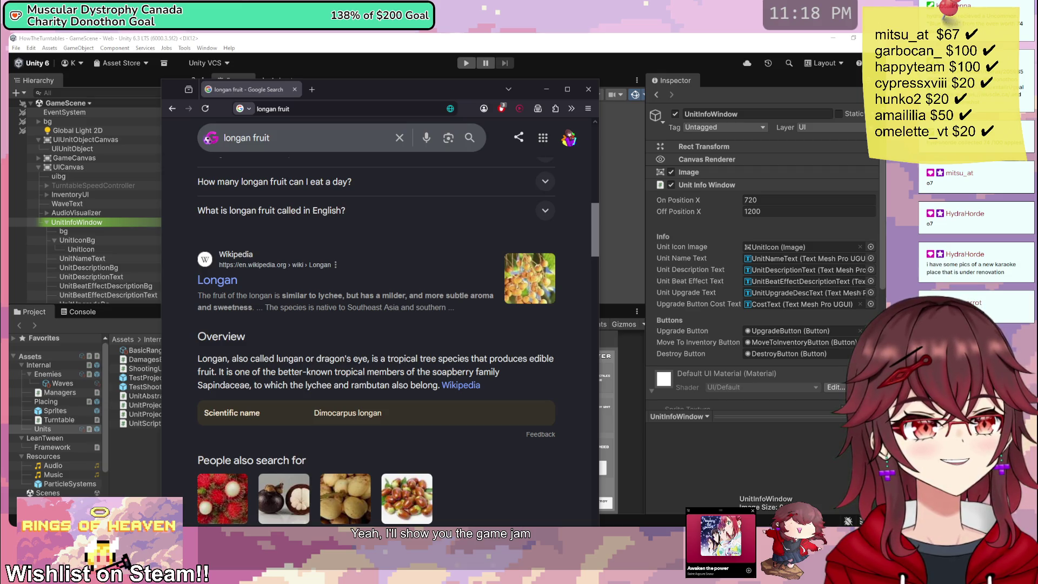
mouse_move(1037, 116)
mouse_down()
mouse_move(971, 116)
mouse_move(578, 186)
mouse_up()
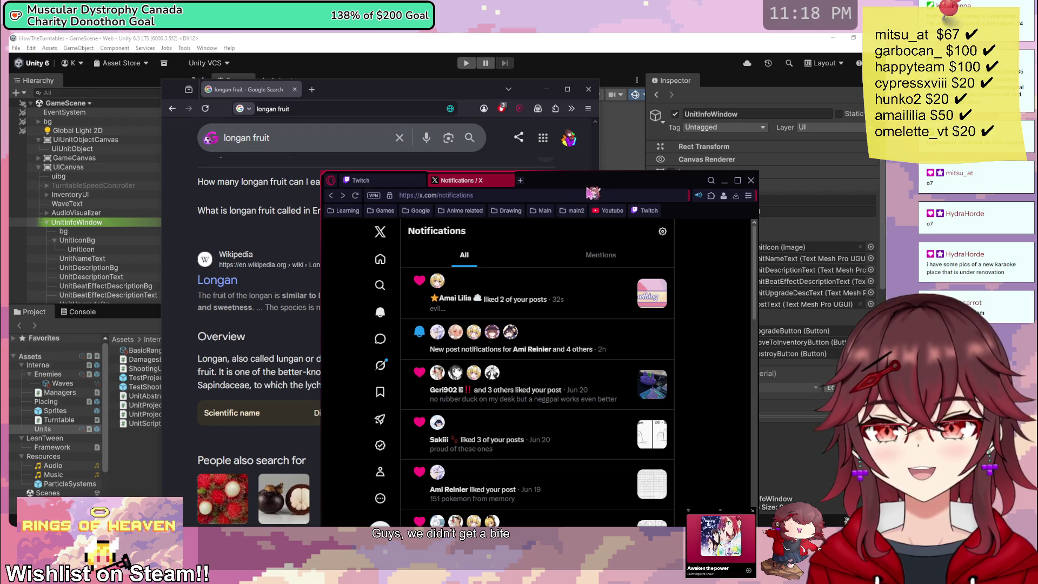
drag(589, 189, 1037, 185)
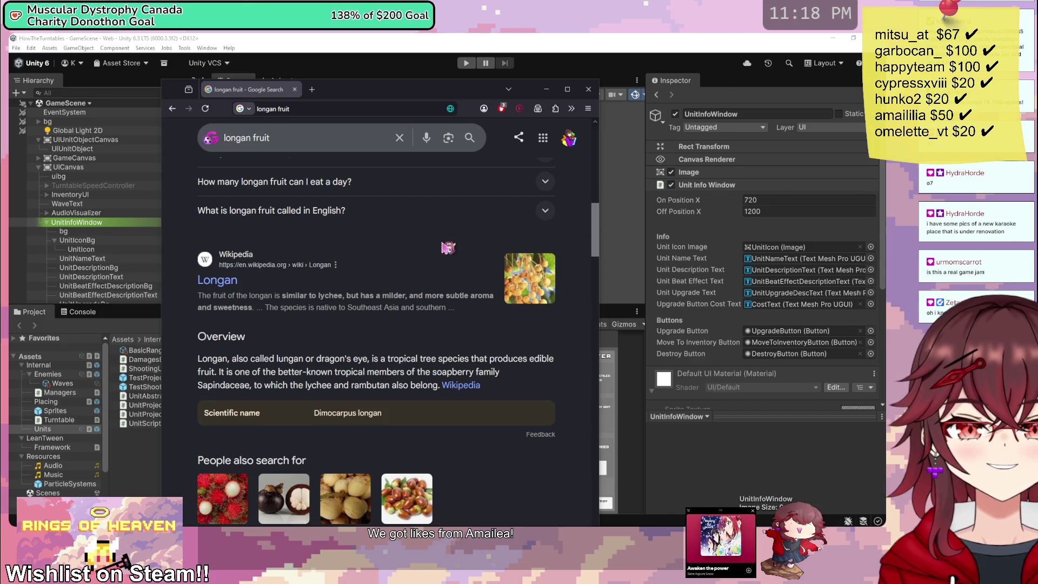
Step: Switch to Google Images results for longan fruit and browse the photos
scroll(391, 259, up, 10)
scroll(389, 309, up, 1)
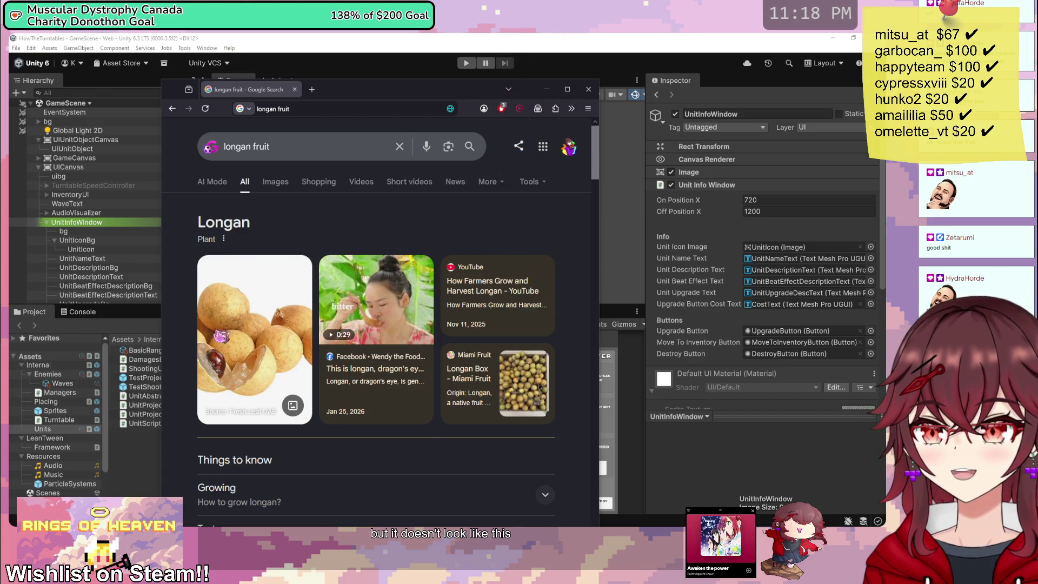
click(275, 182)
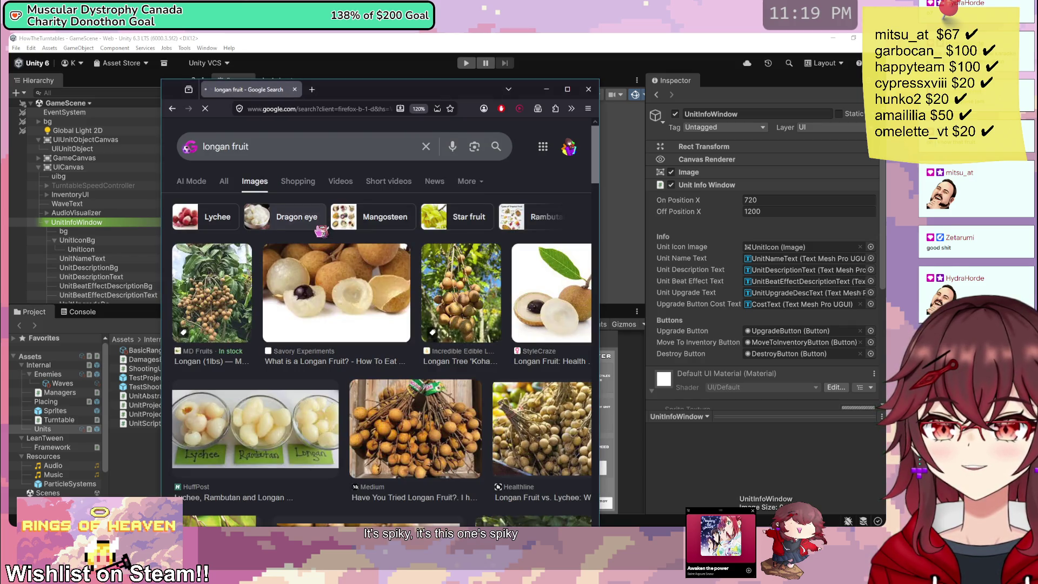
scroll(352, 287, down, 12)
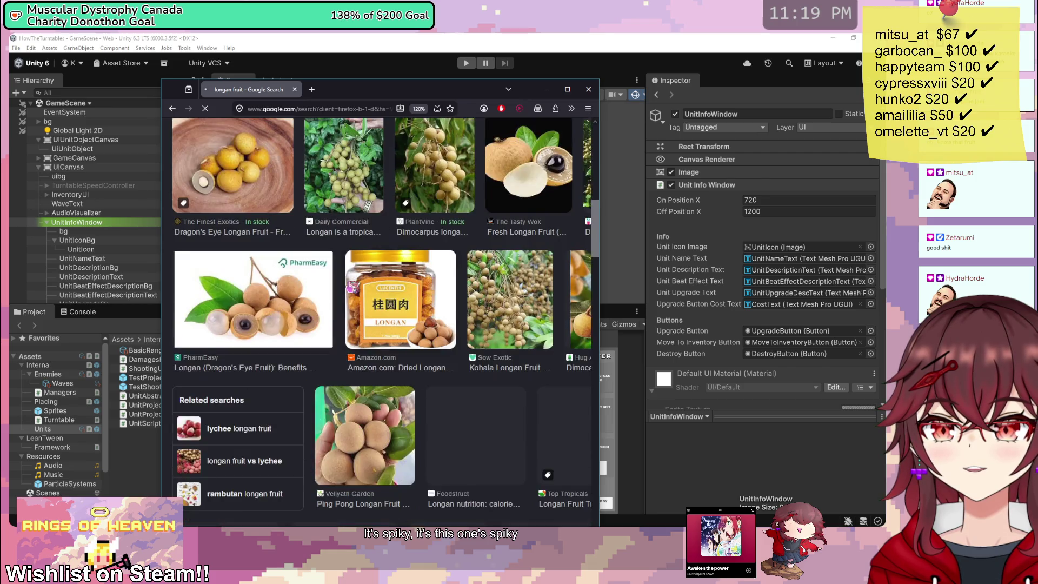
scroll(352, 287, down, 5)
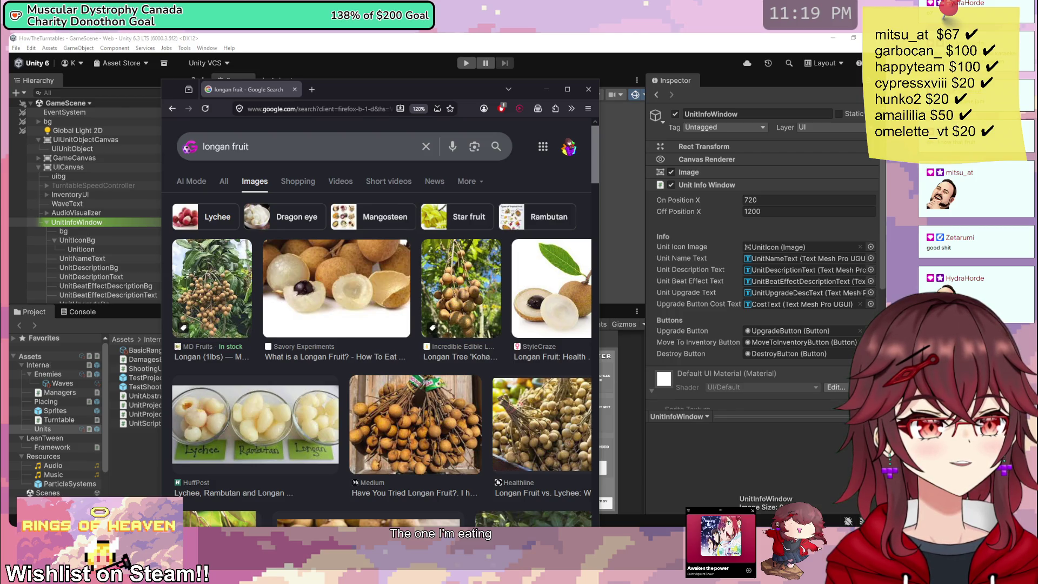
click(190, 151)
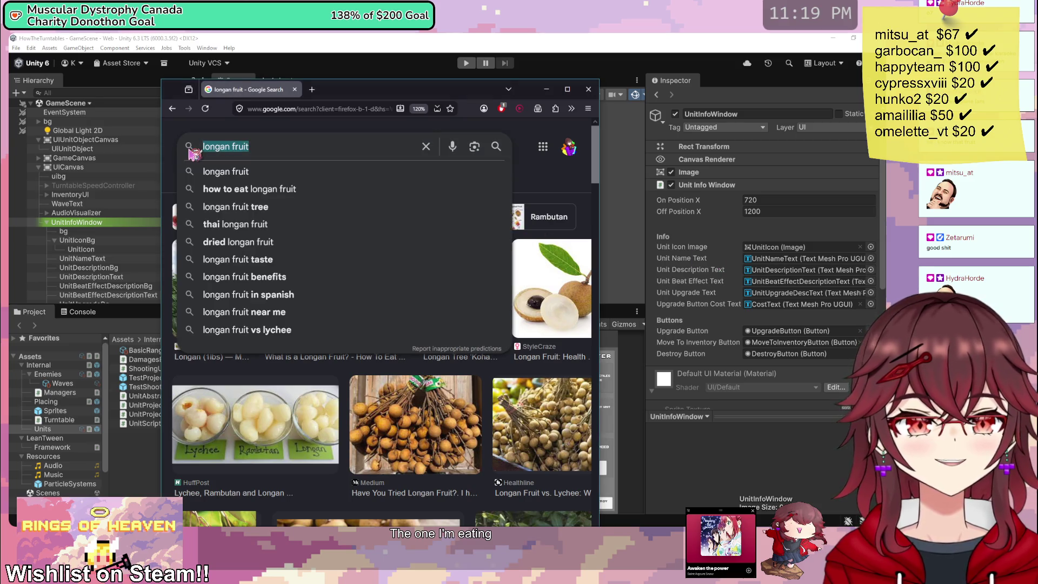
Step: Search images for 'lychee' and preview the HuffPost lychee, rambutan and longan comparison
text(lychee)
key(Return)
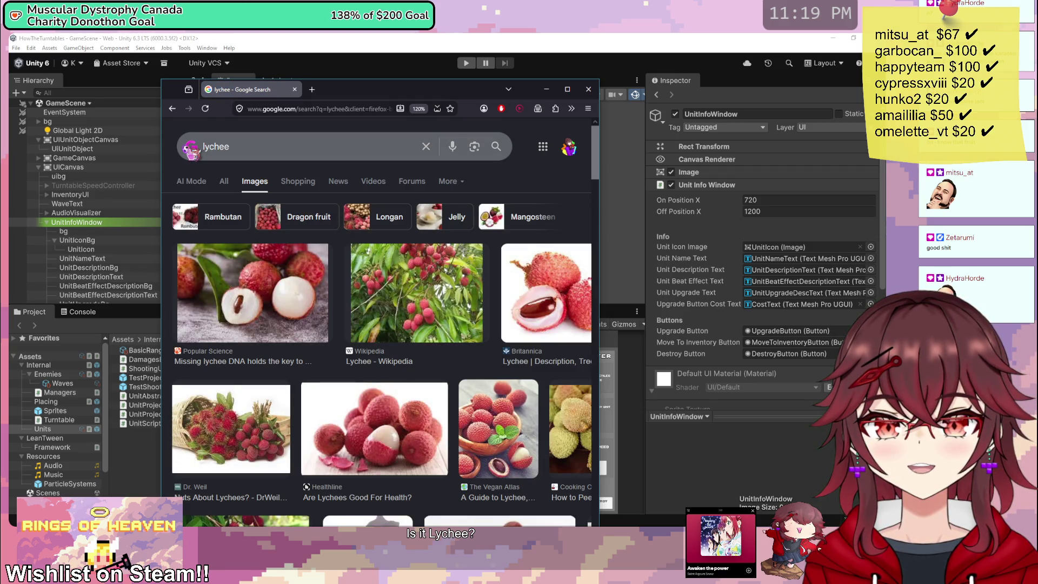
scroll(486, 346, down, 2)
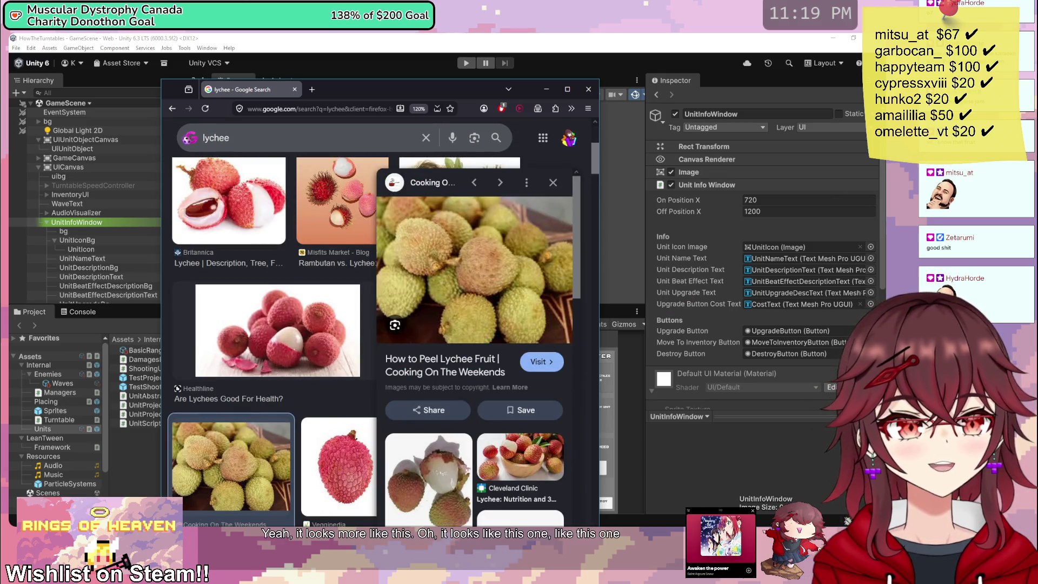
scroll(345, 368, down, 4)
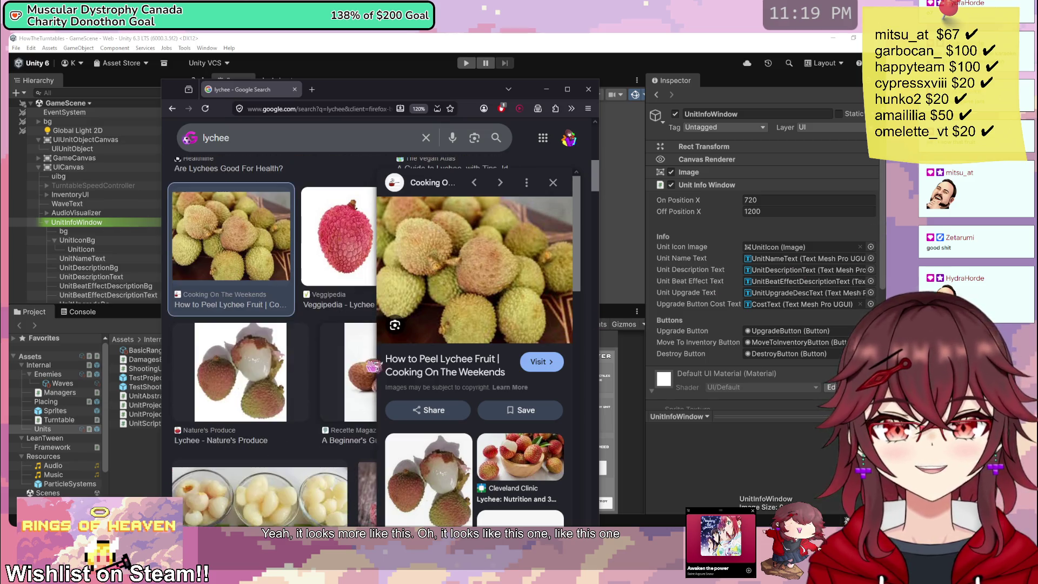
scroll(344, 367, down, 4)
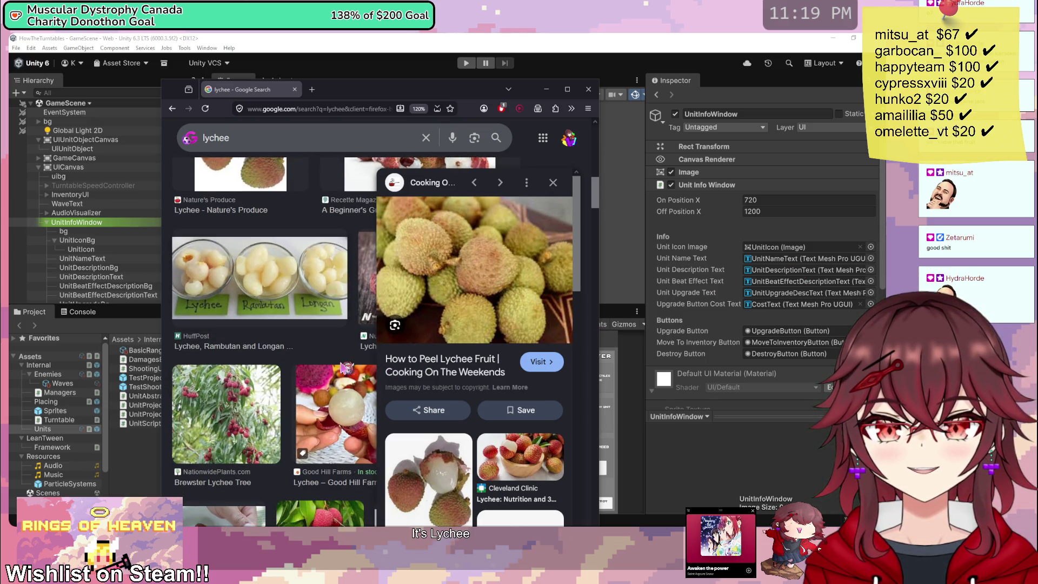
click(259, 295)
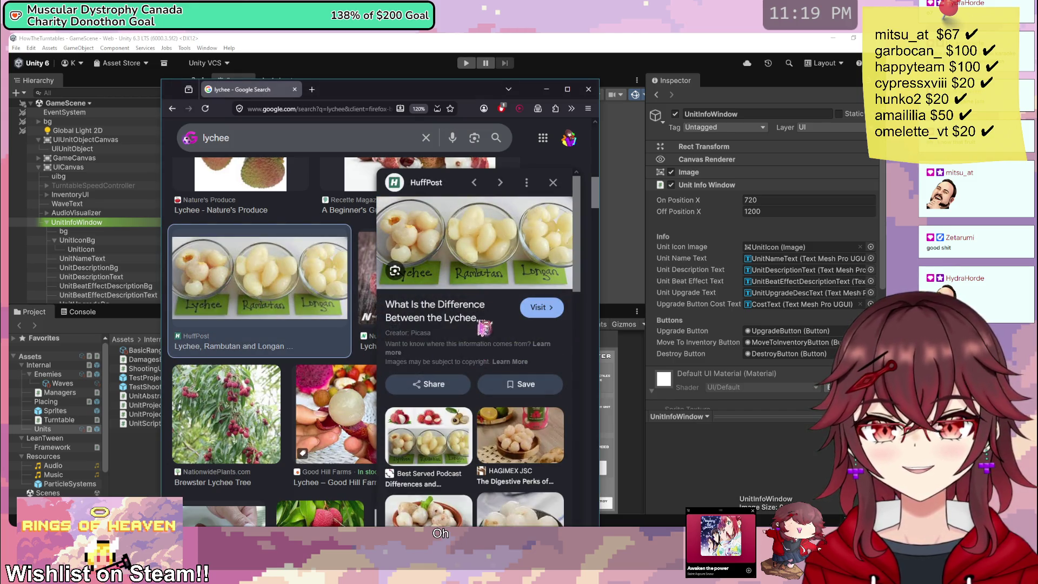
Step: Maximize Firefox to view the preview, then minimize it back to Unity
click(567, 89)
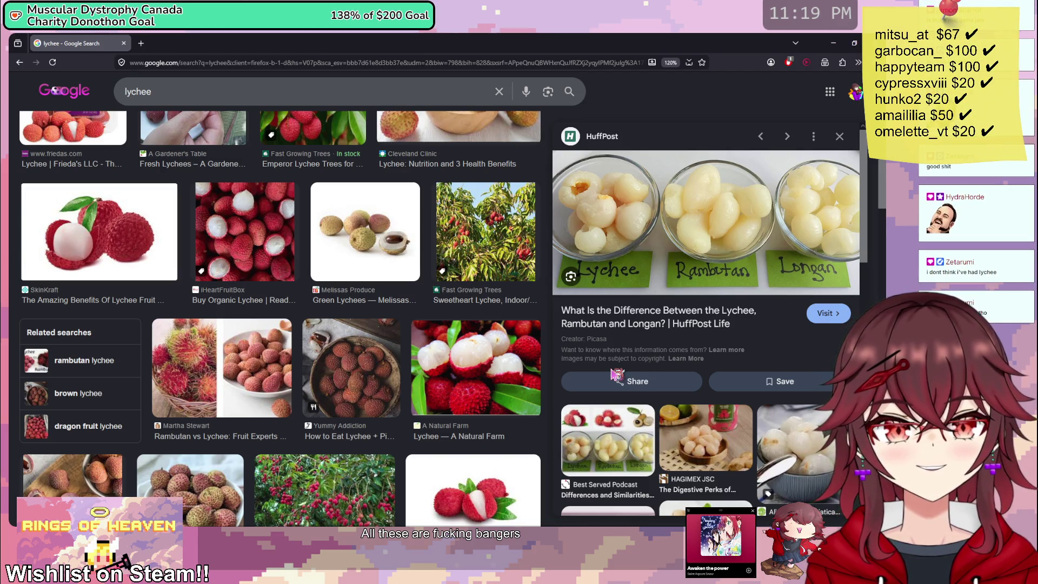
scroll(379, 302, up, 5)
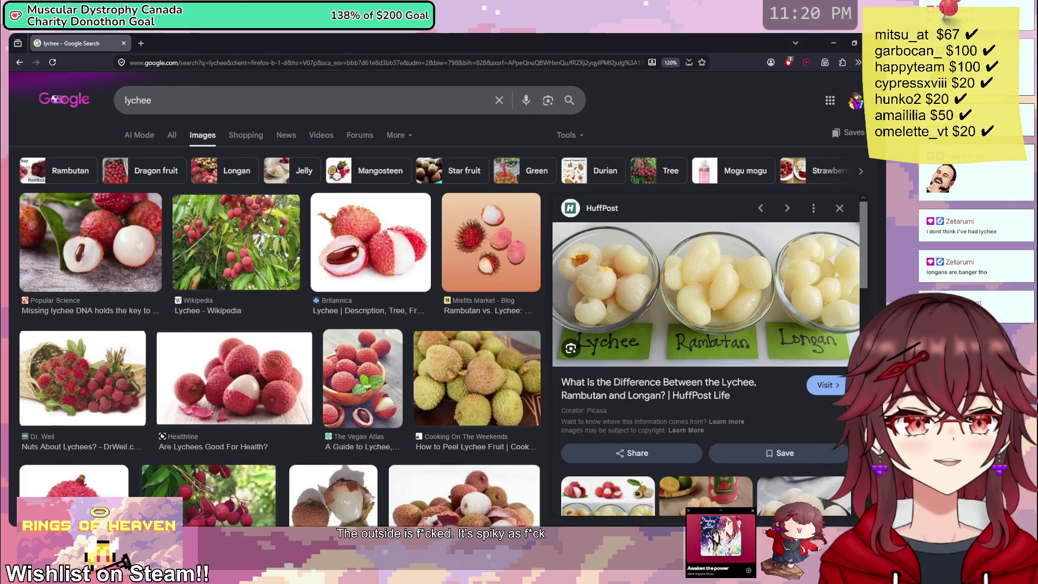
click(833, 42)
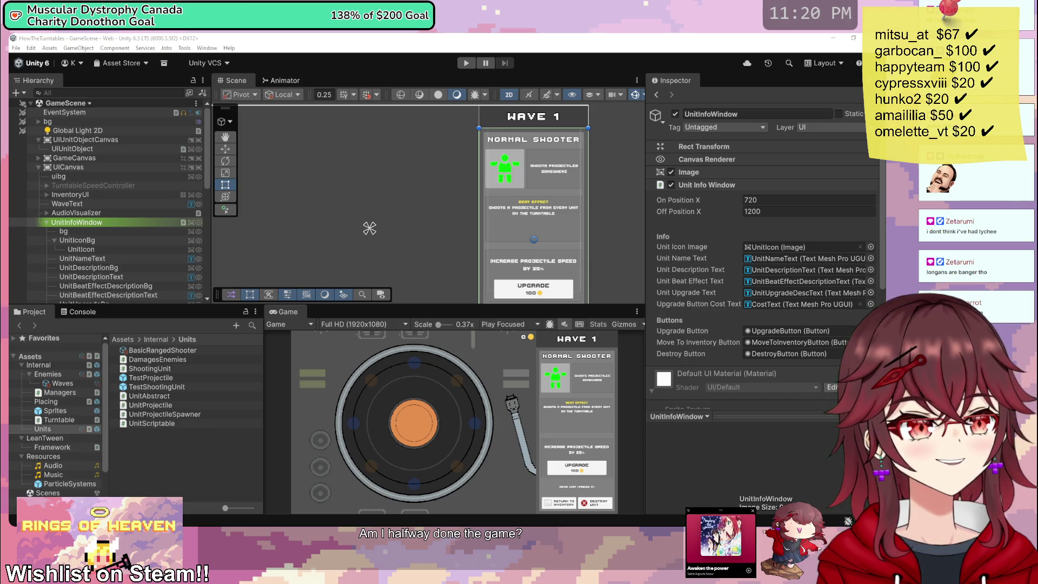
Step: Open The Very Serious Juniper Dev Game Jam page and widen the browser leftward
key(alt+Tab)
click(503, 266)
drag(396, 170, 189, 172)
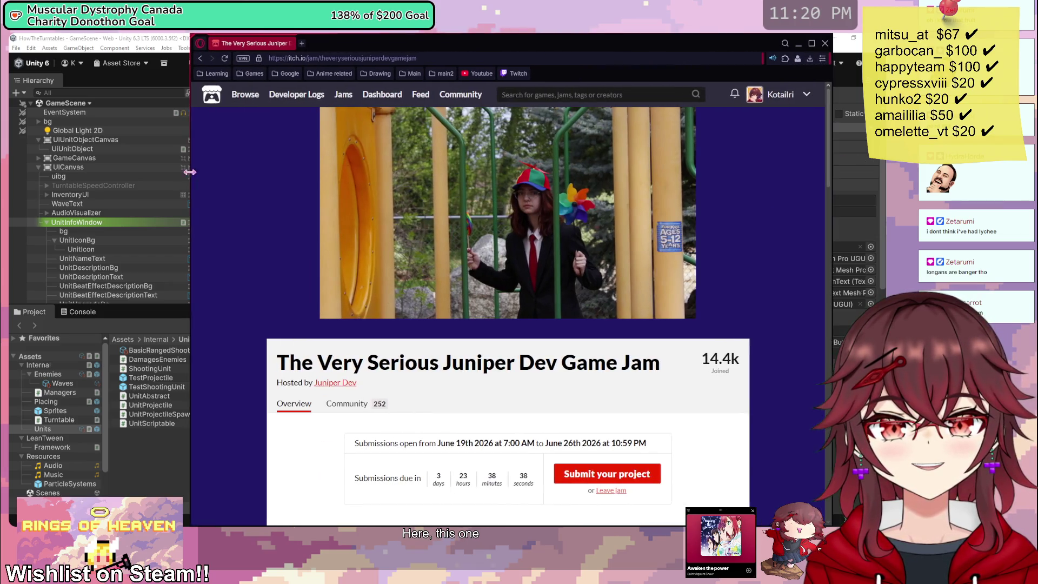
scroll(383, 323, down, 2)
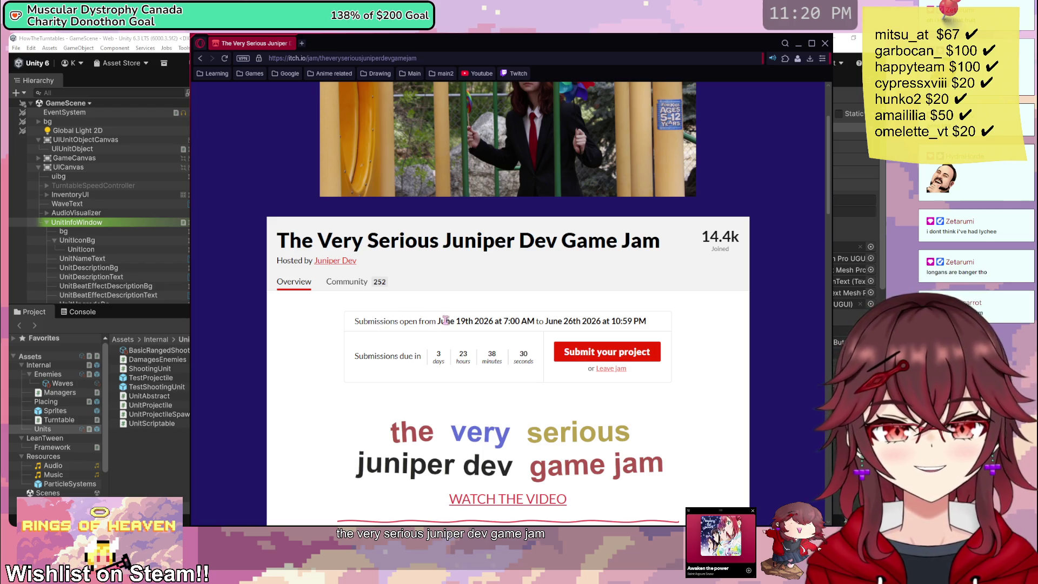
Step: Read the jam's submission dates and details, glancing at Steam's Bloons TD 6 library page
drag(446, 320, 692, 332)
click(588, 402)
scroll(588, 403, down, 2)
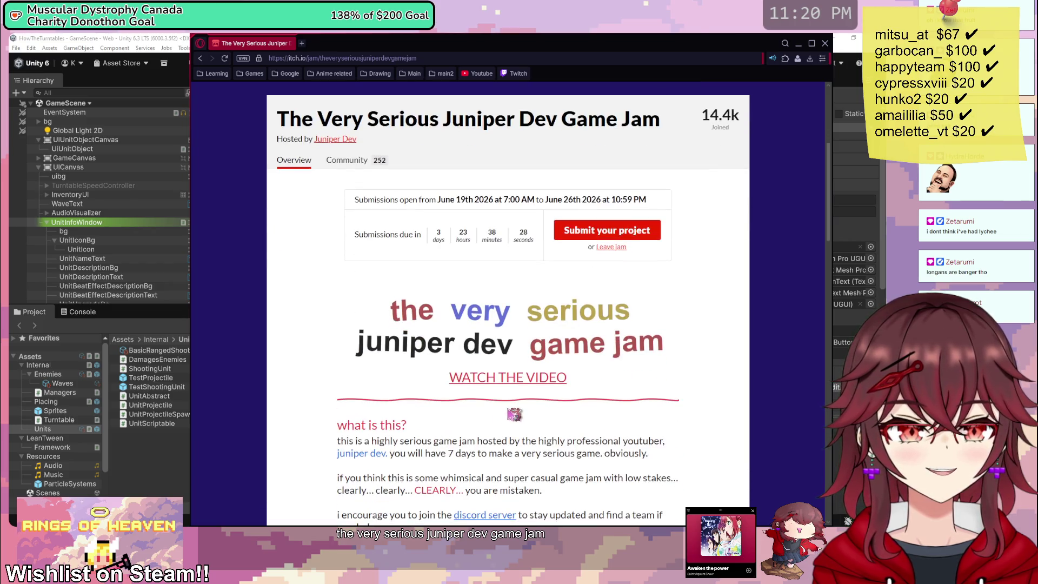
scroll(517, 420, down, 1)
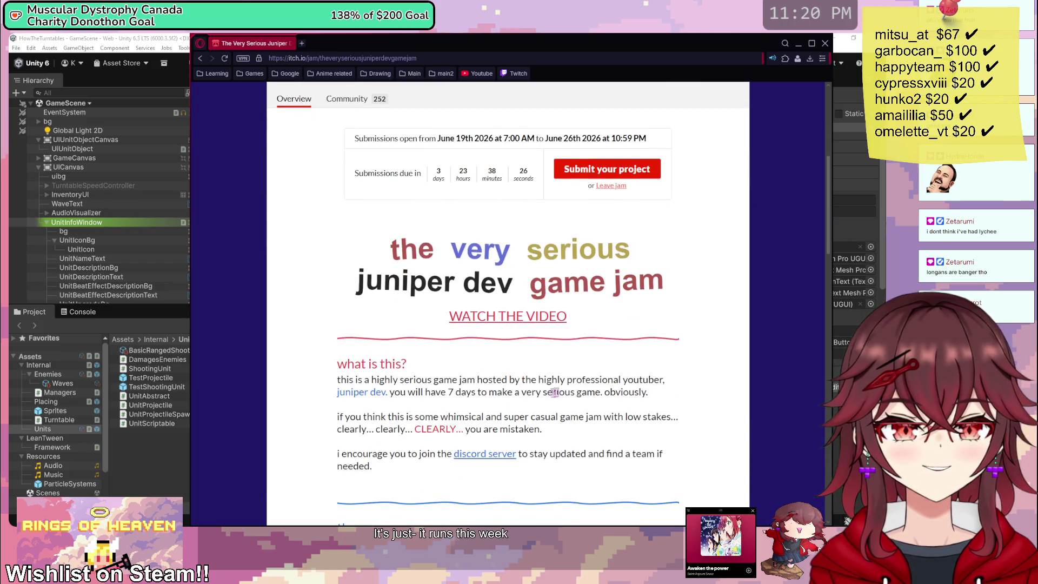
scroll(559, 412, up, 3)
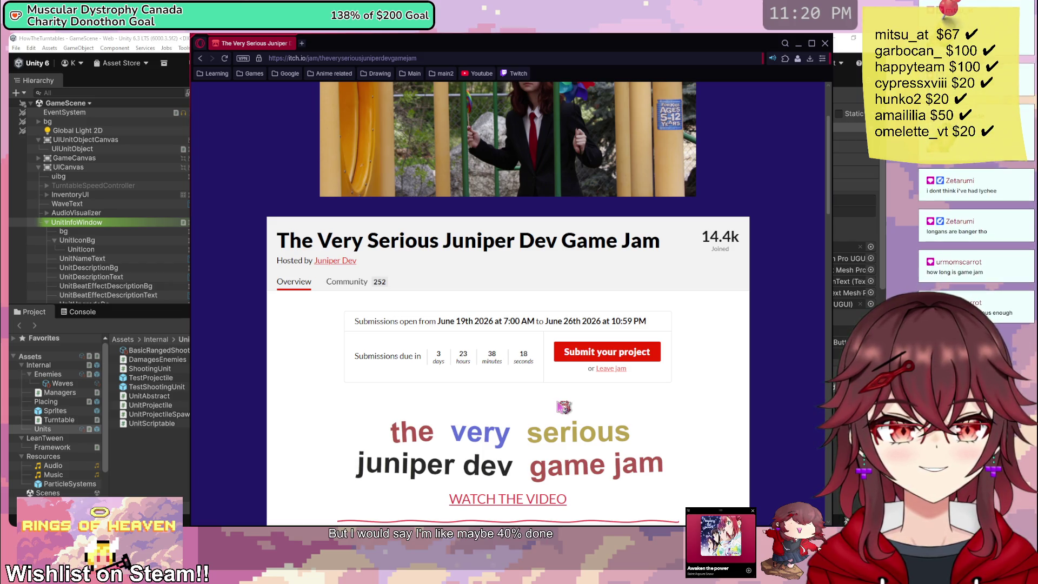
scroll(563, 407, down, 2)
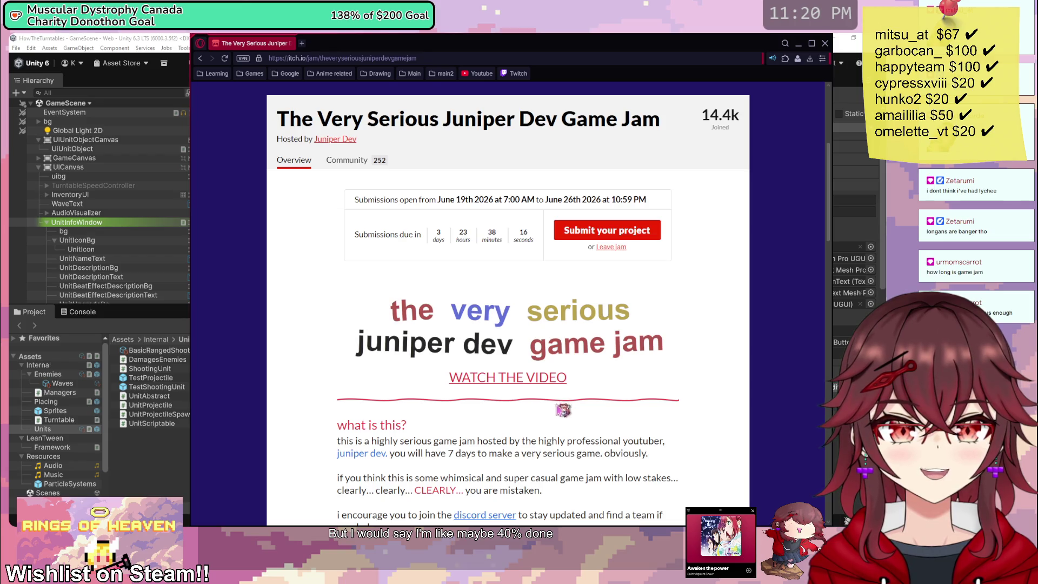
scroll(550, 440, down, 1)
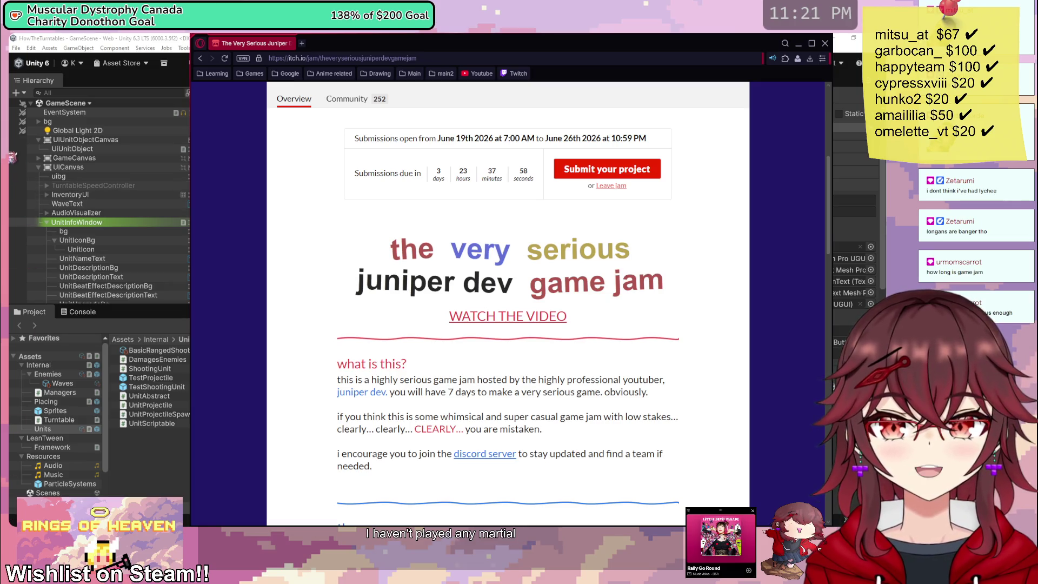
key(alt+Tab)
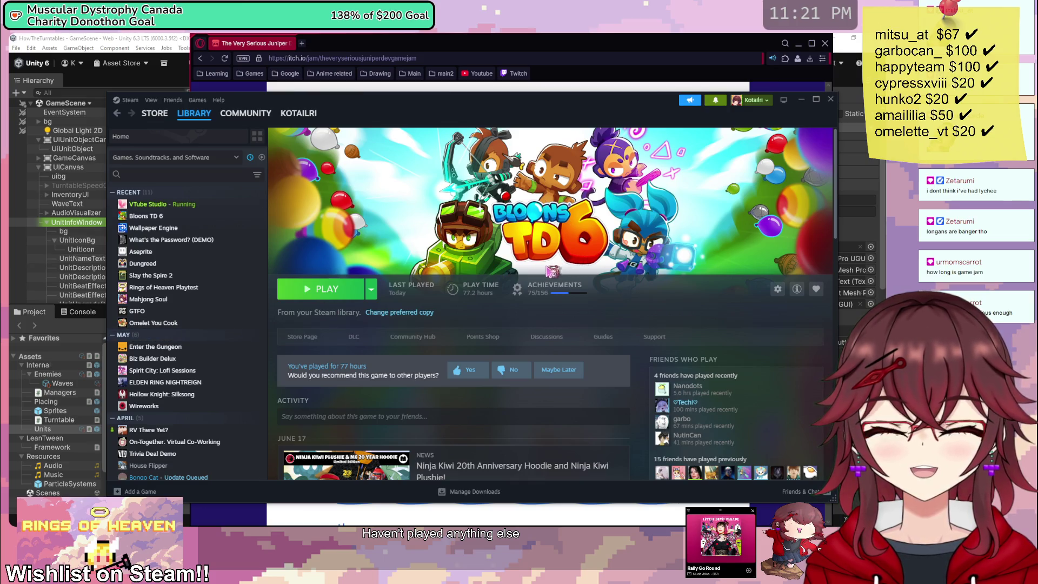
click(800, 101)
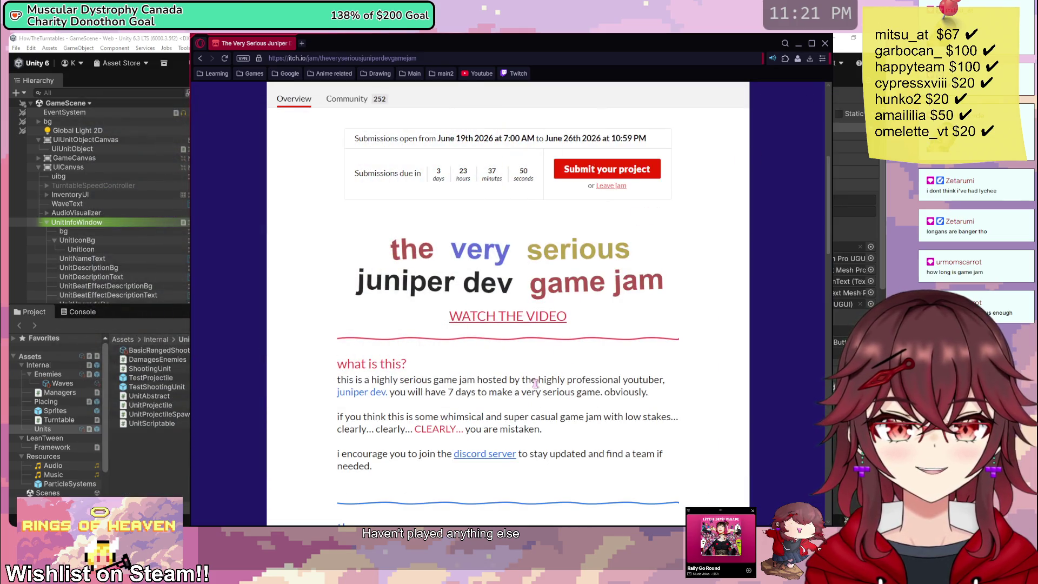
Step: Read the jam's 'seriousness' voting criterion, rules and sponsor prizes, then switch windows
scroll(535, 384, down, 3)
scroll(535, 384, down, 1)
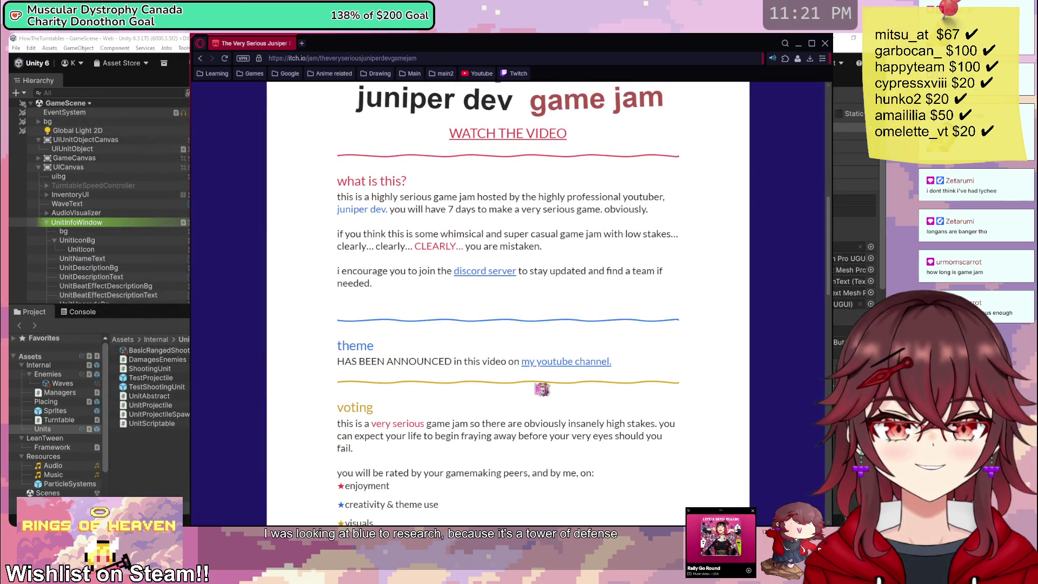
scroll(541, 389, down, 2)
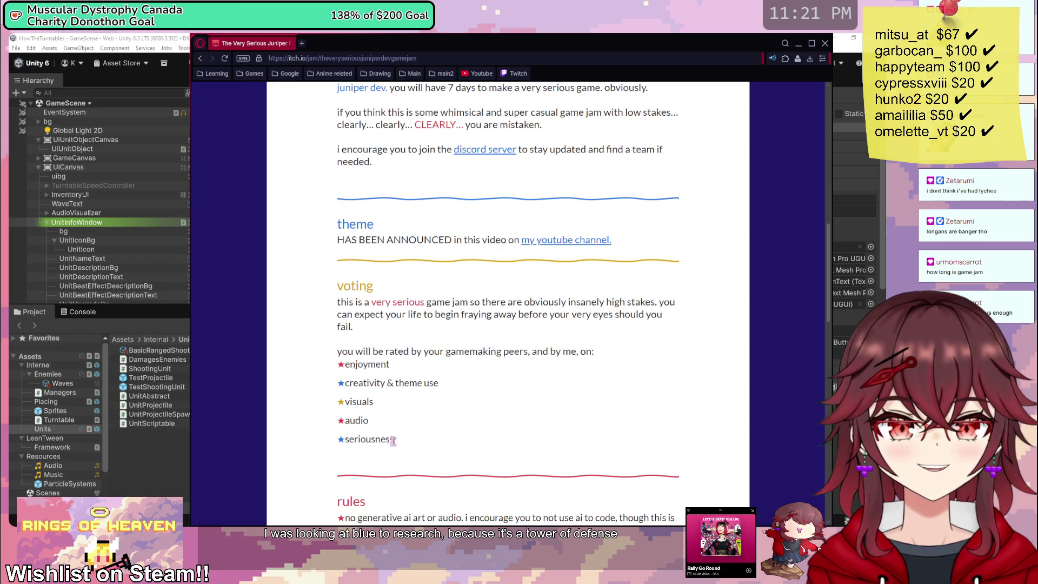
drag(392, 441, 332, 443)
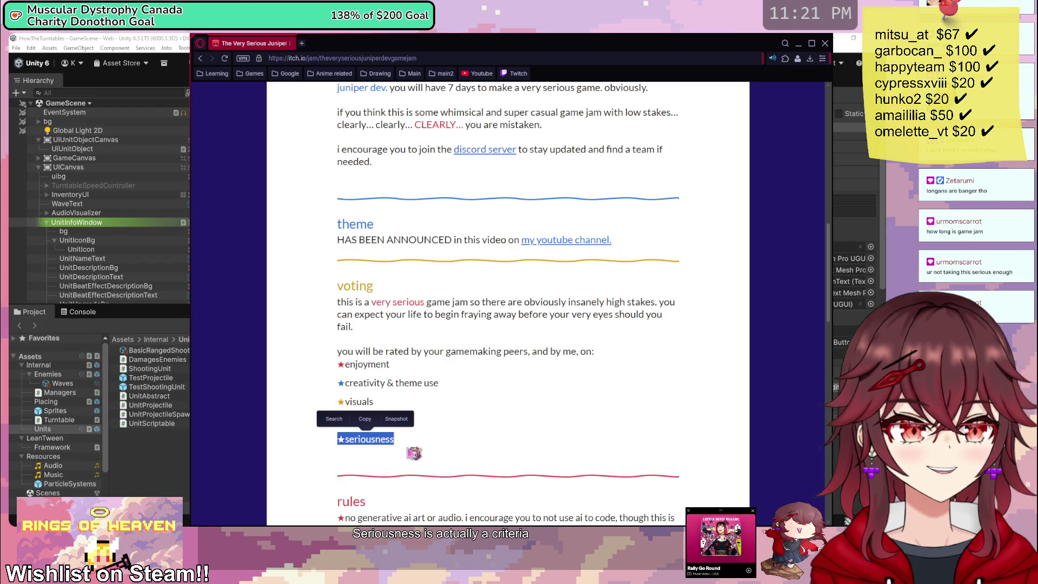
click(477, 427)
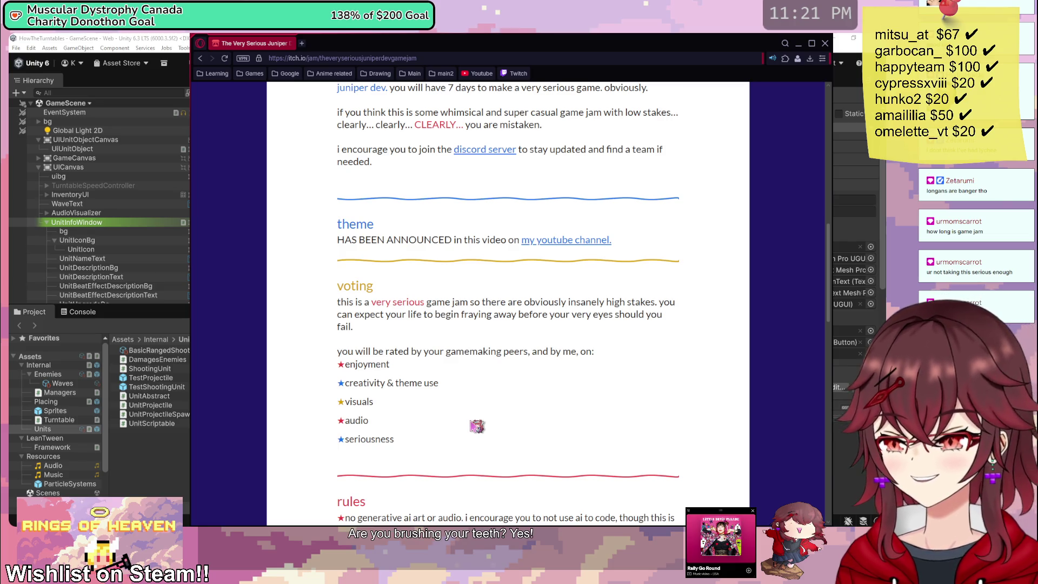
scroll(477, 426, down, 15)
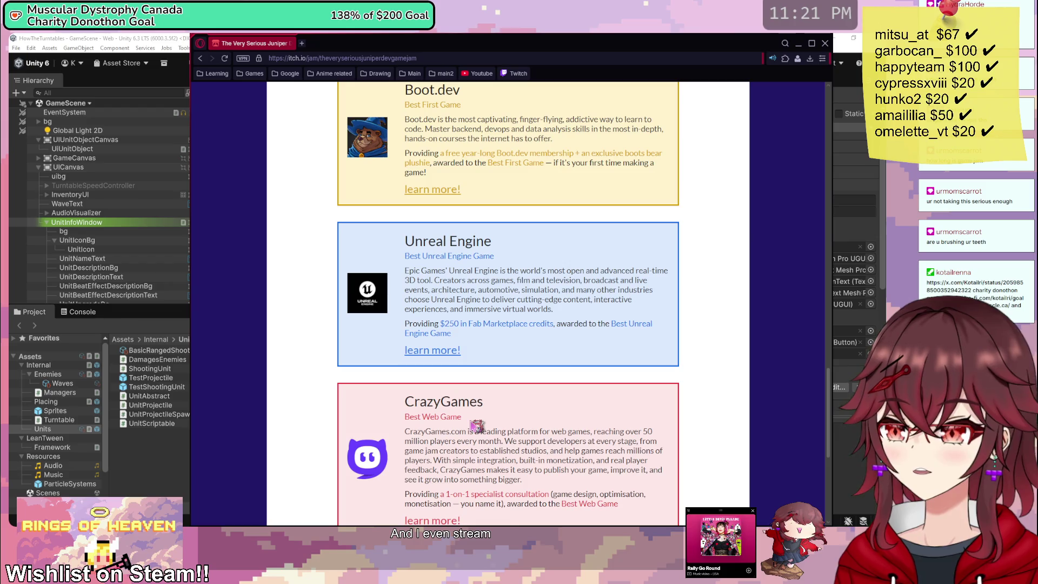
scroll(475, 427, down, 5)
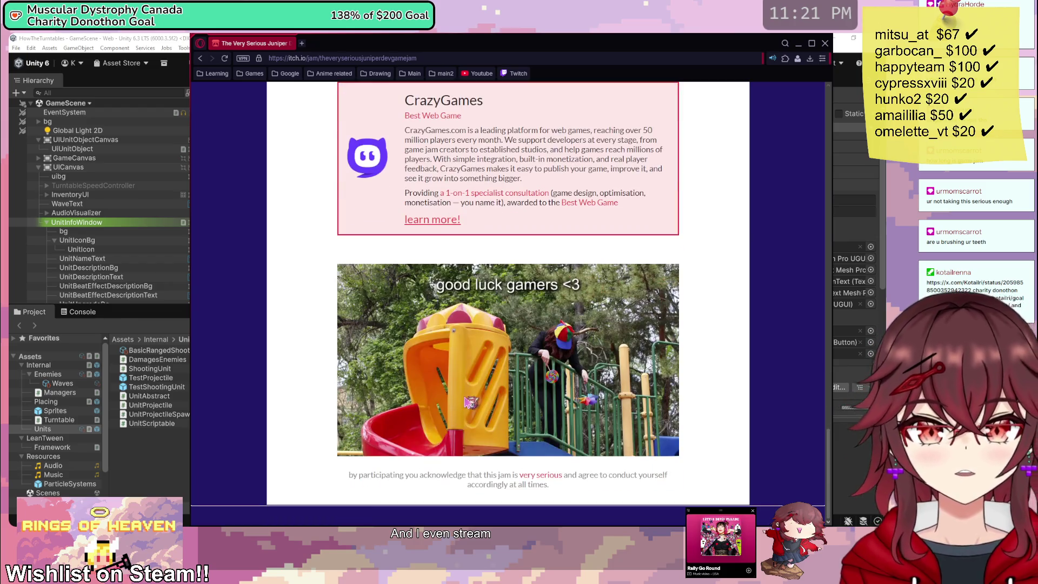
key(alt+Tab)
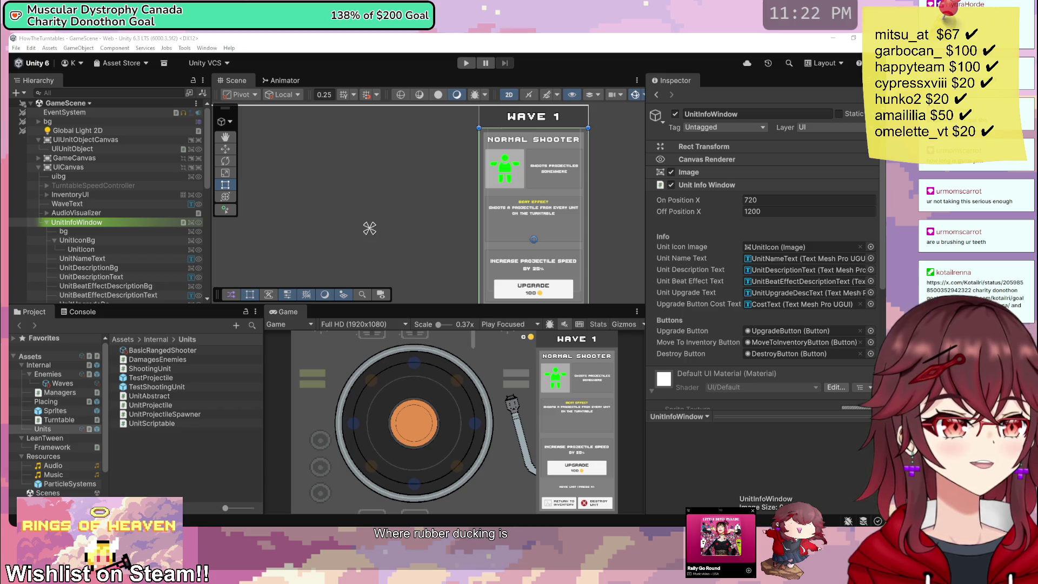
key(alt+Tab)
Step: Scroll the Rubber duck debugging article, then open the X post's purple plush photo full-size
mouse_move(535, 142)
mouse_down()
mouse_move(408, 147)
mouse_move(394, 124)
mouse_up()
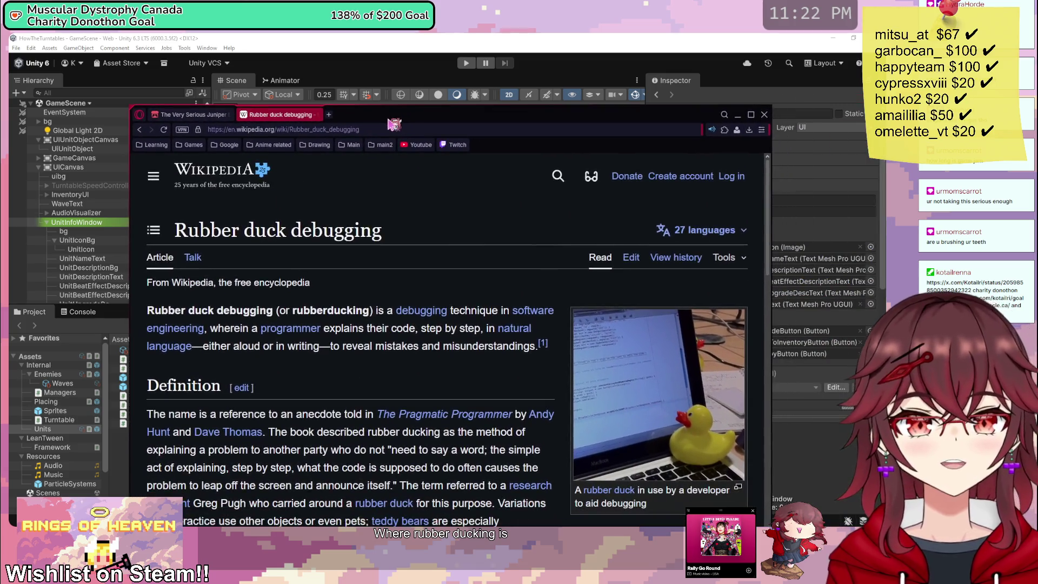
scroll(414, 238, down, 1)
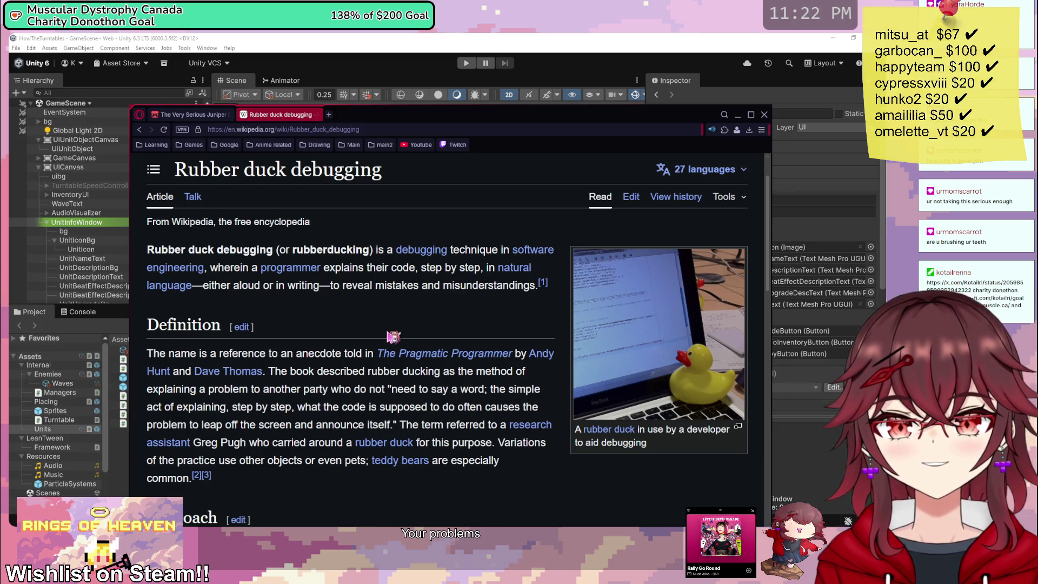
scroll(387, 251, down, 3)
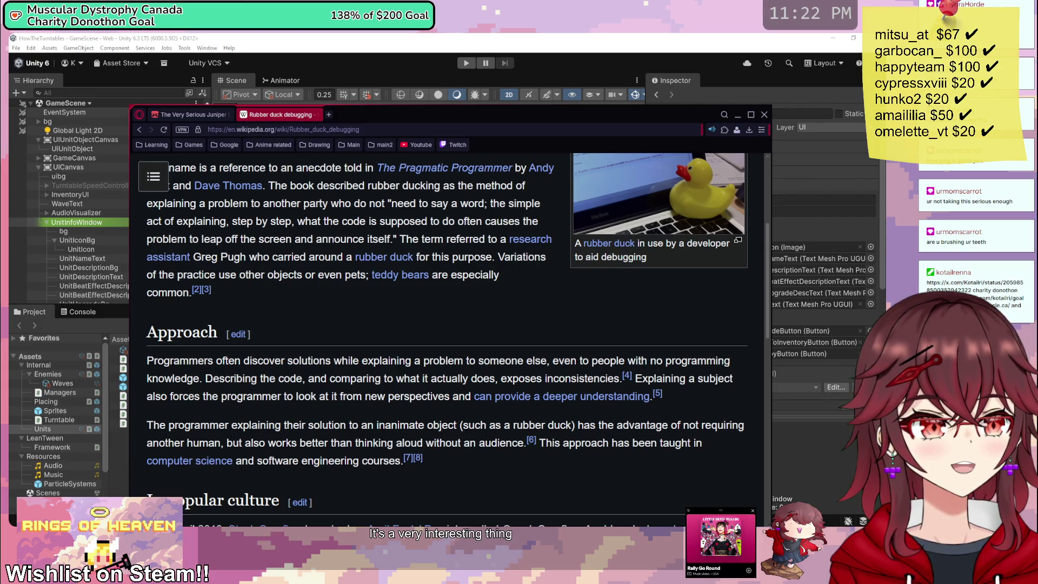
drag(580, 125, 280, 114)
click(462, 323)
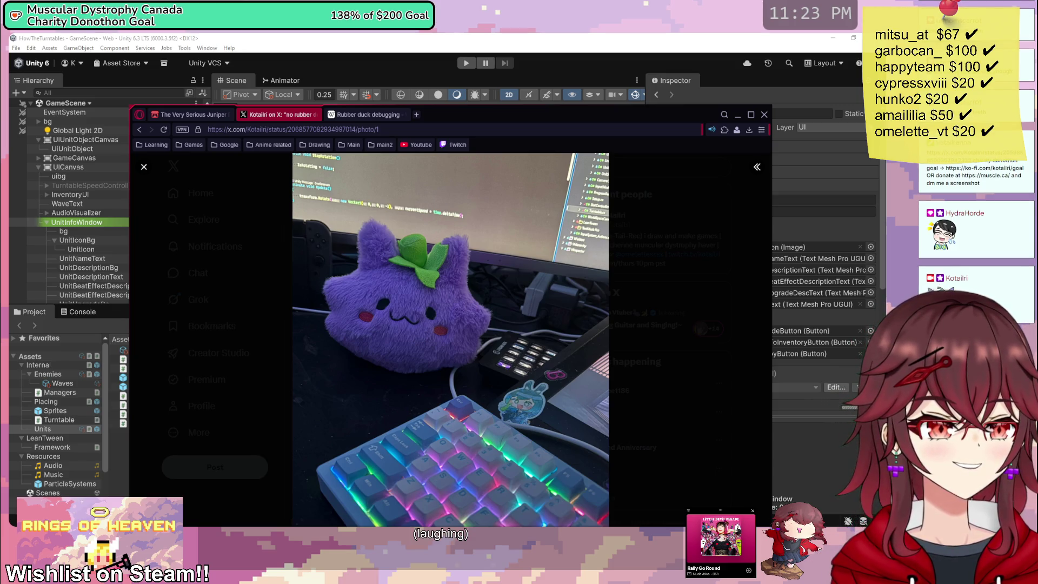
Step: Close the full-size plush photo and briefly hide the browser to show Unity
drag(535, 114, 600, 77)
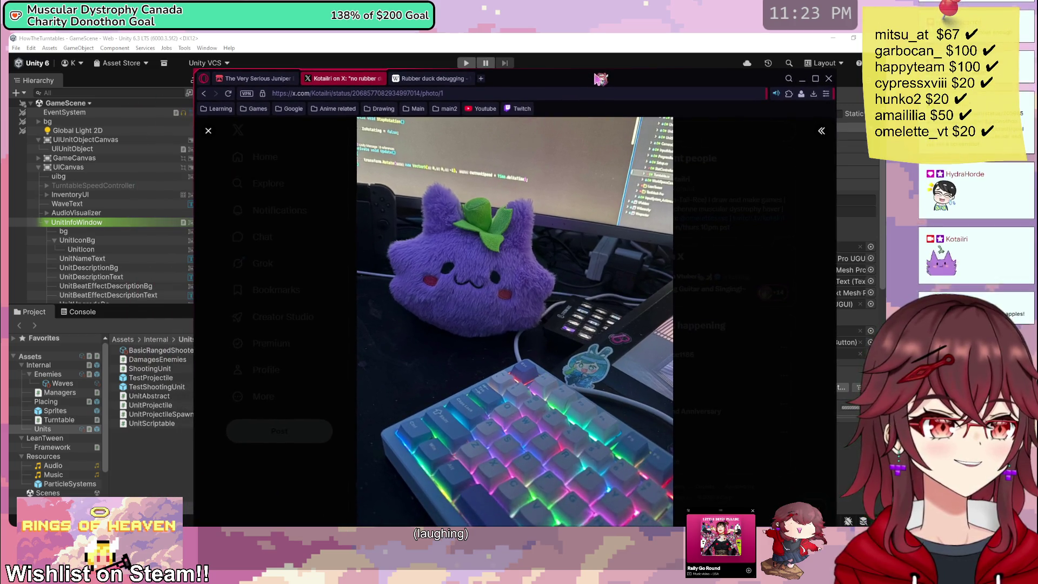
click(745, 232)
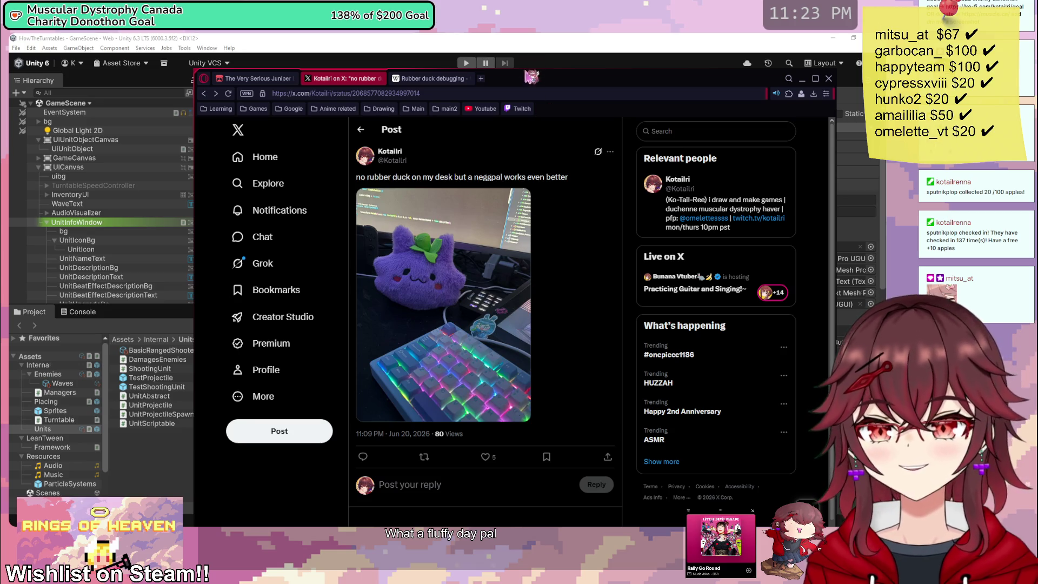
key(super+Down)
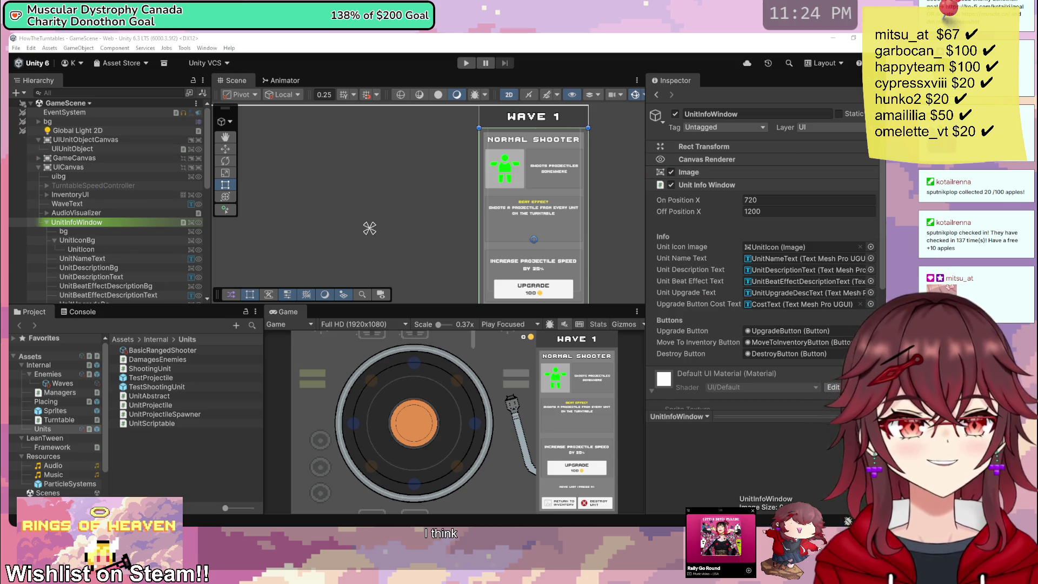
key(alt+Tab)
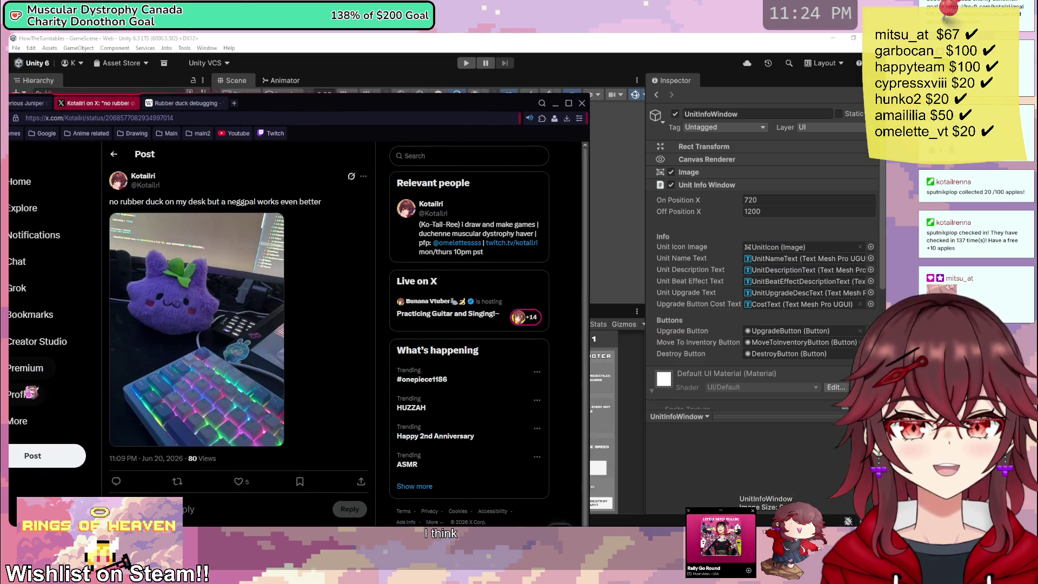
Step: Open the poster's profile and scroll to the 'pokemon from memory 65/150' post
click(24, 394)
drag(299, 108, 372, 93)
scroll(444, 306, down, 10)
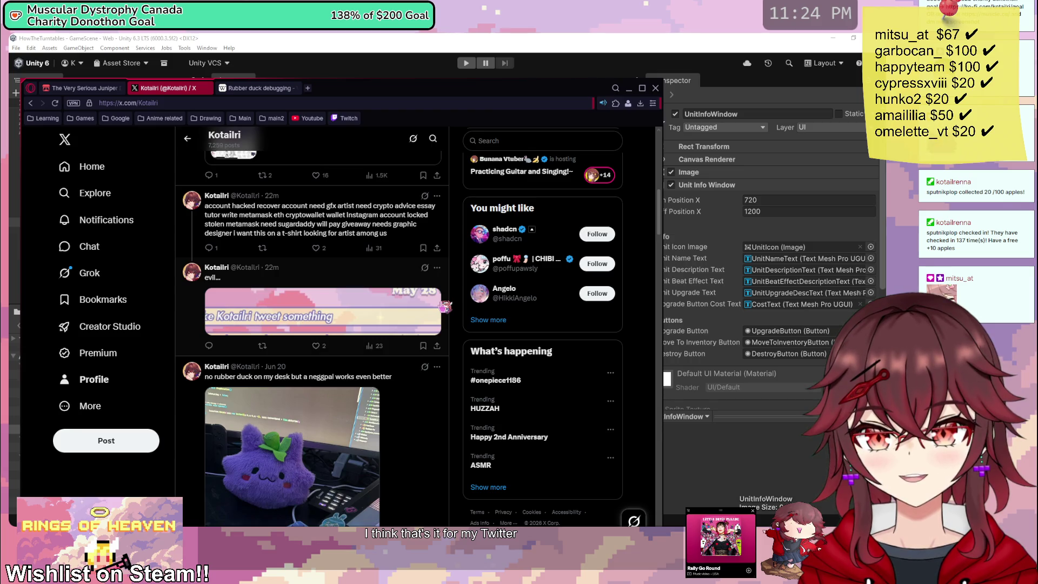
scroll(444, 306, down, 10)
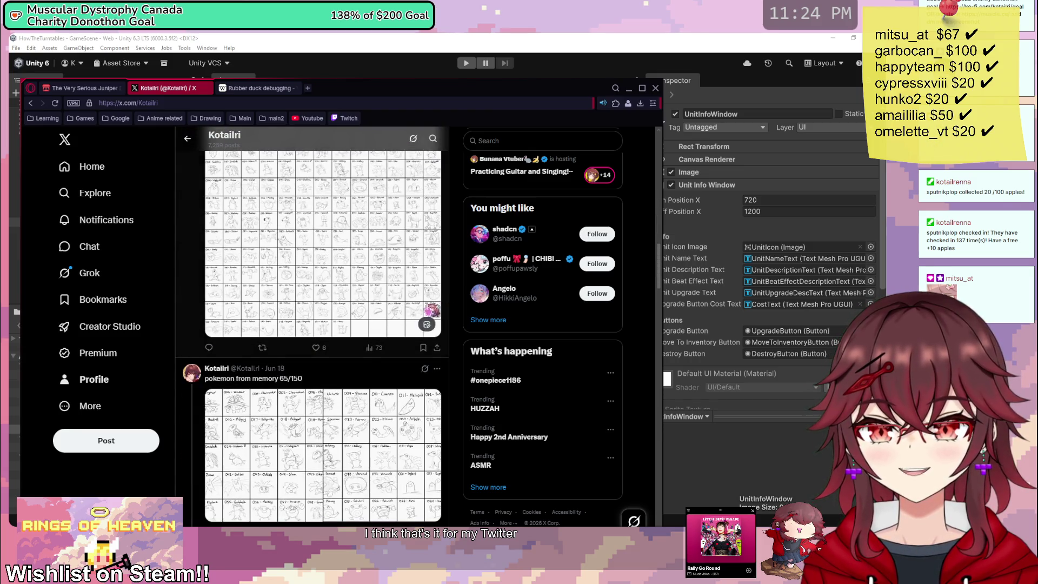
scroll(301, 328, up, 1)
click(302, 332)
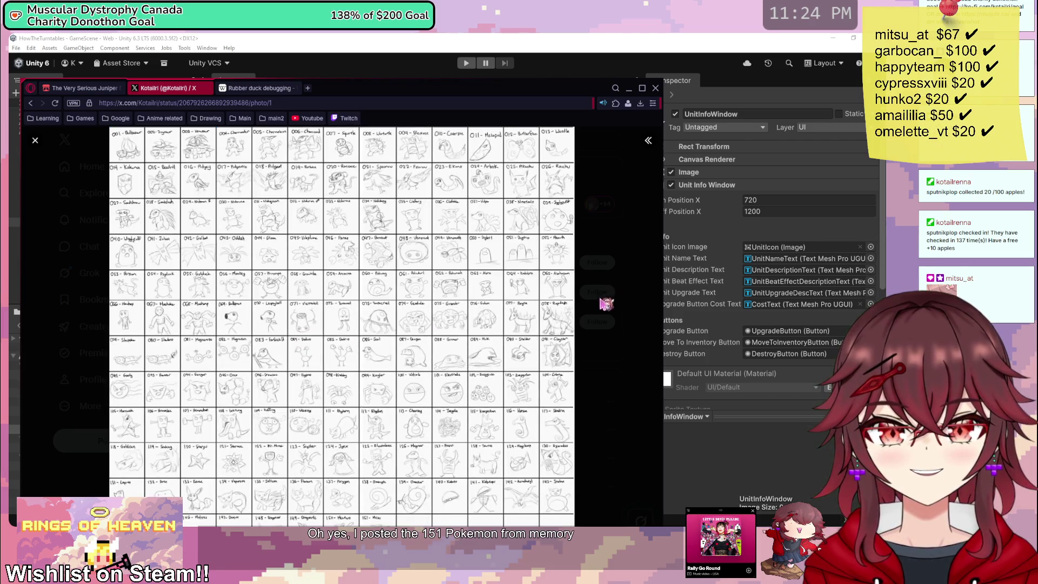
drag(511, 89, 521, 58)
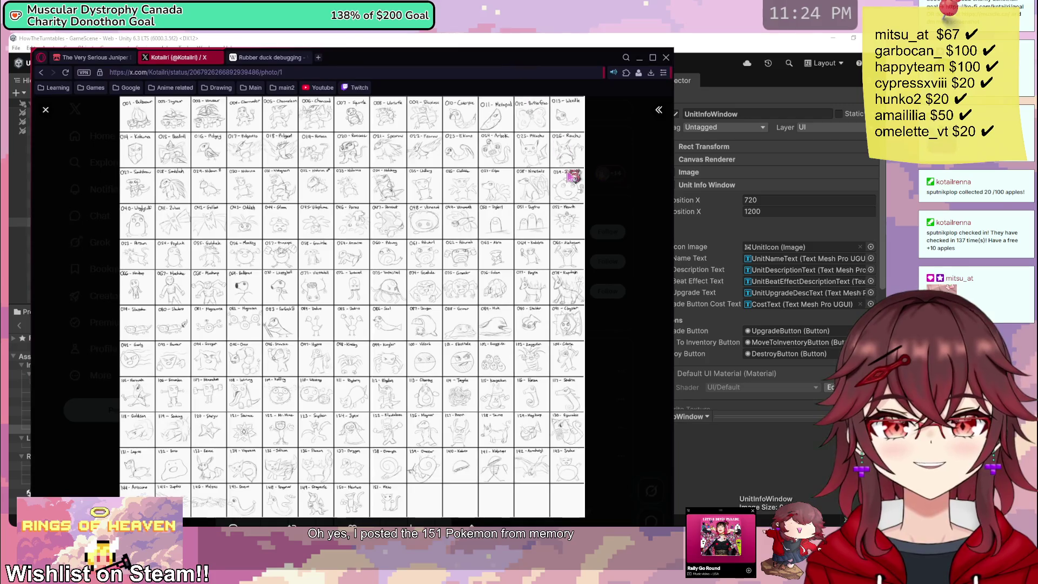
click(598, 236)
scroll(501, 300, down, 3)
scroll(382, 248, up, 5)
click(383, 247)
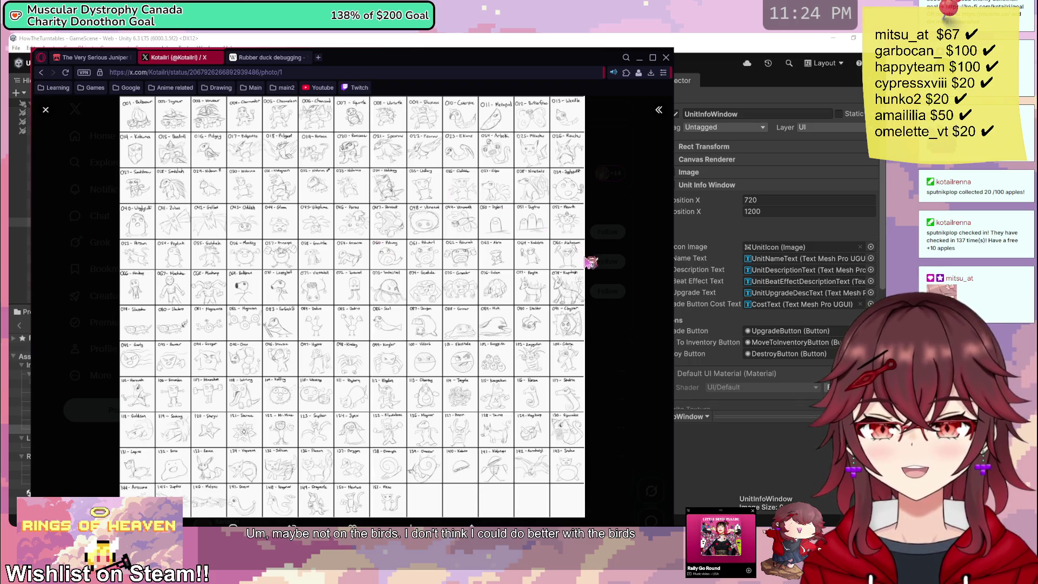
click(613, 271)
scroll(451, 347, down, 5)
Step: Scroll the profile feed up to the header, then down to the charity donothon posts
scroll(451, 347, down, 15)
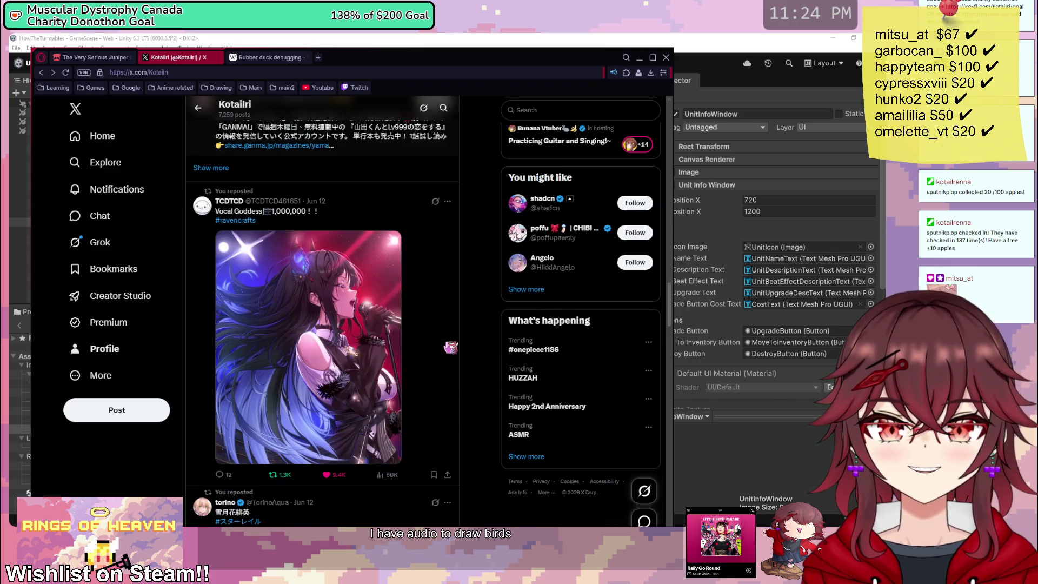
scroll(452, 347, down, 8)
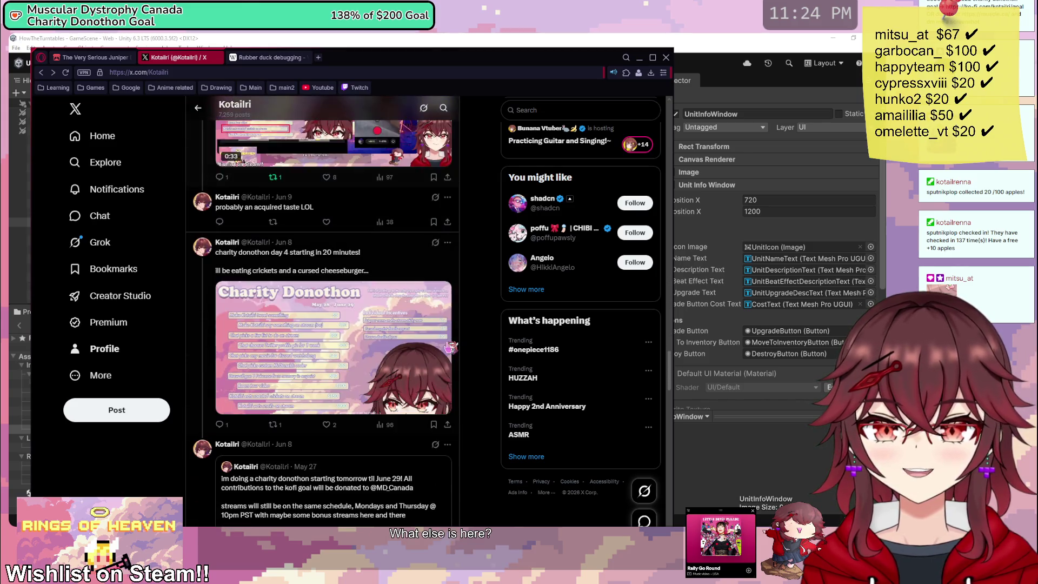
scroll(450, 346, down, 10)
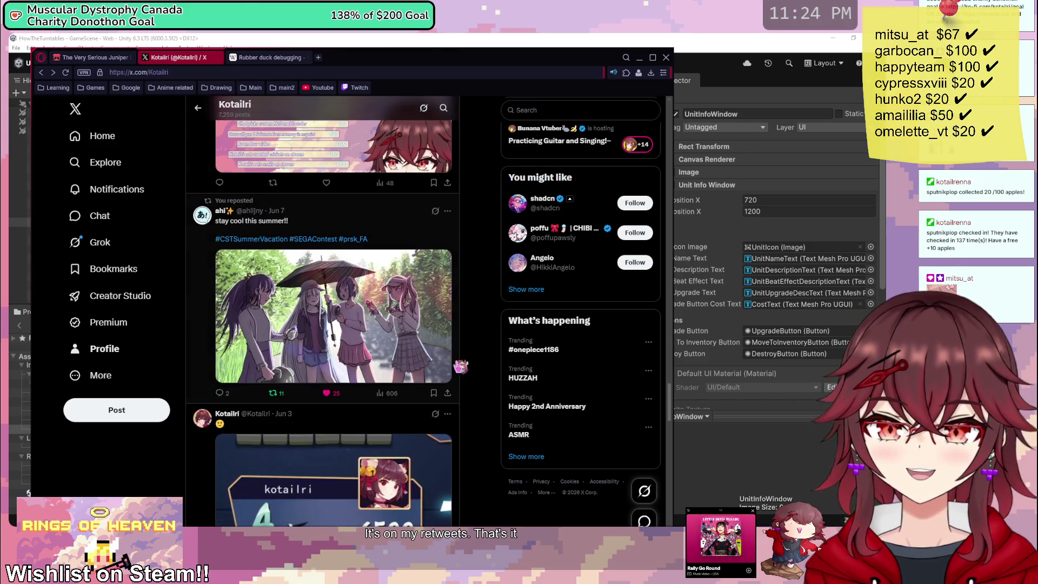
scroll(462, 369, down, 8)
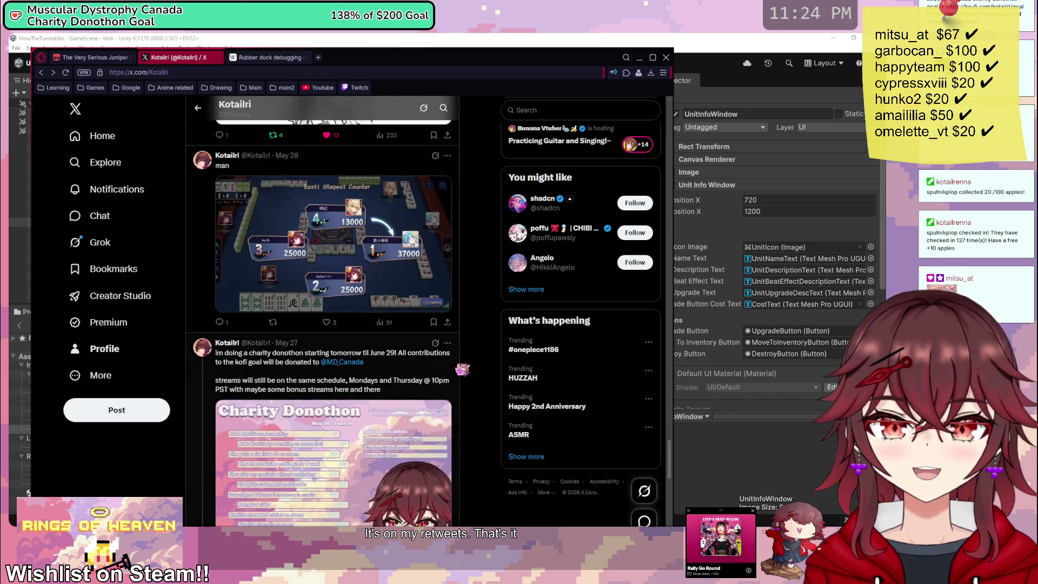
scroll(471, 385, up, 8)
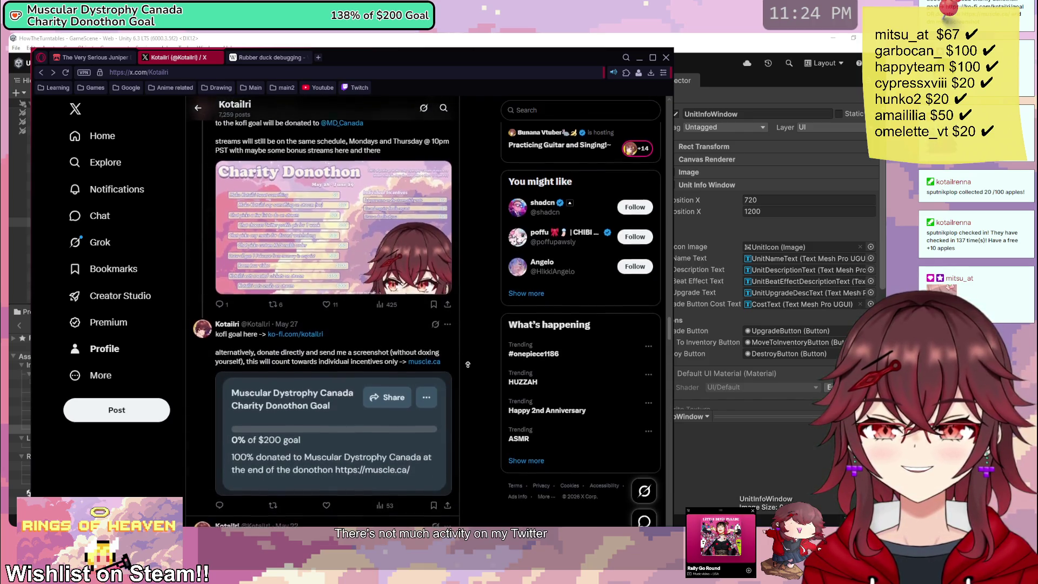
scroll(478, 318, up, 10)
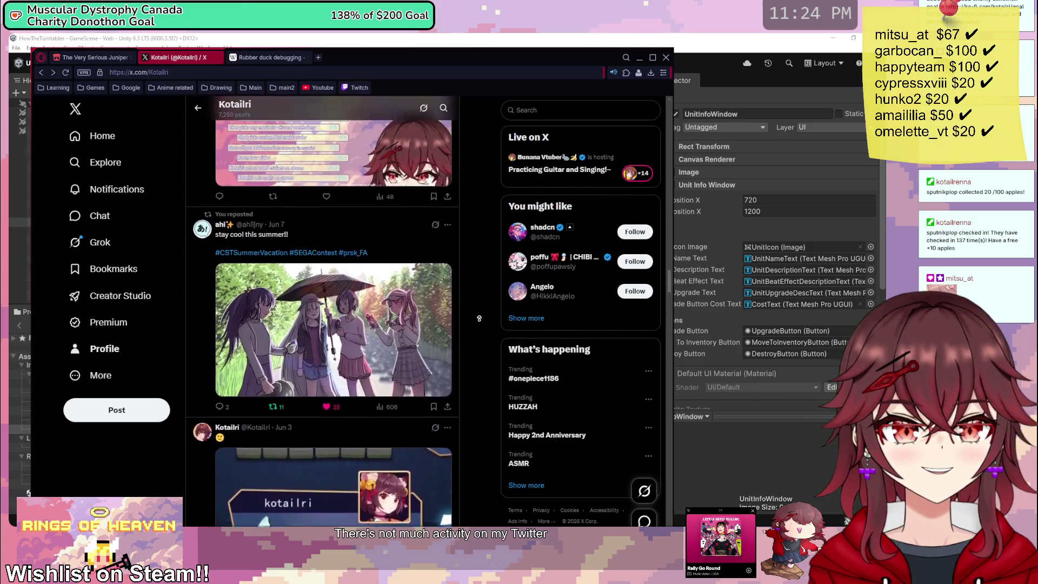
scroll(479, 318, up, 10)
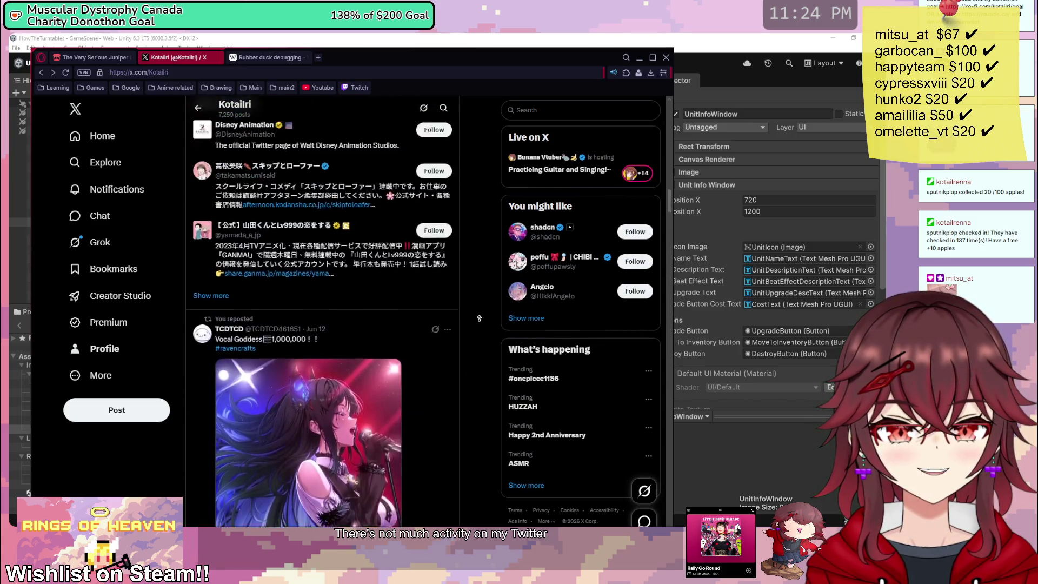
scroll(478, 319, up, 6)
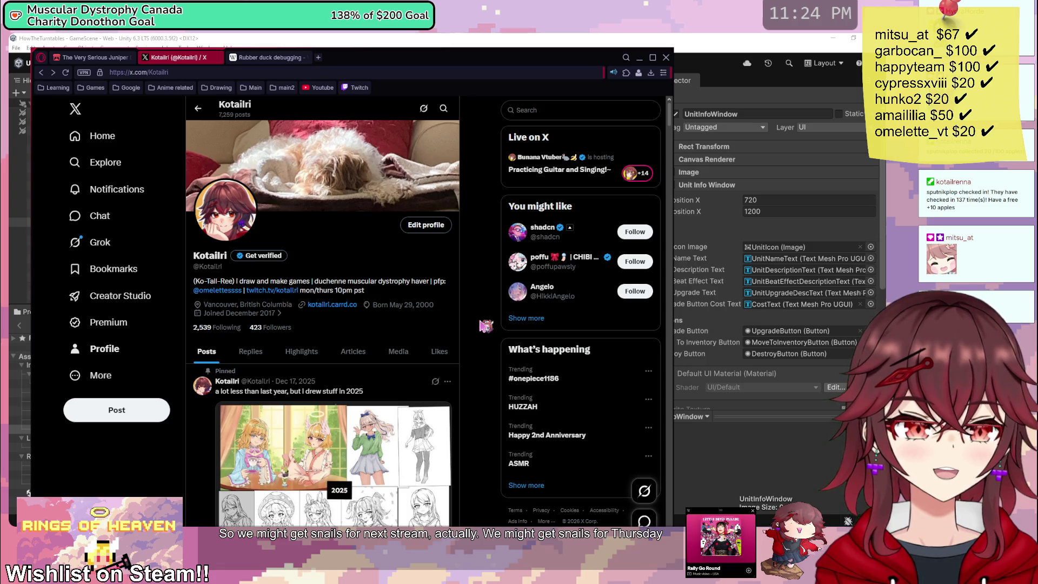
scroll(374, 386, down, 15)
scroll(374, 385, down, 10)
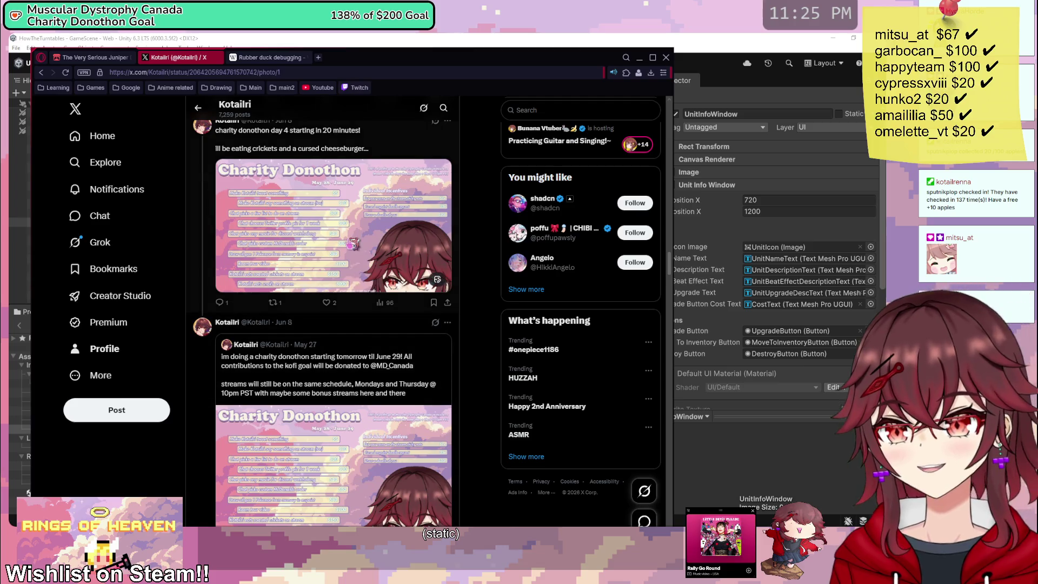
Step: View the Charity Donothon banner ($5–$200 incentives) full-size and slide the browser right to uncover Unity
click(351, 243)
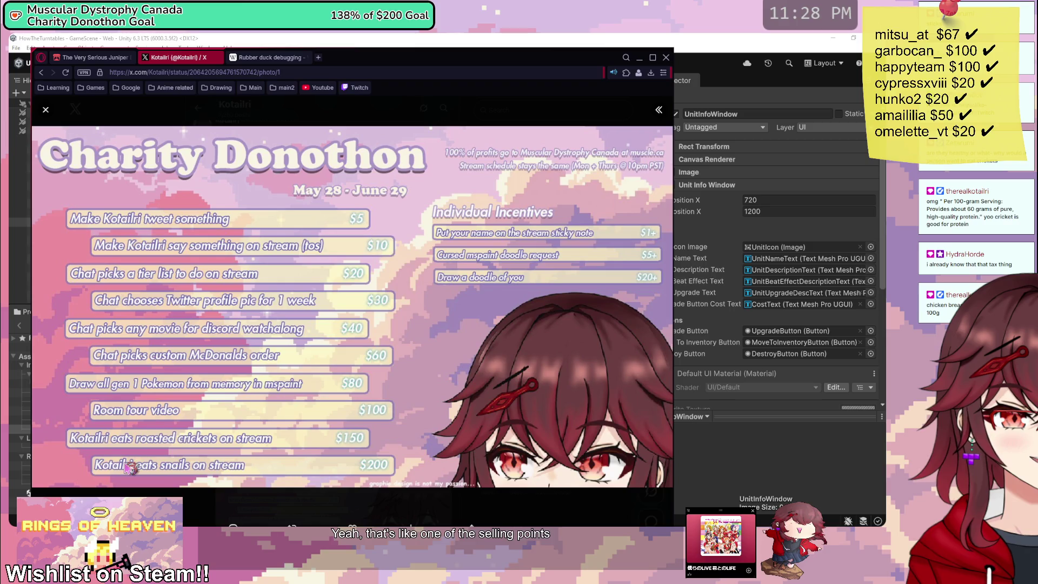
drag(345, 63, 537, 83)
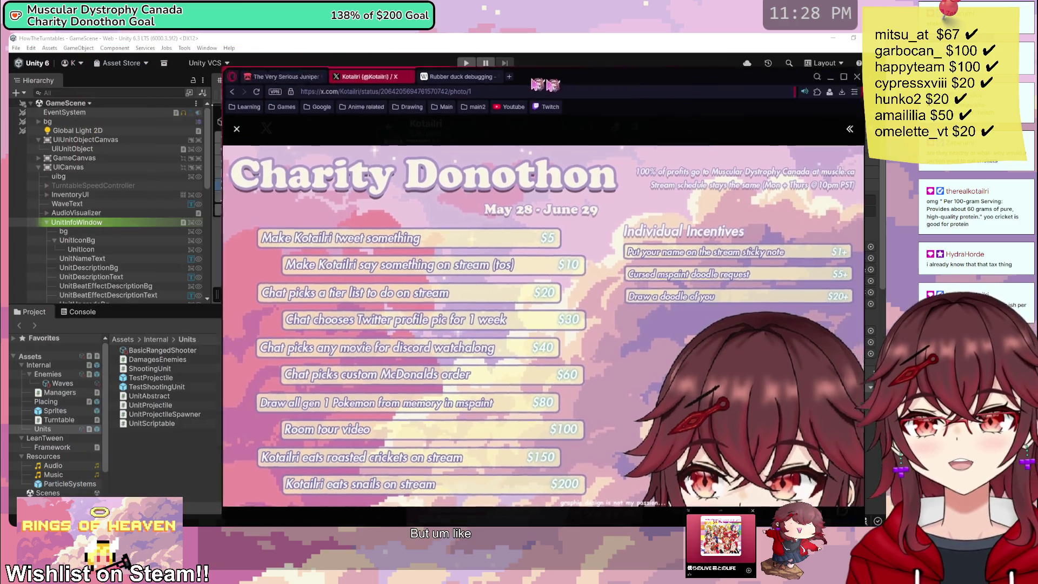
Step: Switch to the Unity editor, then back to the browser's 'cricket chitin' Google results tab
key(alt+Tab)
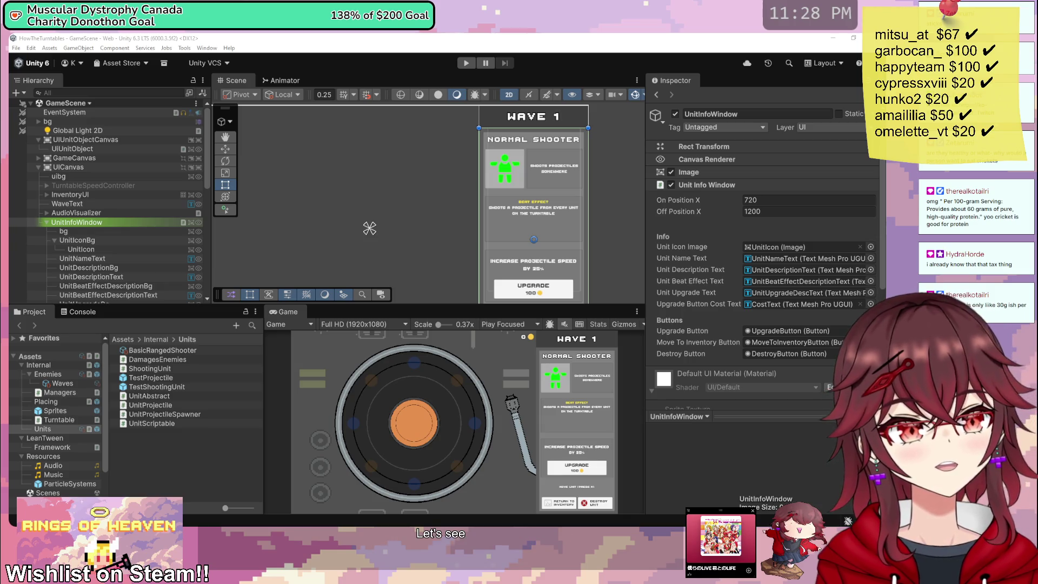
key(alt+Tab)
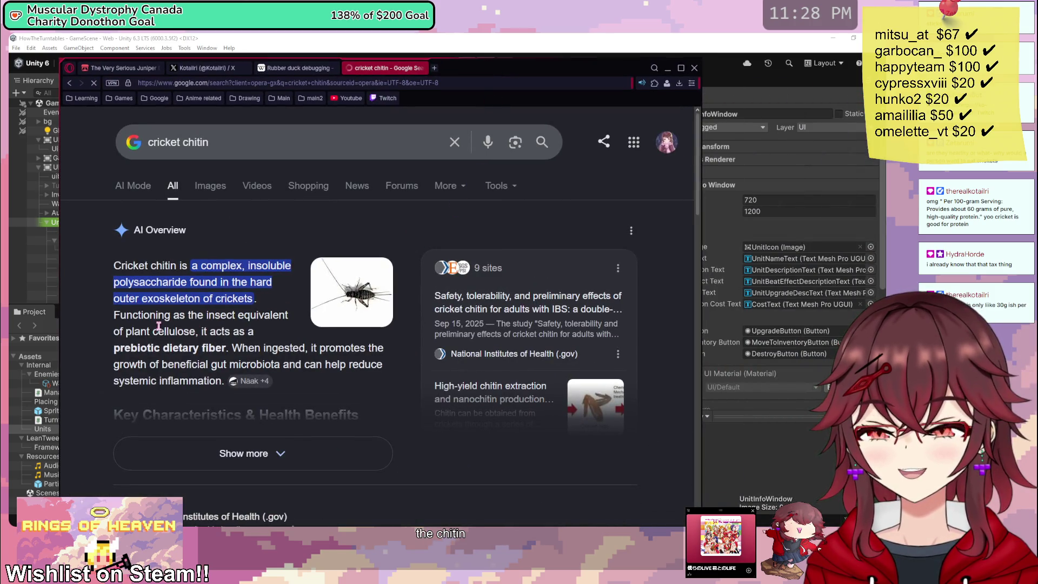
Step: Expand the 'cricket chitin' AI Overview and read down to the People also ask questions
scroll(162, 268, down, 1)
scroll(183, 292, up, 1)
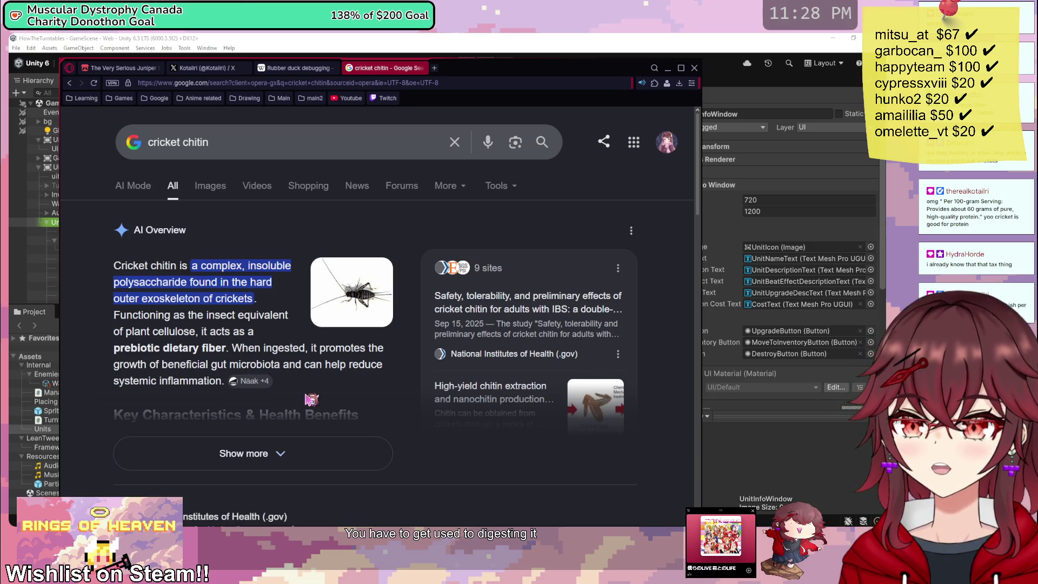
scroll(311, 399, down, 1)
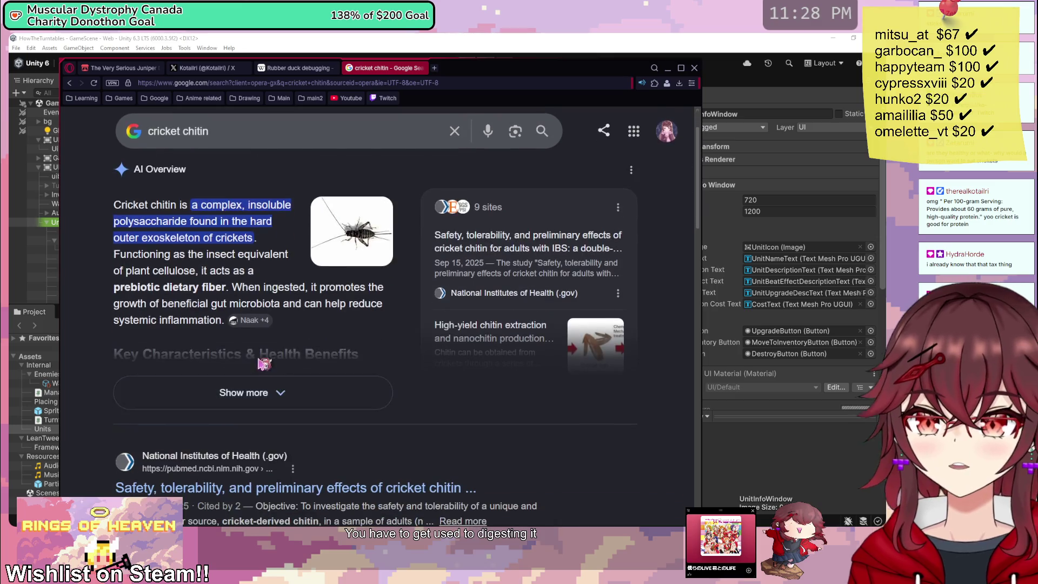
click(270, 384)
scroll(268, 347, down, 3)
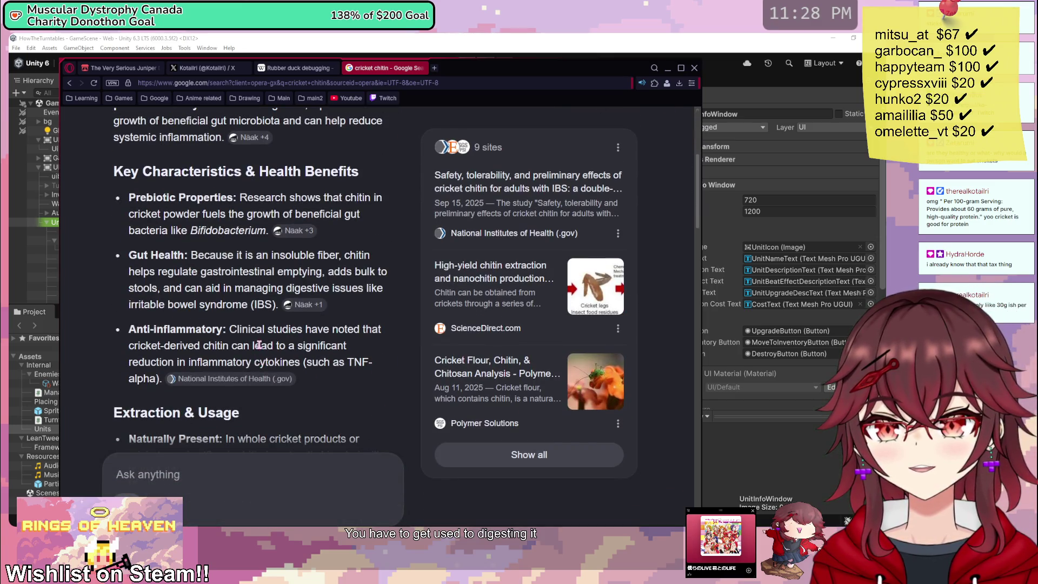
scroll(262, 346, down, 2)
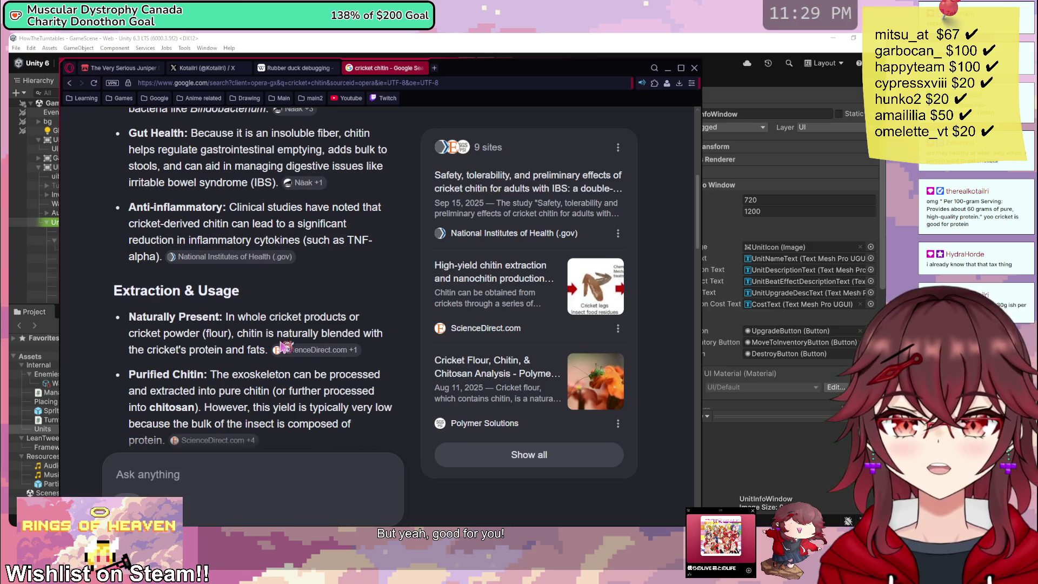
scroll(282, 347, down, 6)
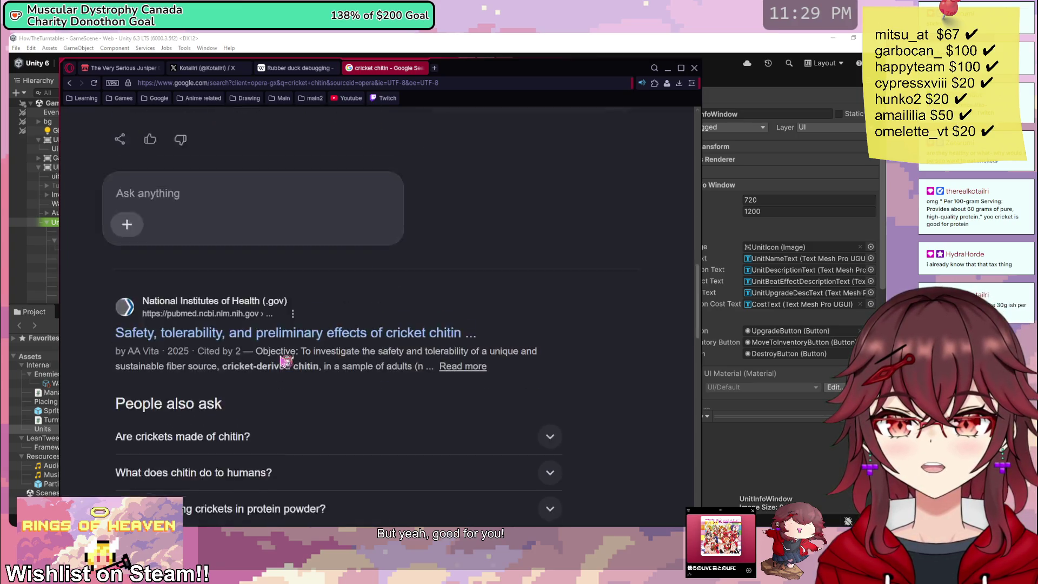
scroll(295, 306, down, 2)
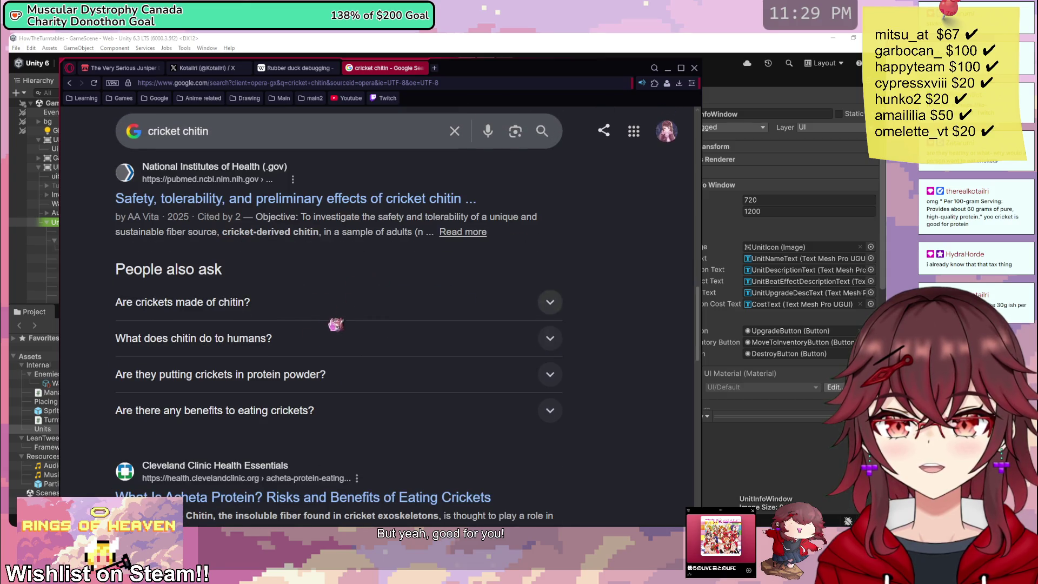
Step: Expand 'What does chitin do to humans?' and highlight the phrase about chitin in mushrooms
click(314, 339)
scroll(319, 341, down, 1)
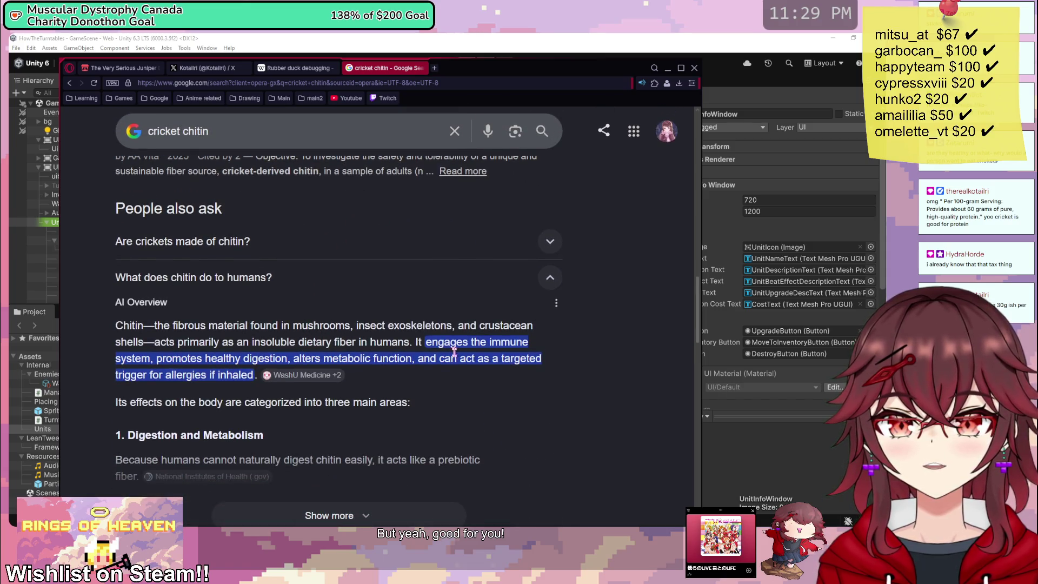
drag(199, 325, 374, 324)
click(406, 341)
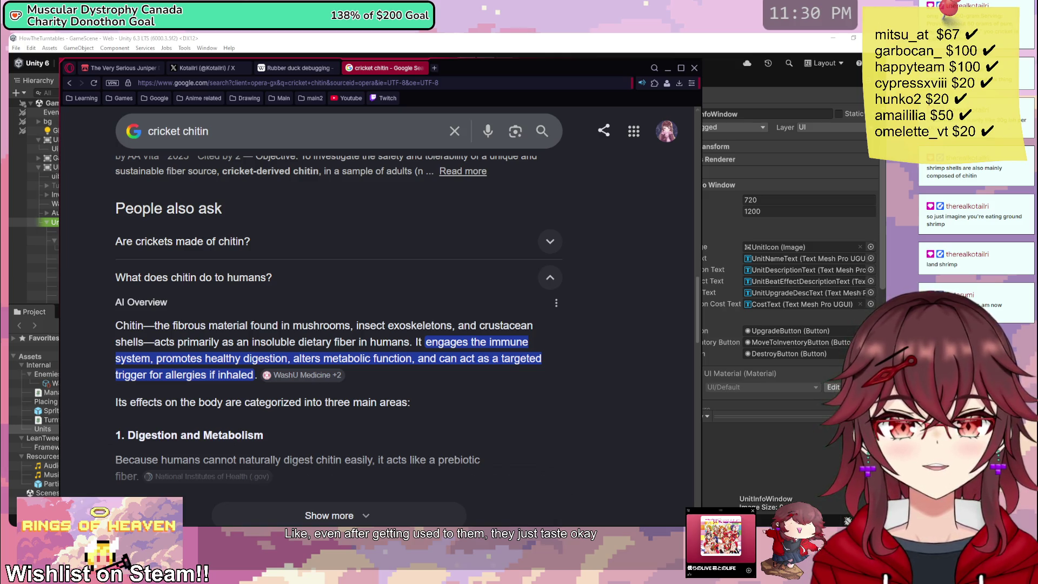
Step: Read further down the answer and highlight the sentence about chitin triggering an immune response
scroll(395, 354, down, 3)
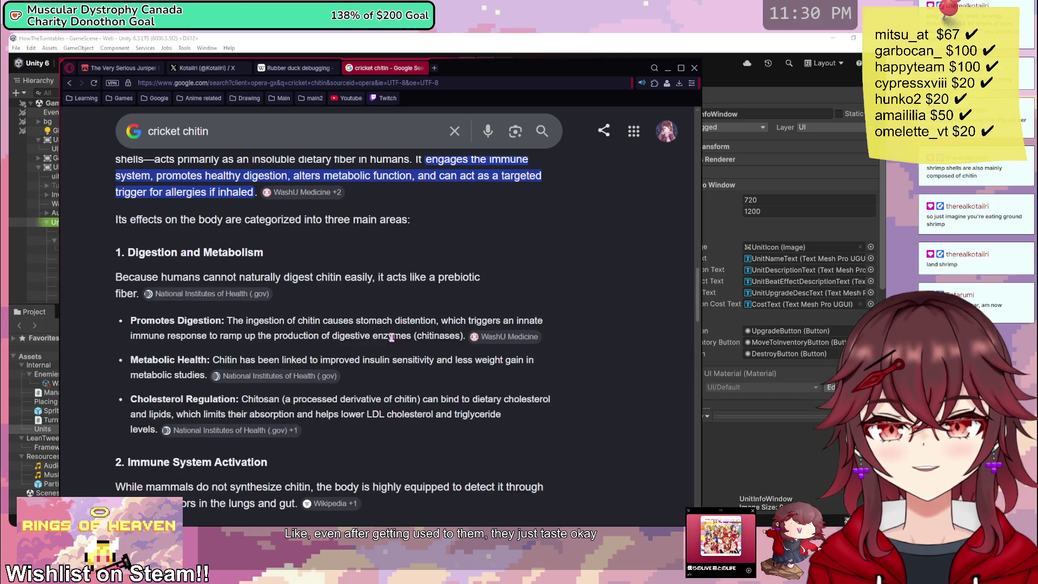
scroll(497, 300, down, 1)
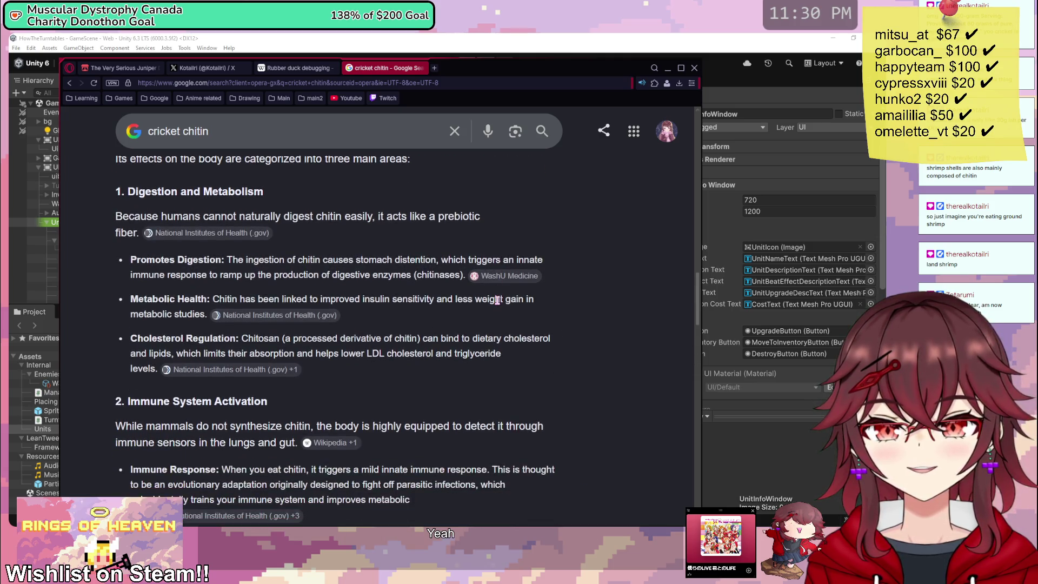
scroll(497, 300, down, 1)
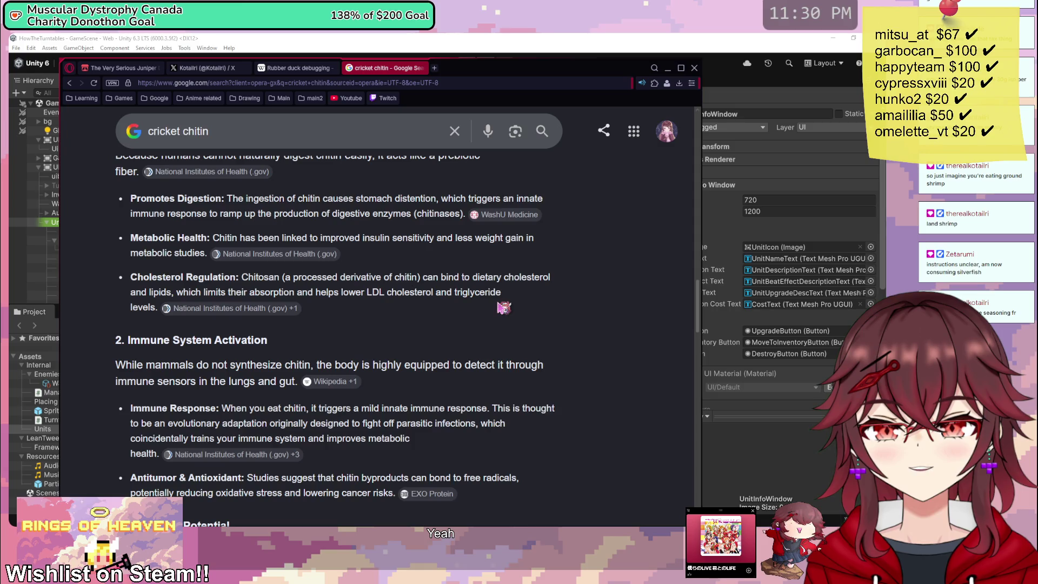
scroll(503, 308, down, 1)
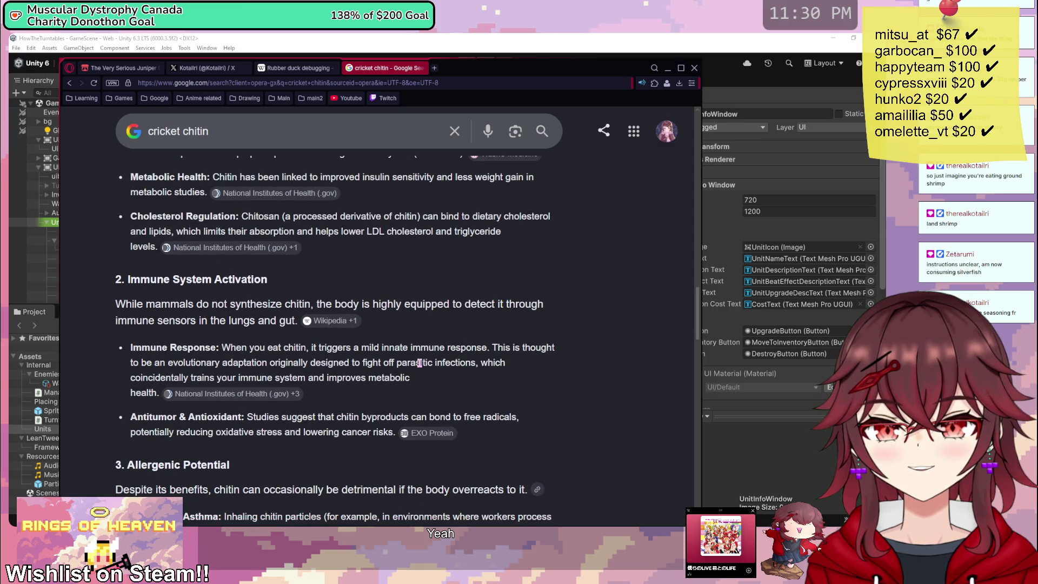
mouse_move(295, 347)
mouse_down()
mouse_move(444, 356)
mouse_move(493, 347)
mouse_up()
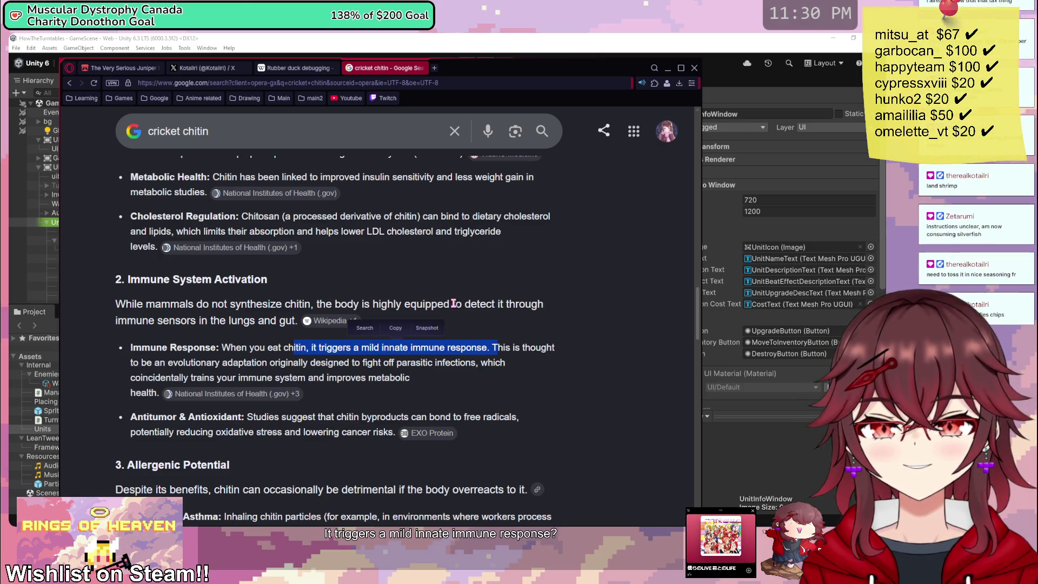
Step: Search Google for 'does chitin trigger immune response' and expand the full AI Overview
click(292, 138)
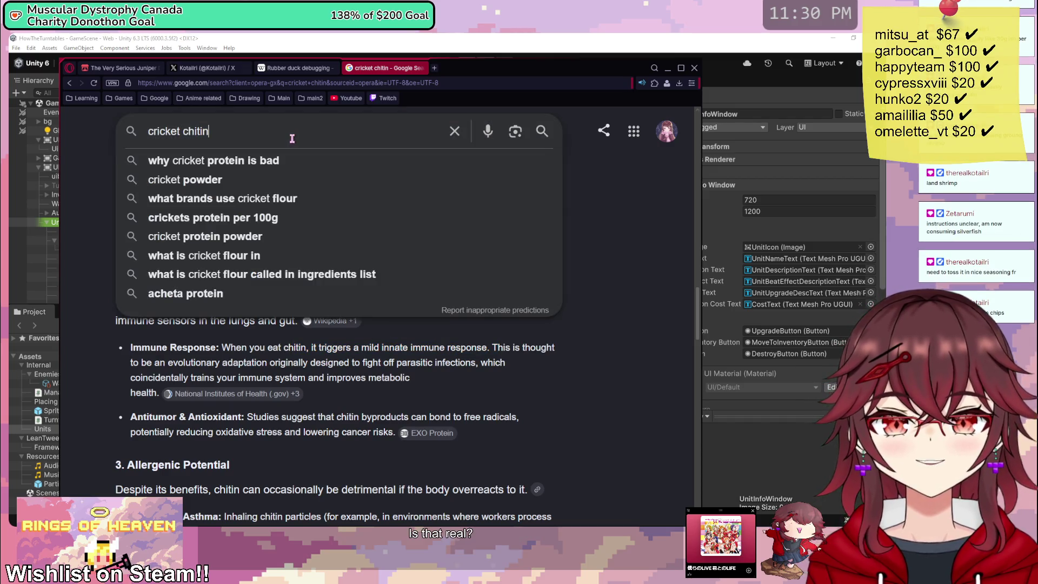
text(does ch)
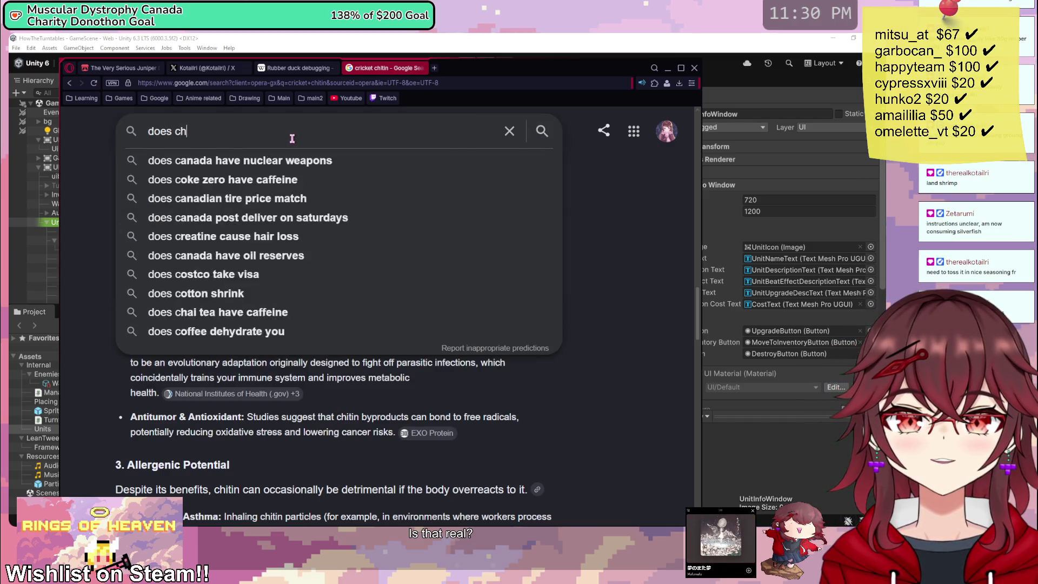
text(itin trigger imm)
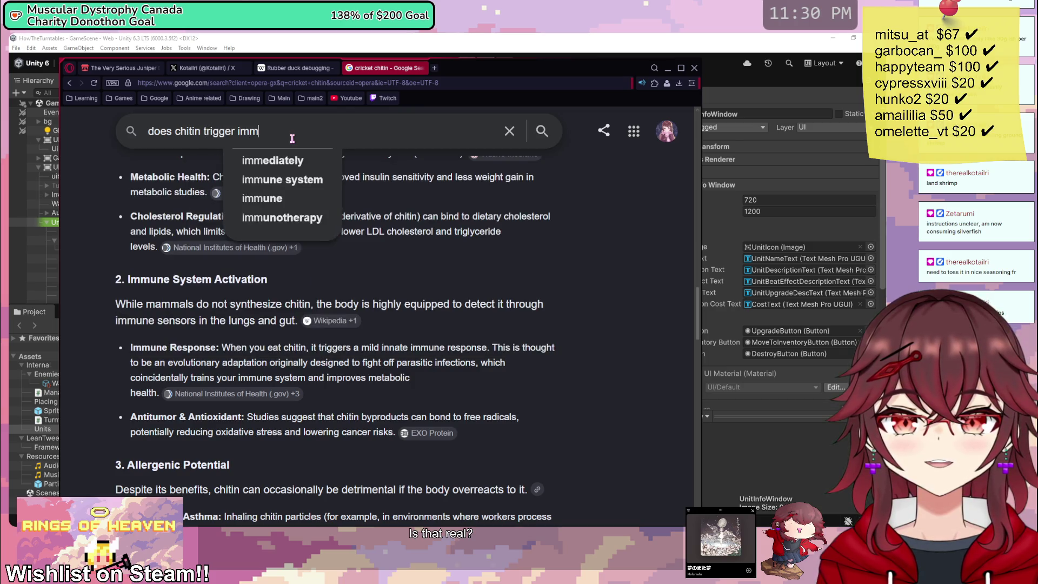
text(une response)
key(Return)
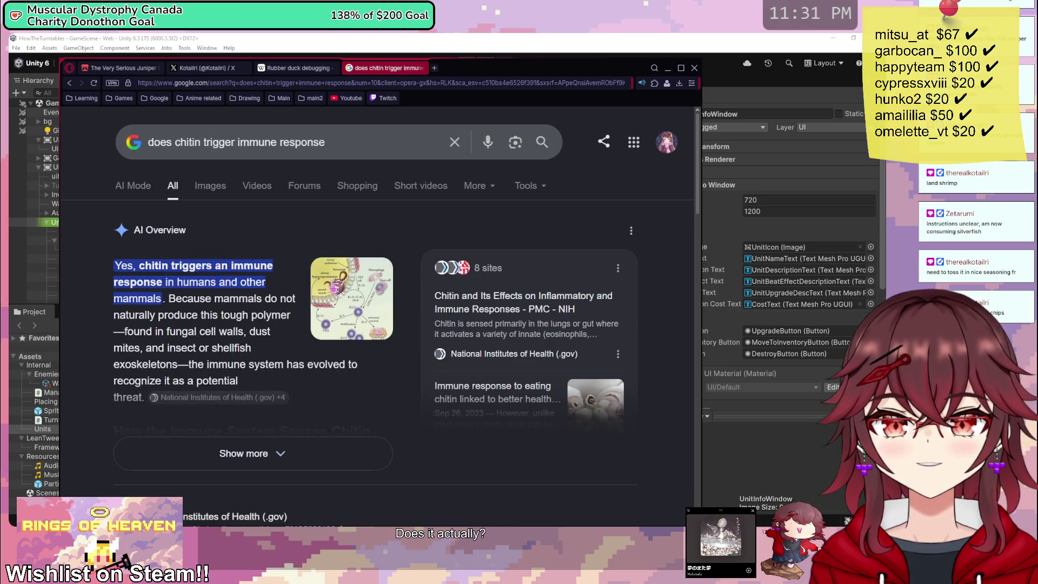
scroll(335, 286, down, 1)
click(249, 400)
Step: Read the AI answer on cytokines and antibodies, then expand 'Does chitin cause an immune reaction?'
scroll(276, 366, down, 2)
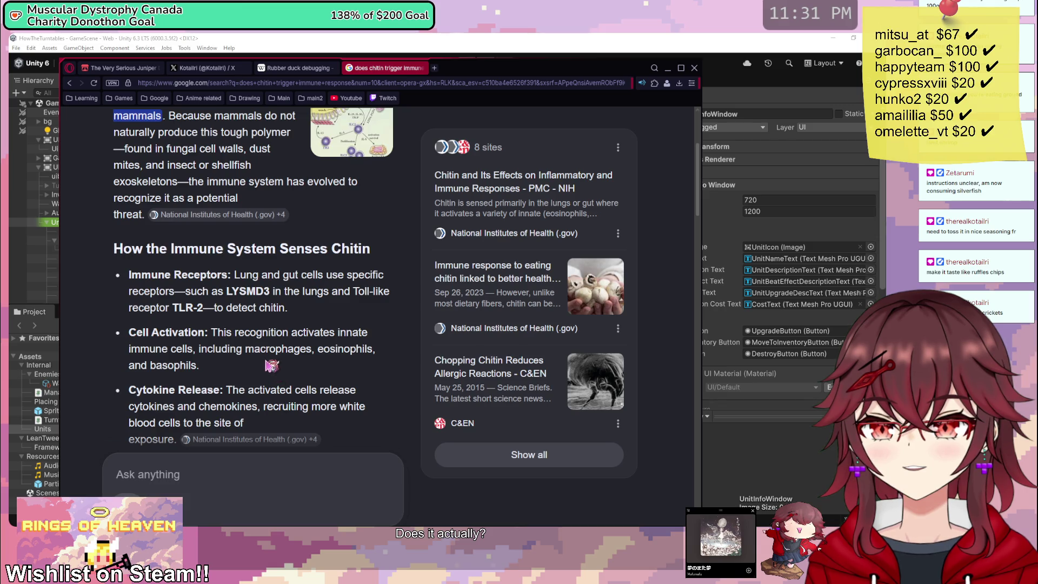
scroll(271, 366, down, 1)
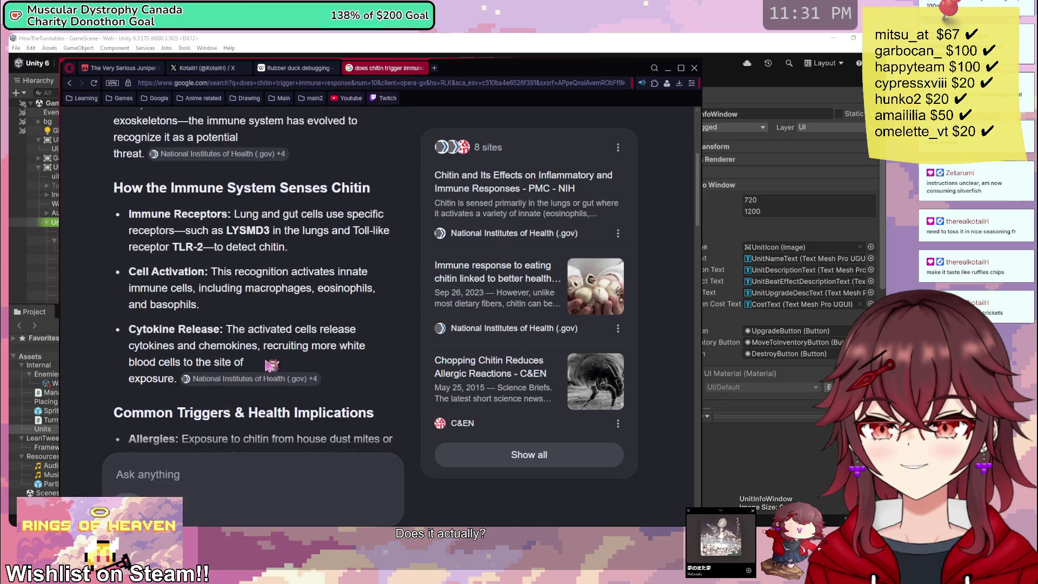
scroll(271, 365, down, 3)
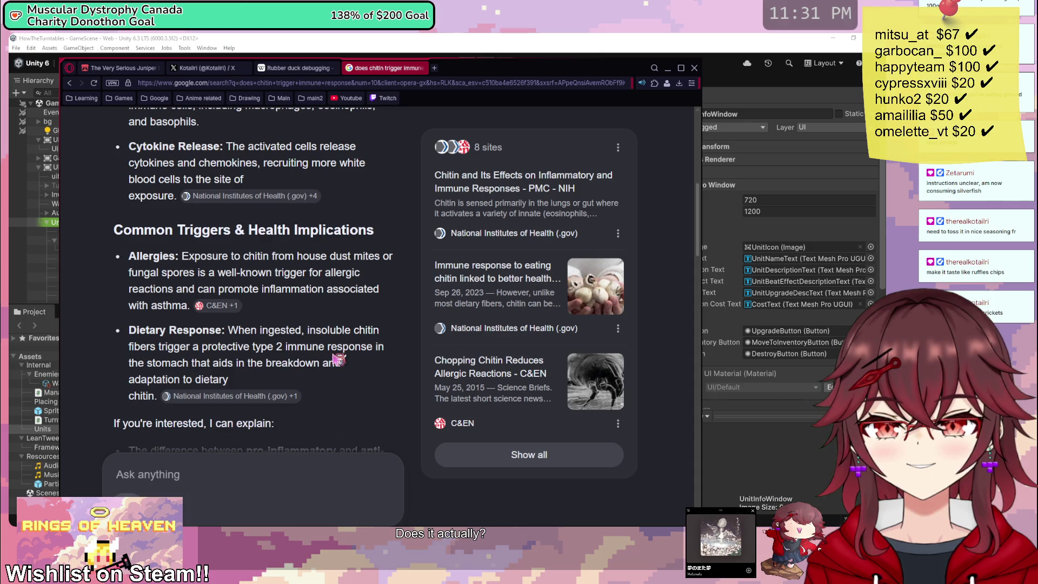
scroll(338, 359, down, 2)
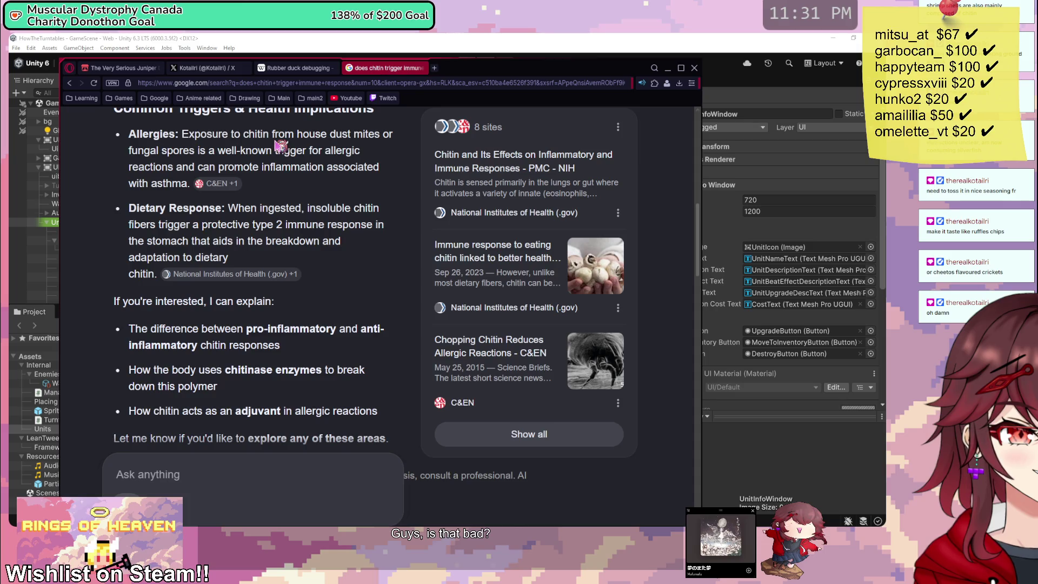
scroll(280, 146, up, 1)
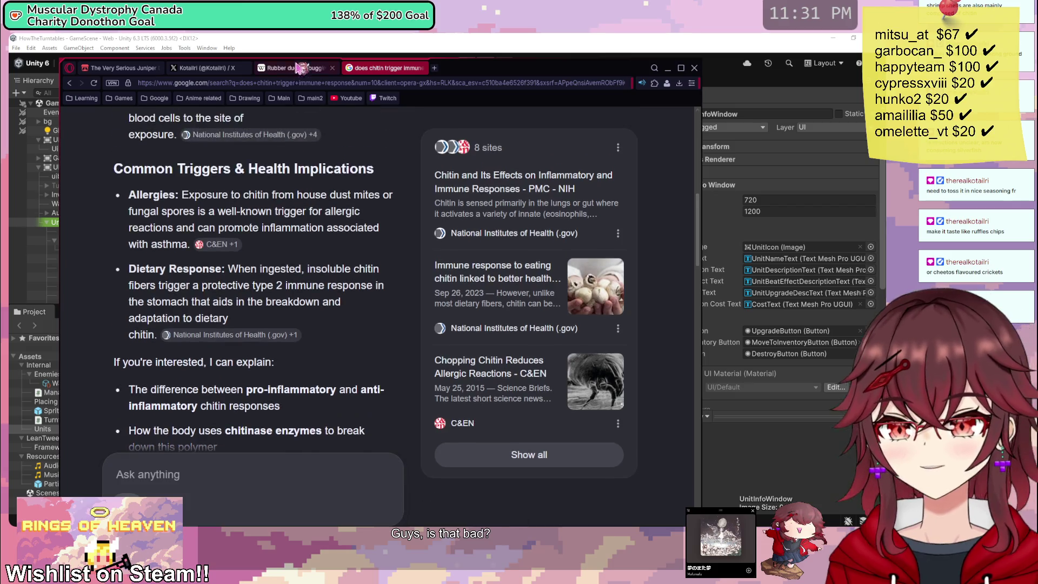
scroll(392, 276, down, 3)
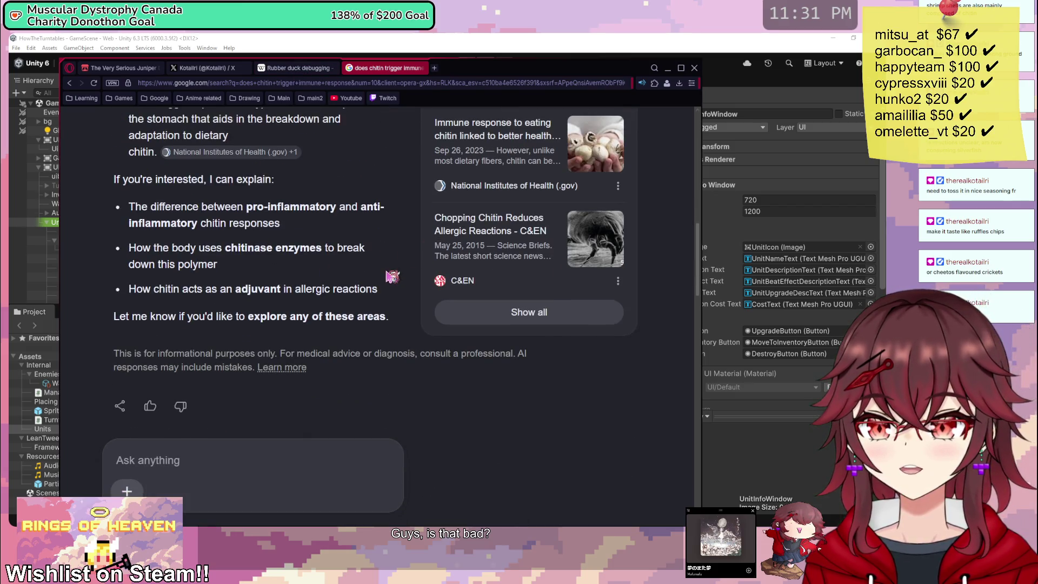
scroll(392, 276, down, 5)
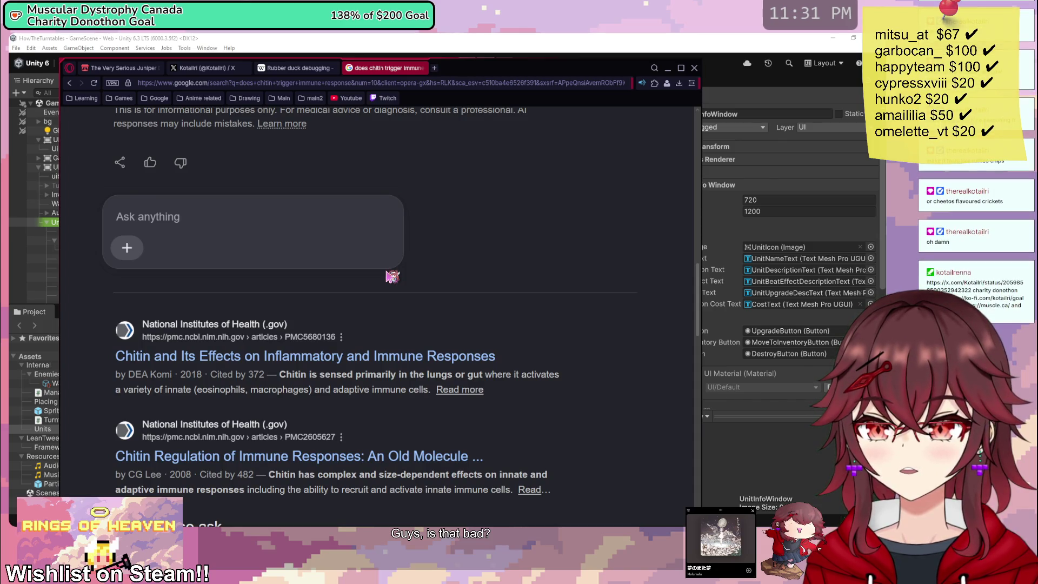
scroll(391, 276, down, 4)
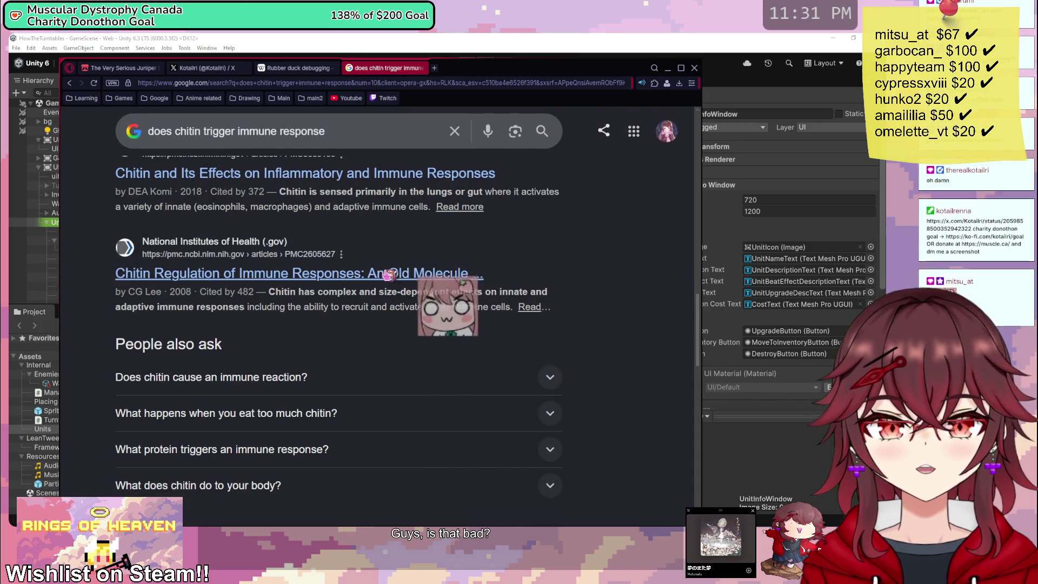
click(295, 375)
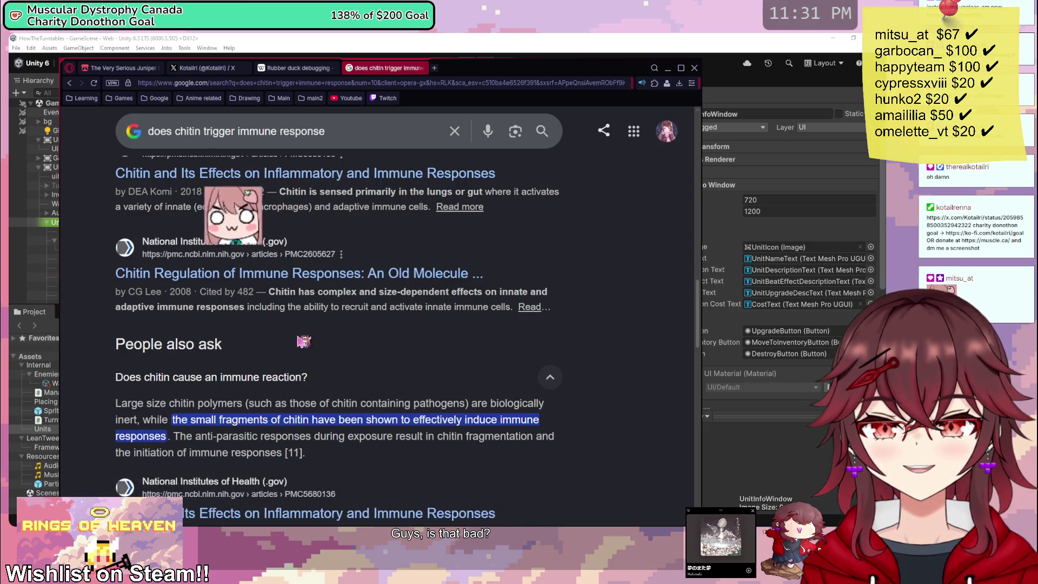
scroll(300, 338, down, 2)
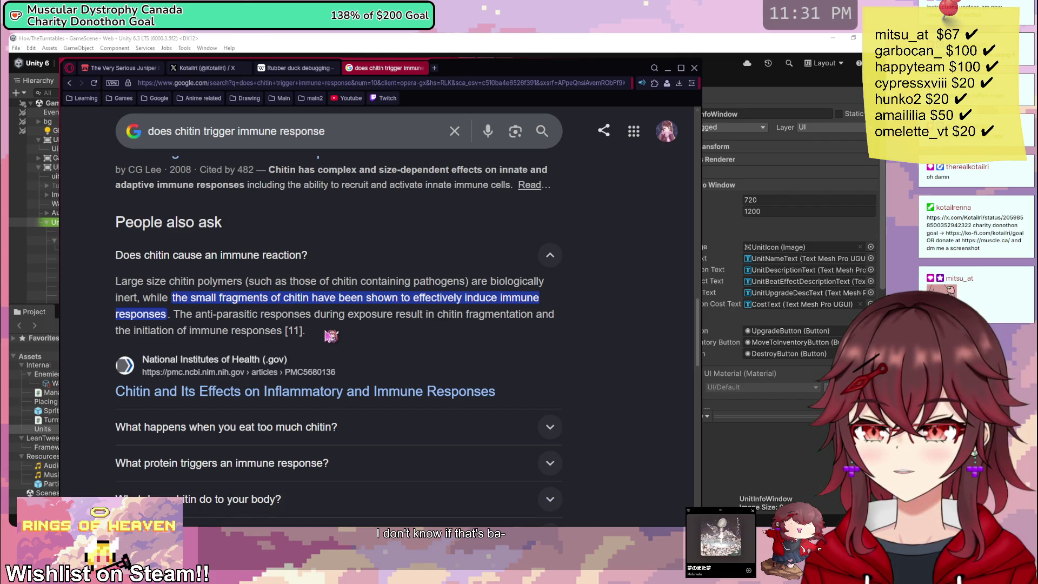
scroll(331, 335, down, 1)
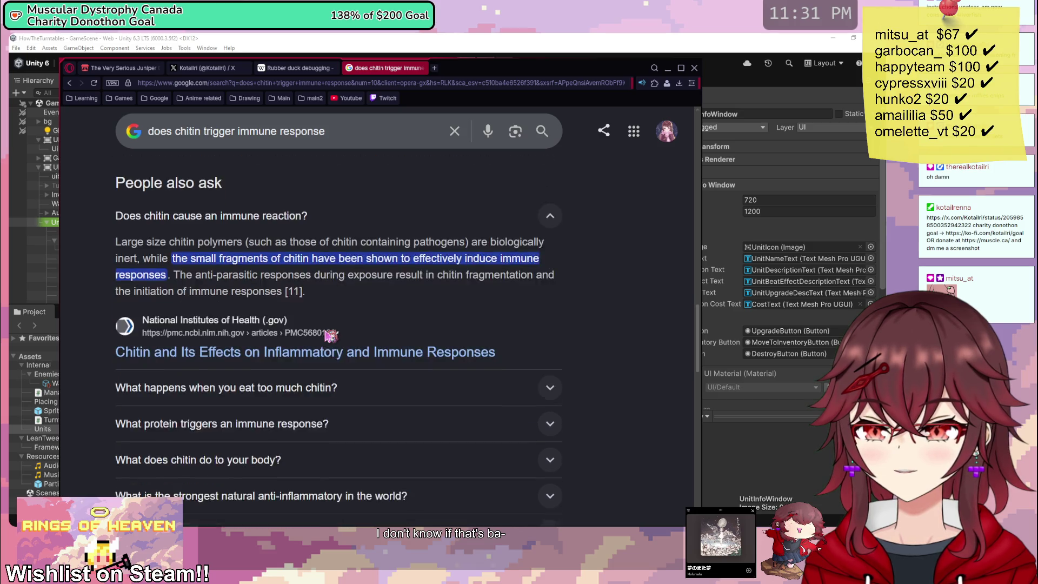
Step: Expand the answers on eating too much chitin and immune-triggering proteins, then return to Unity
click(323, 359)
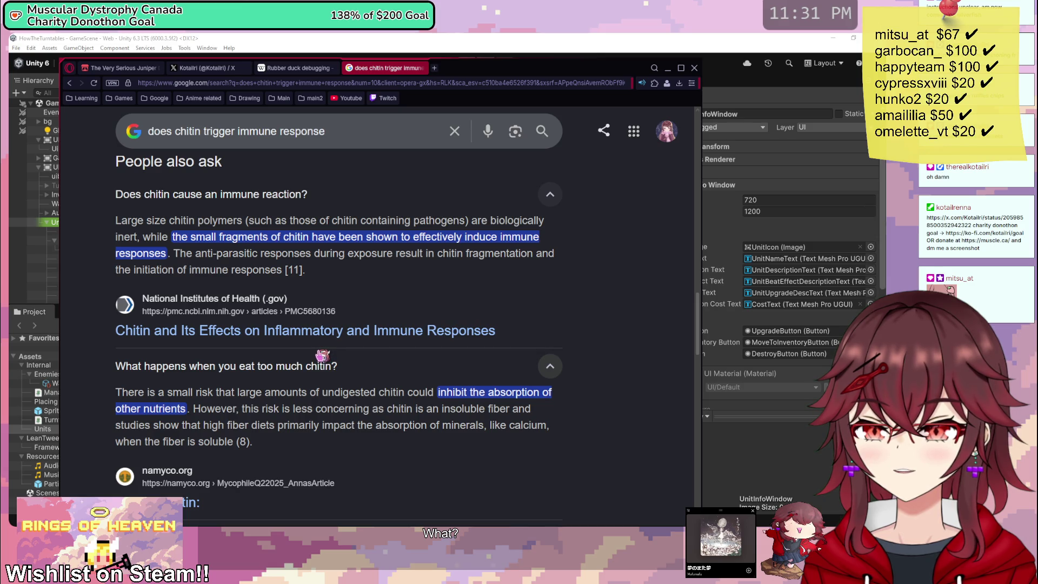
scroll(324, 356, down, 4)
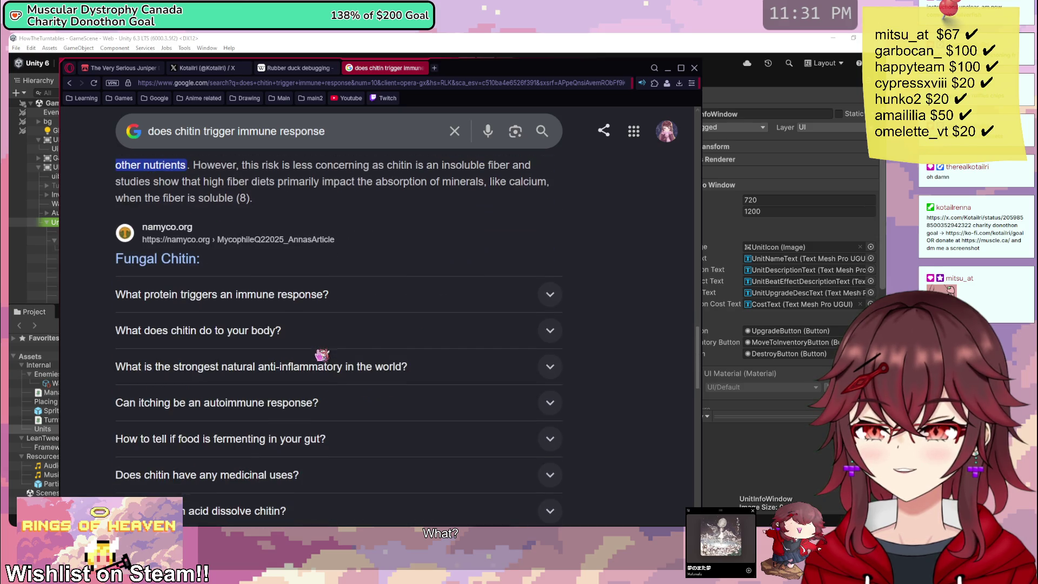
click(326, 298)
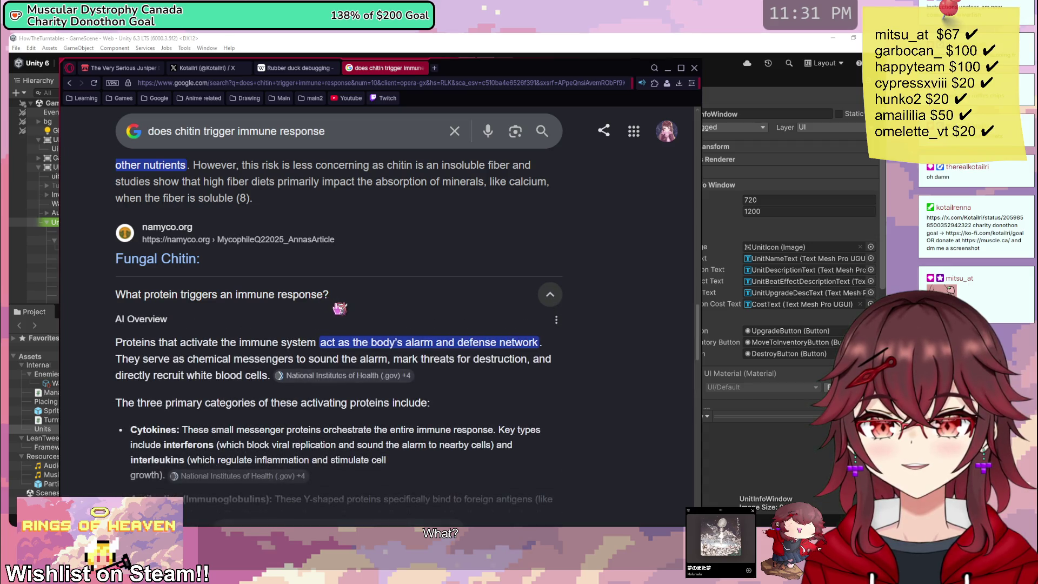
scroll(339, 308, down, 3)
click(324, 349)
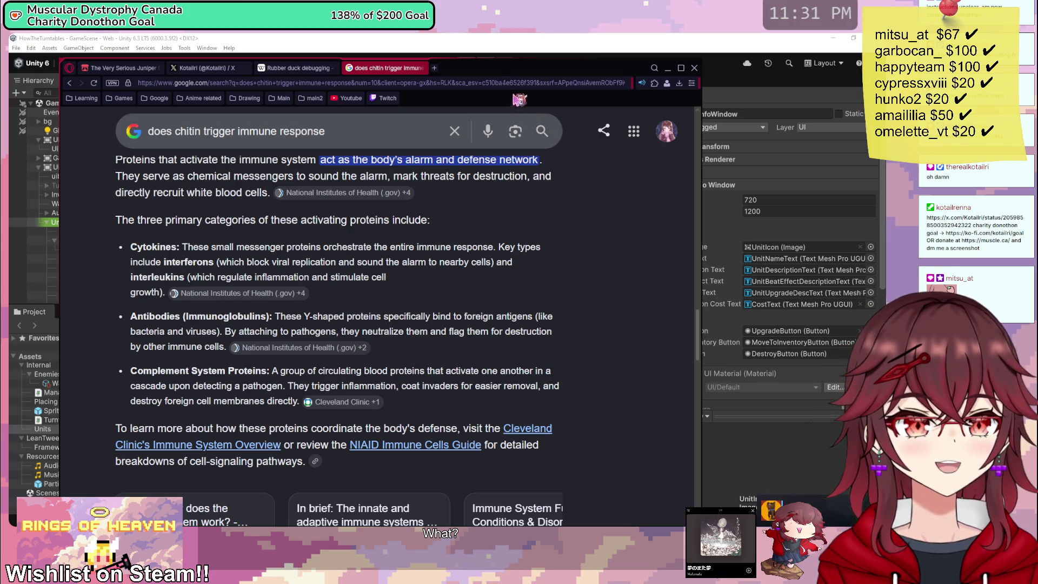
key(alt+Tab)
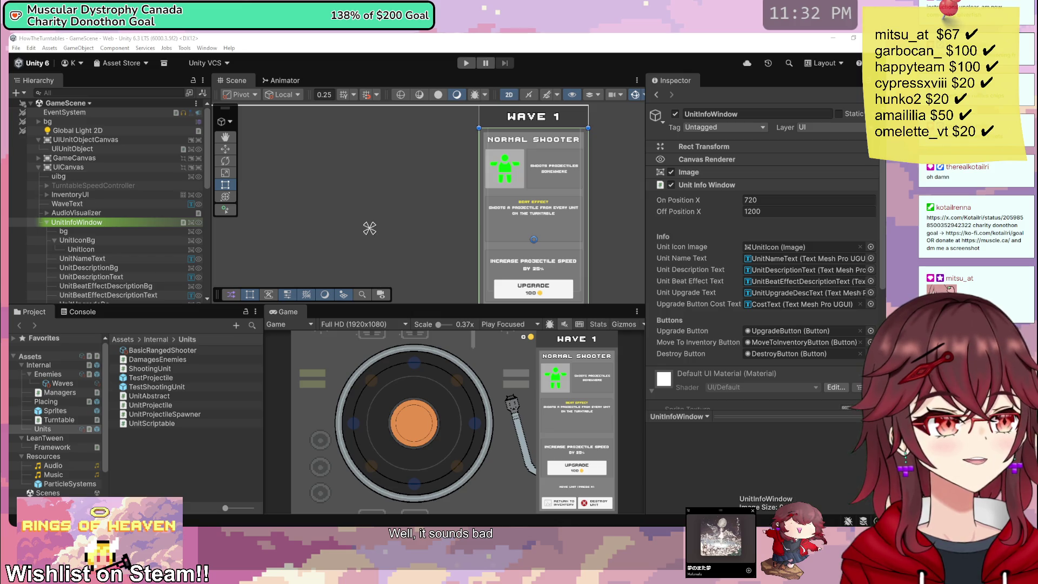
Step: Return to the 'is chitin immune response a bad thing' results and read the fully expanded AI Overview
key(alt+Tab)
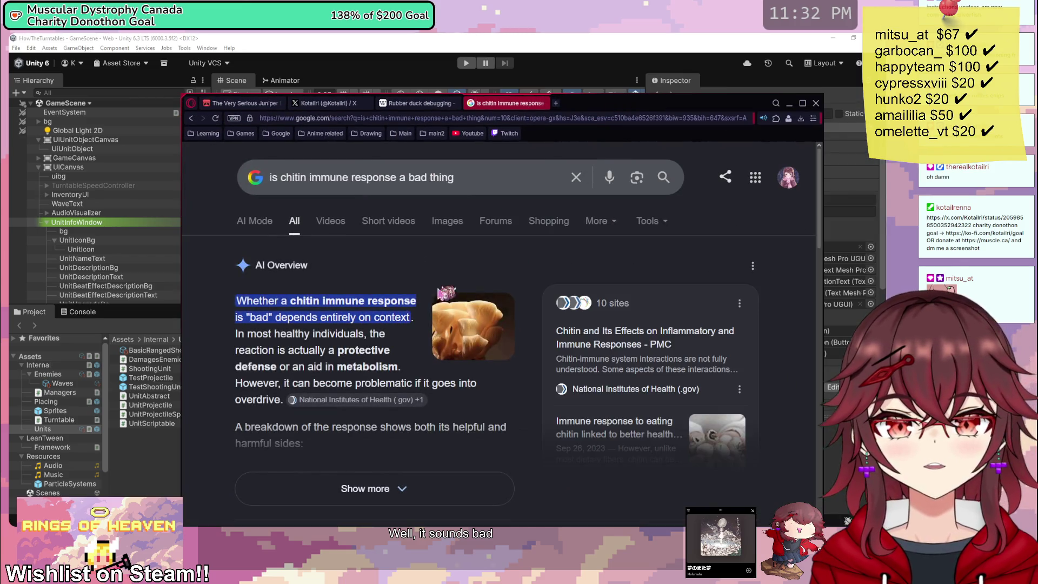
scroll(368, 389, down, 1)
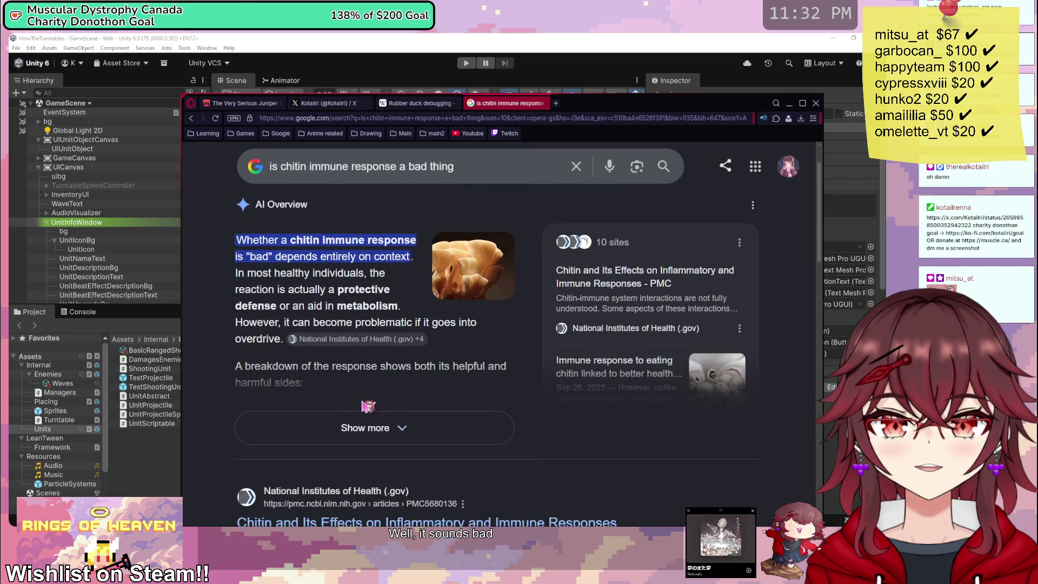
click(365, 425)
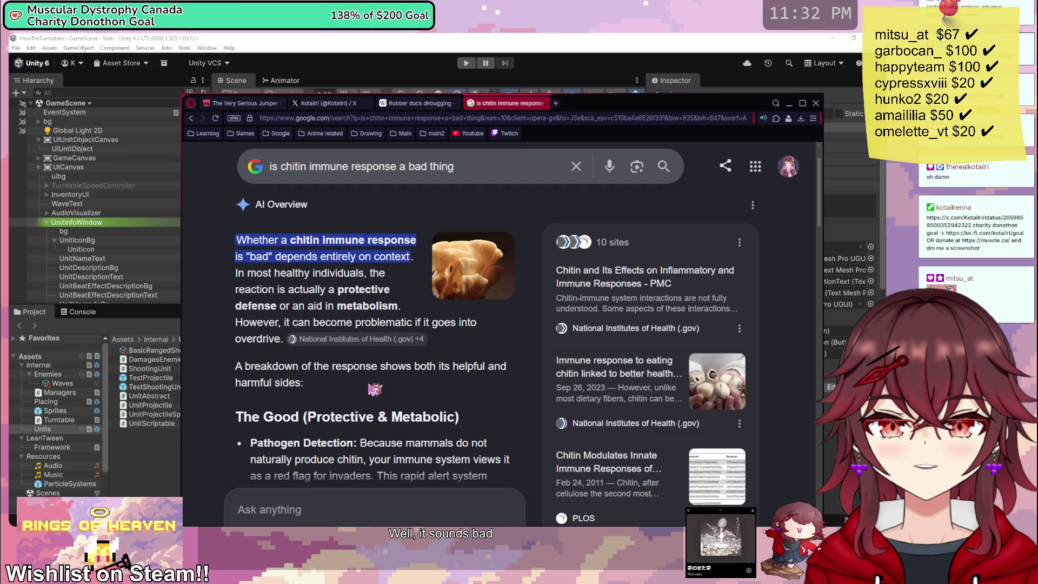
scroll(375, 389, down, 1)
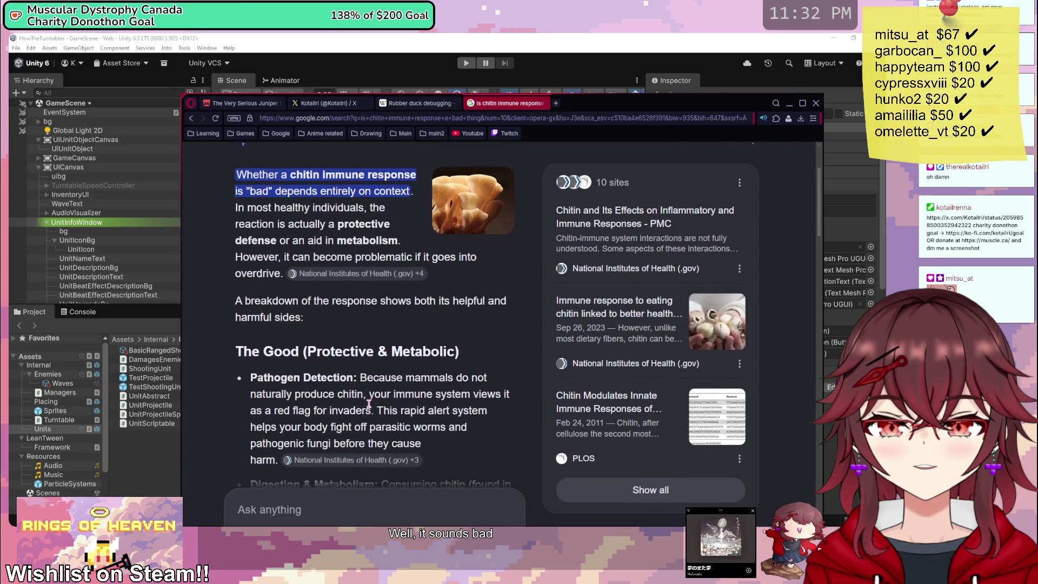
scroll(373, 409, down, 1)
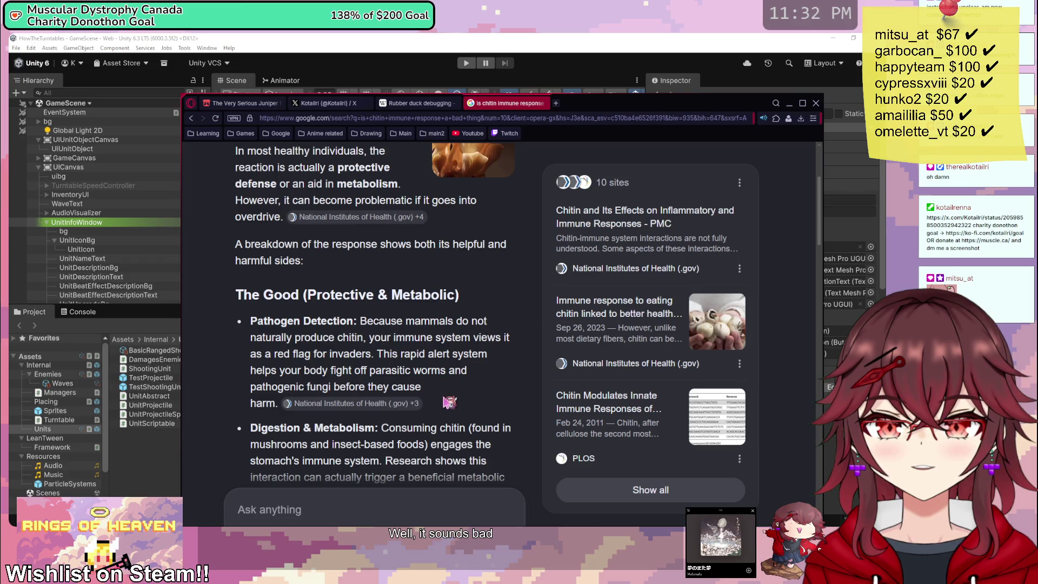
scroll(443, 387, down, 1)
scroll(440, 386, down, 1)
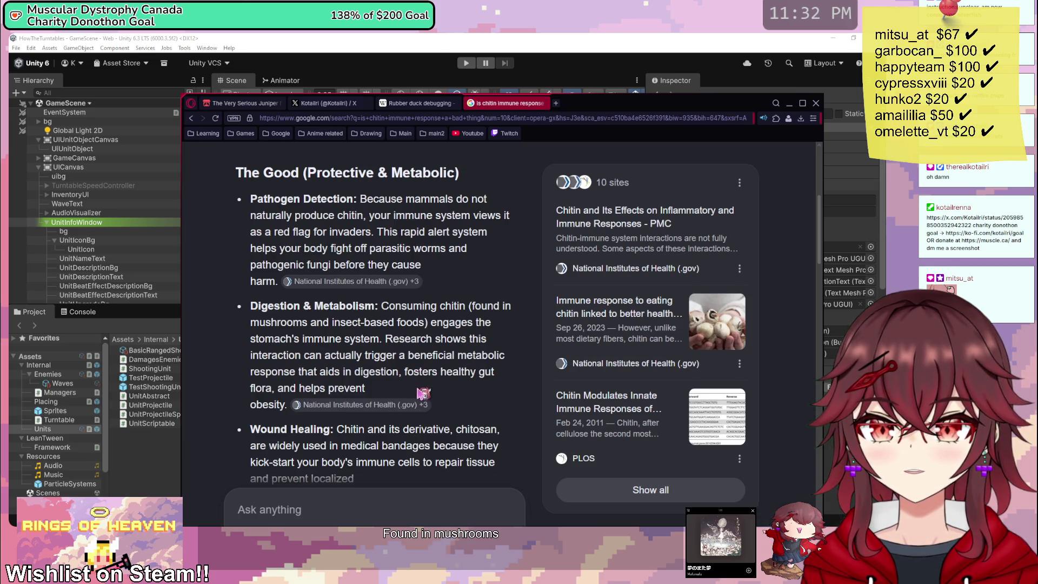
scroll(417, 385, down, 2)
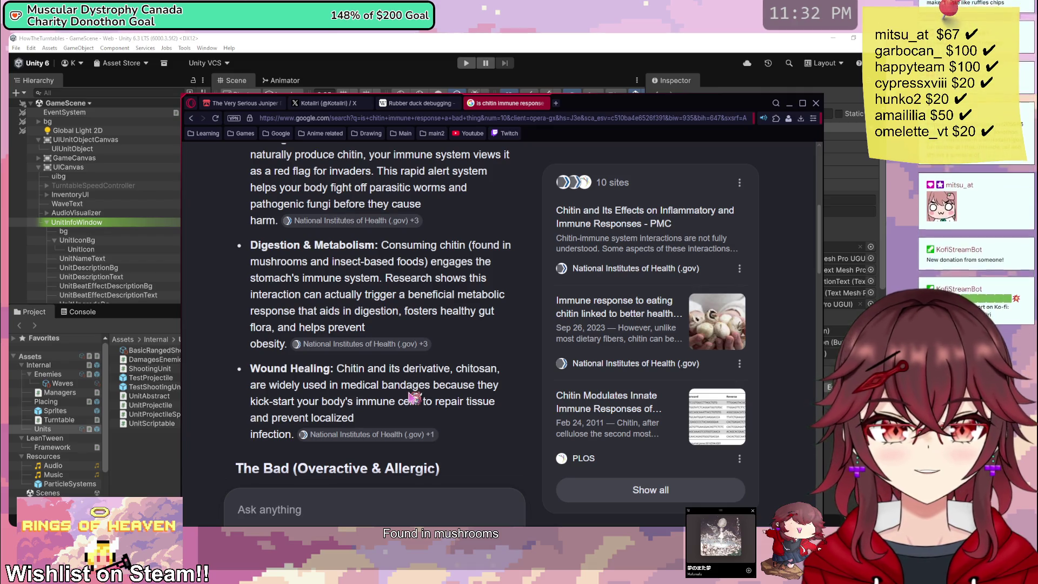
scroll(414, 399, down, 2)
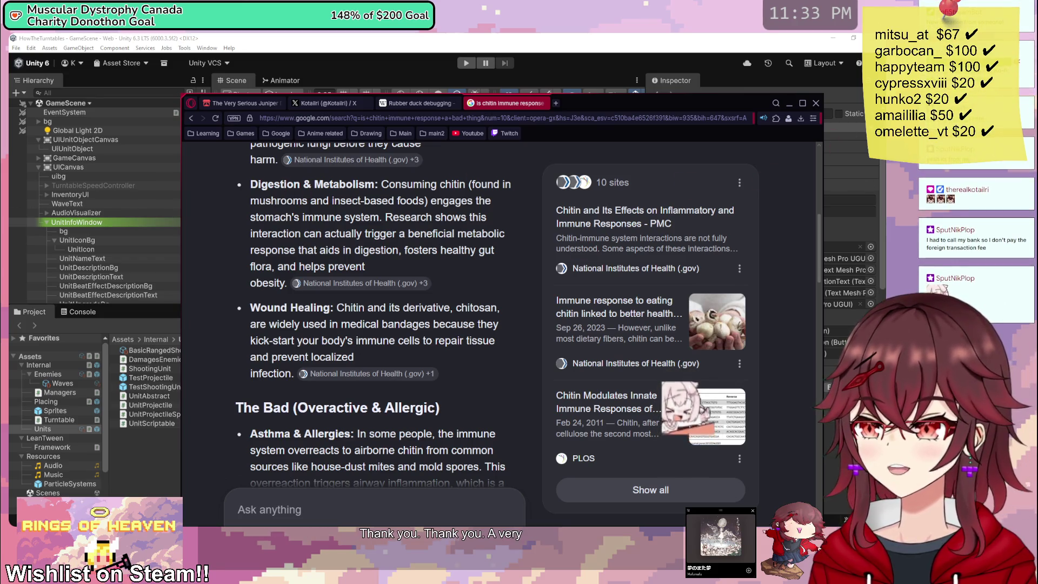
text(sputni)
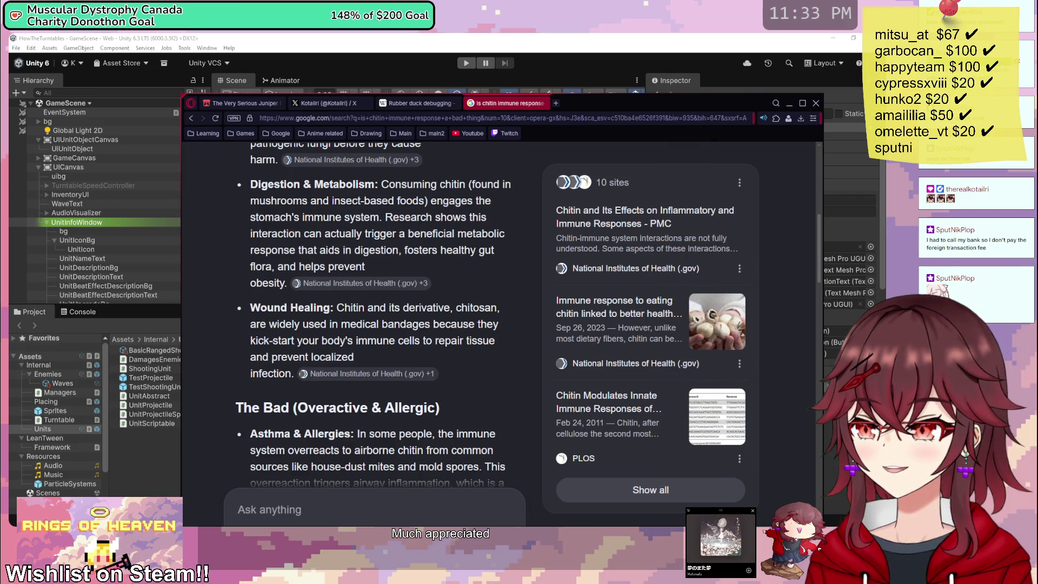
Step: Add the new donor's $20 entry to the sticky note and minimize the browser to reveal Unity
text(kplop)
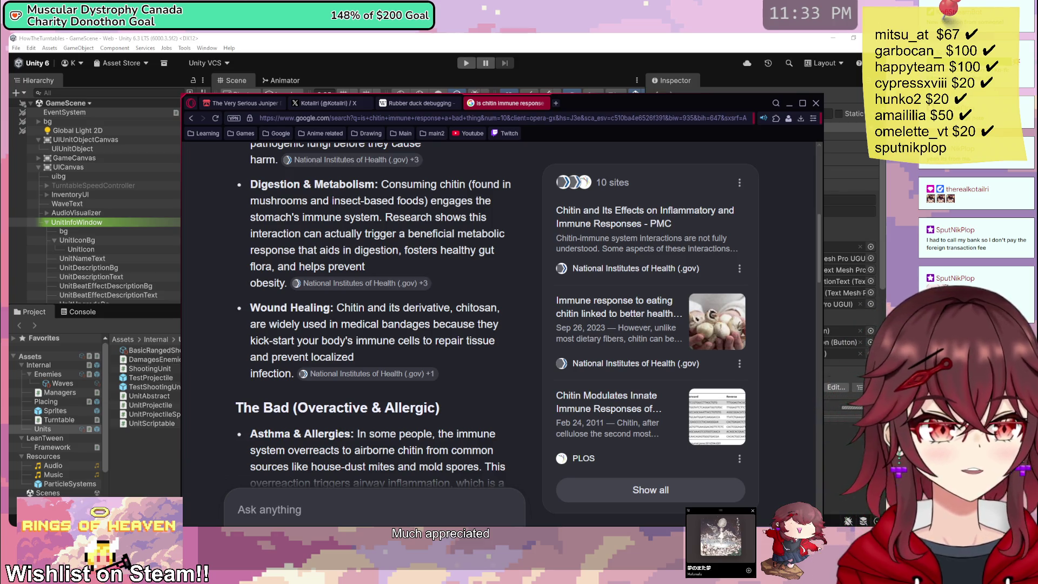
text( $20)
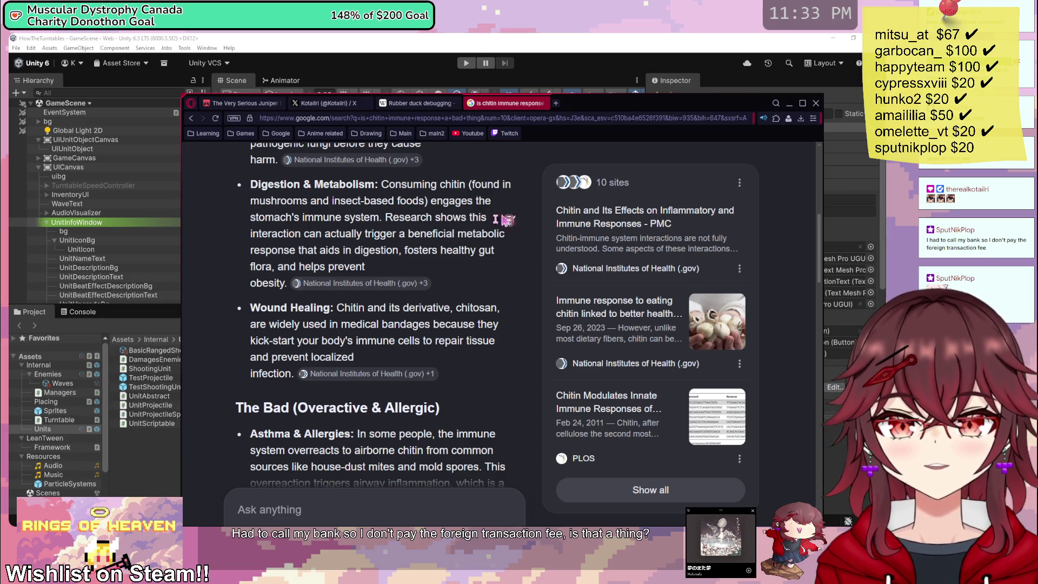
click(789, 104)
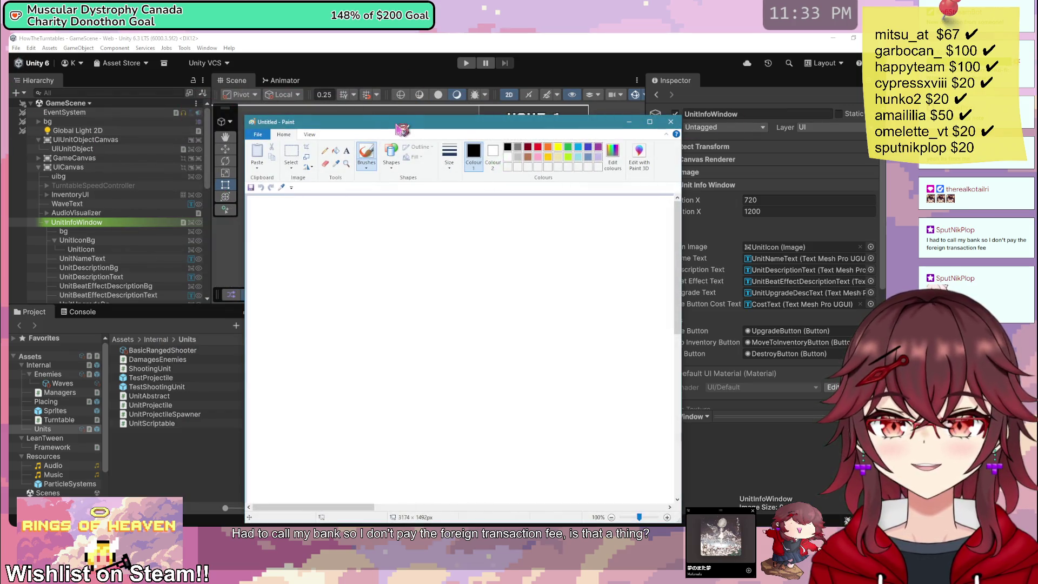
Step: Launch MS Paint from its desktop shortcut with a blank canvas
double_click(400, 120)
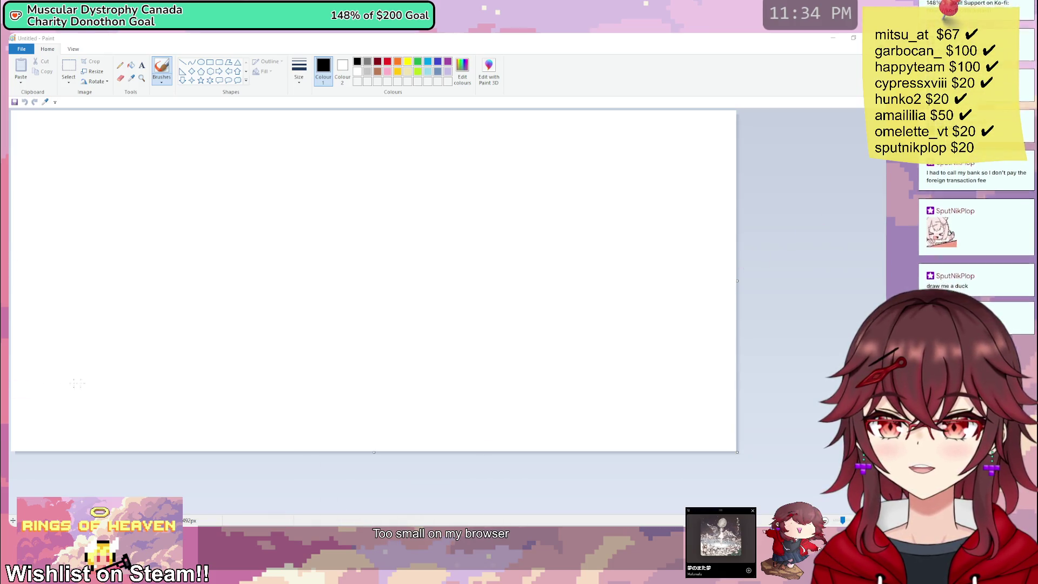
Step: Minimize Spotify, maximize Paint, choose the Select tool, and bring up the duck reference PNG
key(alt+Tab)
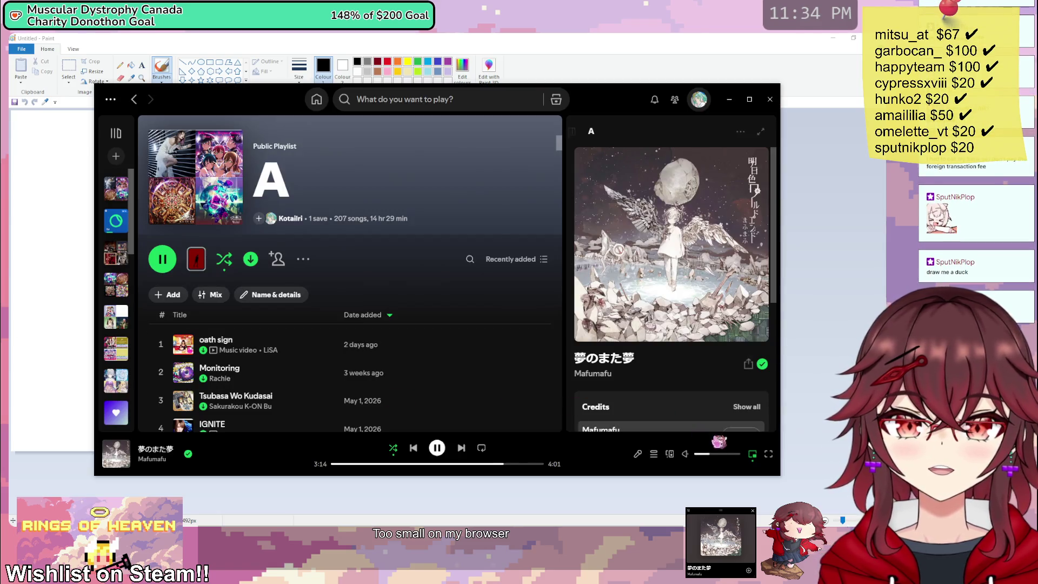
click(729, 99)
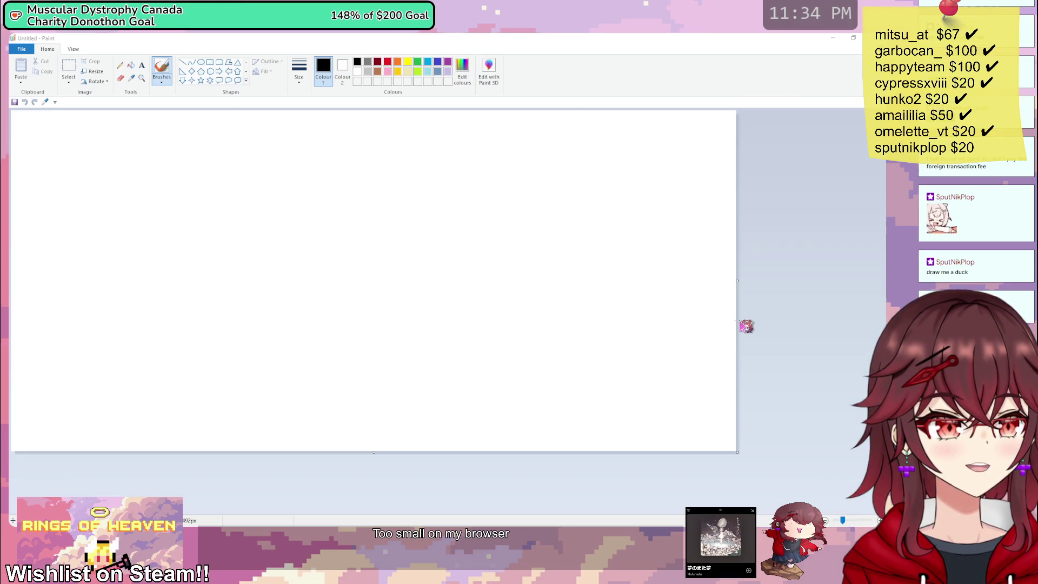
click(603, 40)
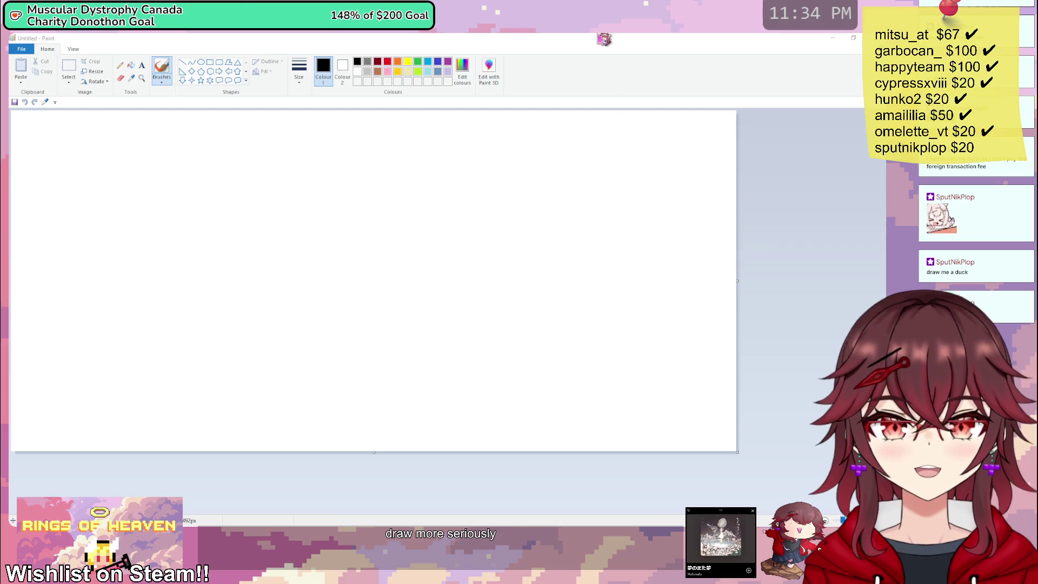
mouse_move(603, 38)
mouse_down()
mouse_move(570, 62)
mouse_move(595, 3)
mouse_up()
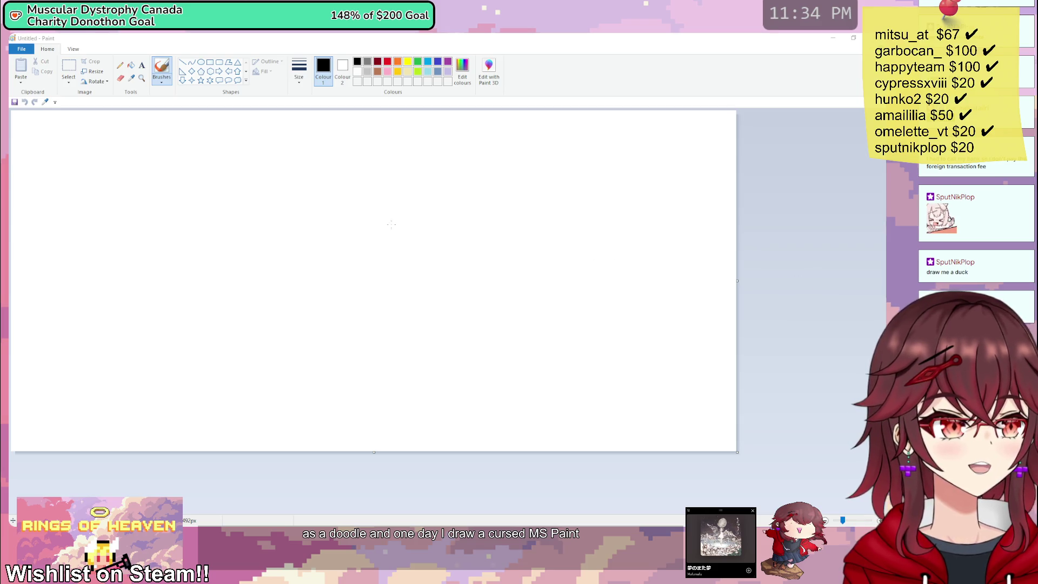
click(69, 70)
key(alt+Tab)
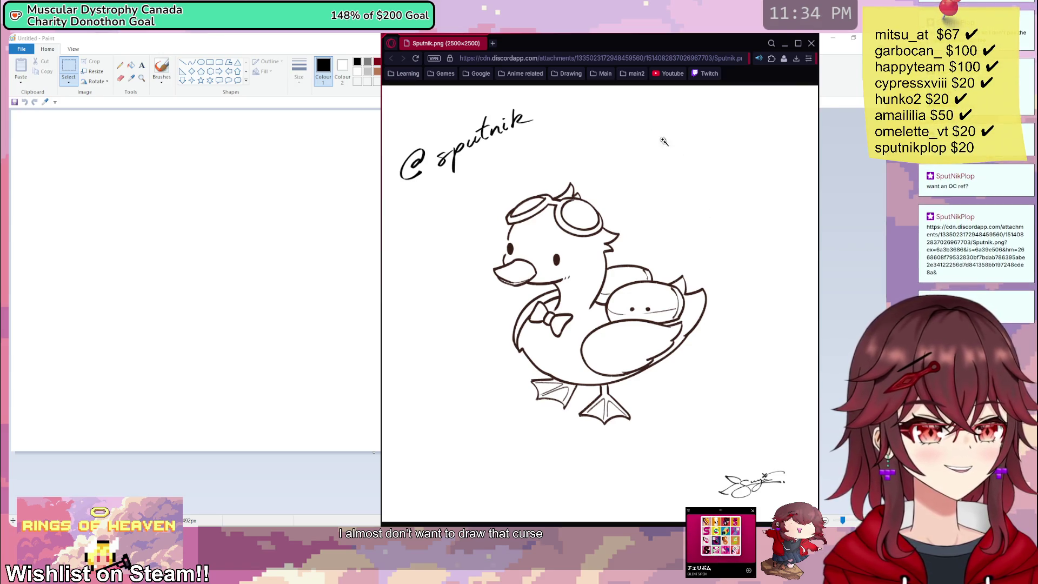
Step: Move the duck reference browser aside and bring the blank Paint canvas to the front
drag(588, 47, 1037, 51)
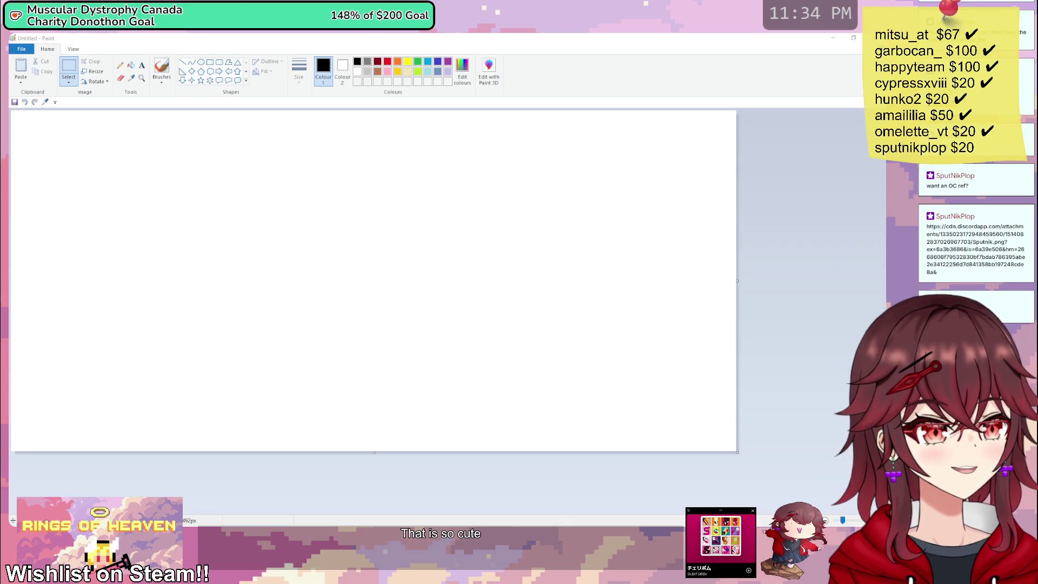
click(562, 40)
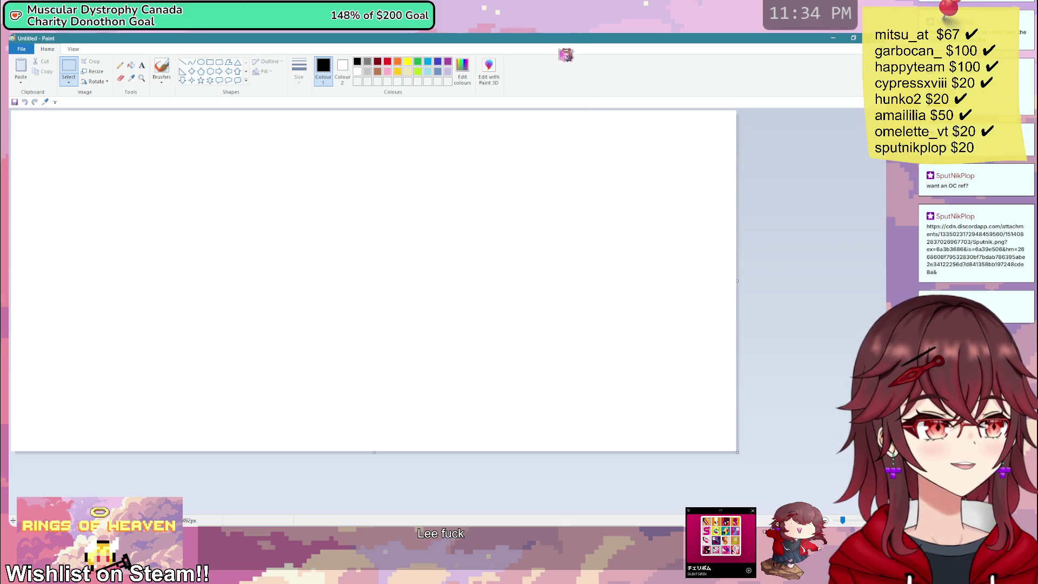
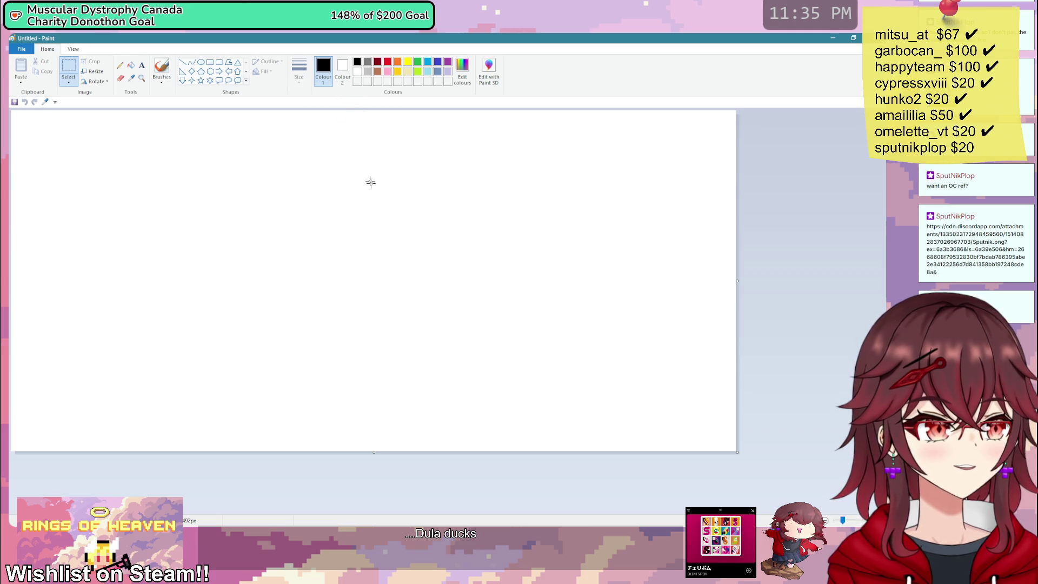
Step: Crop the blank canvas to a marked area and shrink the Paint window over Unity
mouse_move(148, 125)
mouse_down()
mouse_move(515, 367)
mouse_move(597, 442)
mouse_up()
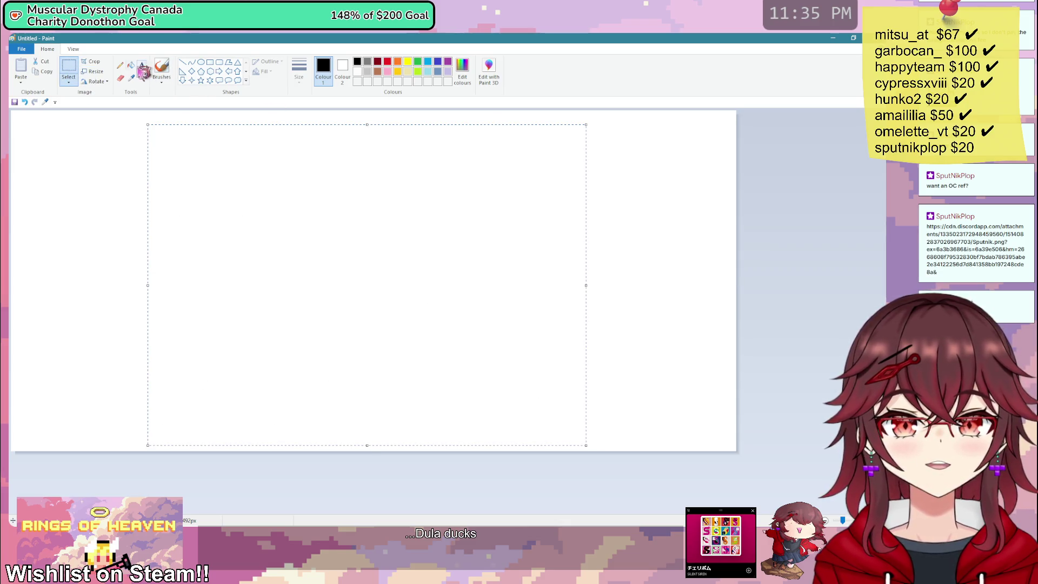
click(91, 61)
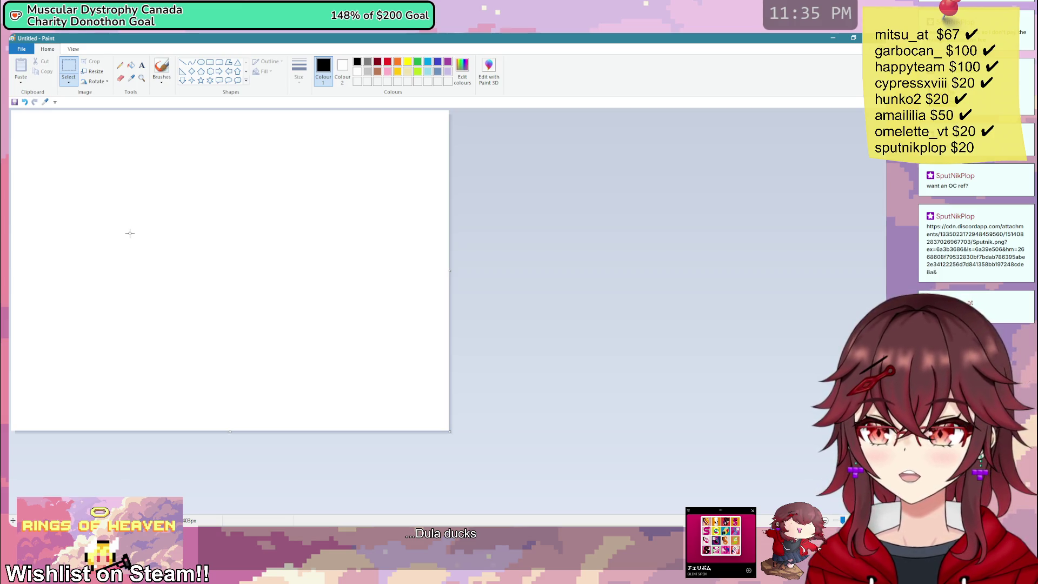
mouse_move(390, 39)
mouse_down()
mouse_move(419, 64)
mouse_move(406, 58)
mouse_up()
mouse_move(620, 459)
mouse_down()
mouse_move(740, 502)
mouse_move(655, 489)
mouse_up()
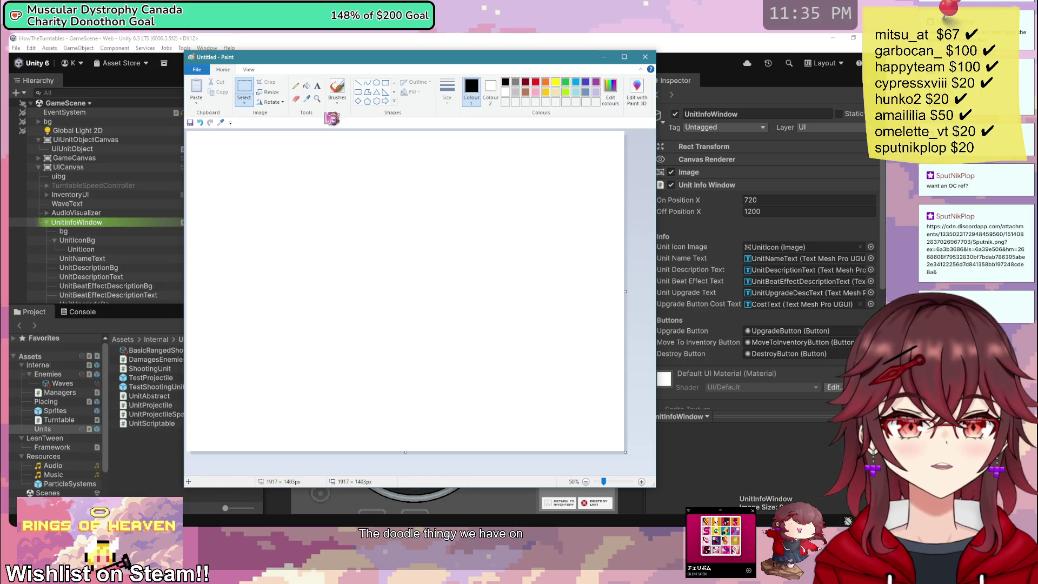
click(337, 89)
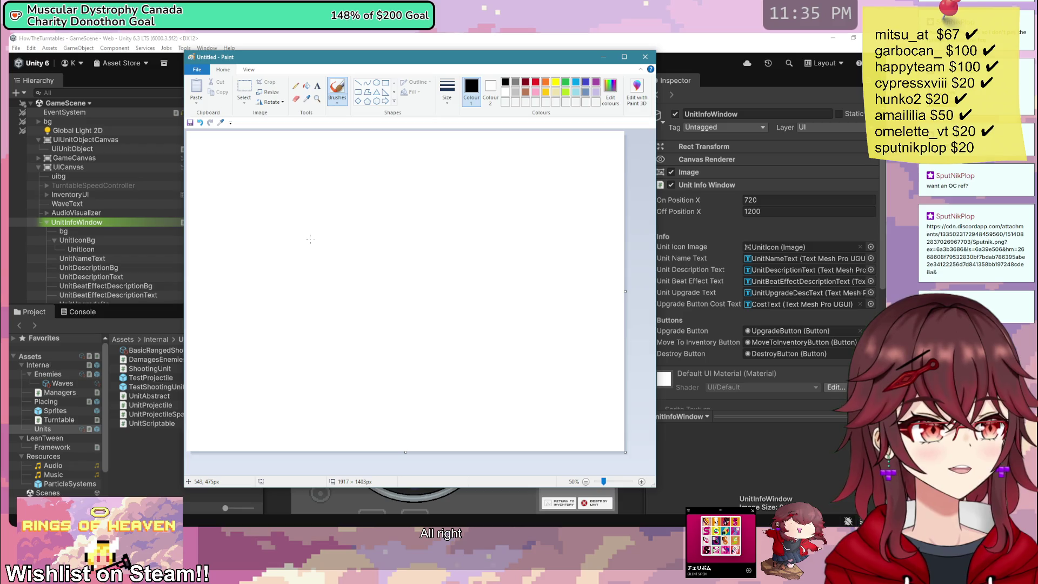
Step: Sketch the duck's head, beak loop, neck, back and inner wing loop in black freehand
mouse_move(310, 239)
mouse_down()
mouse_move(285, 282)
mouse_move(366, 298)
mouse_up()
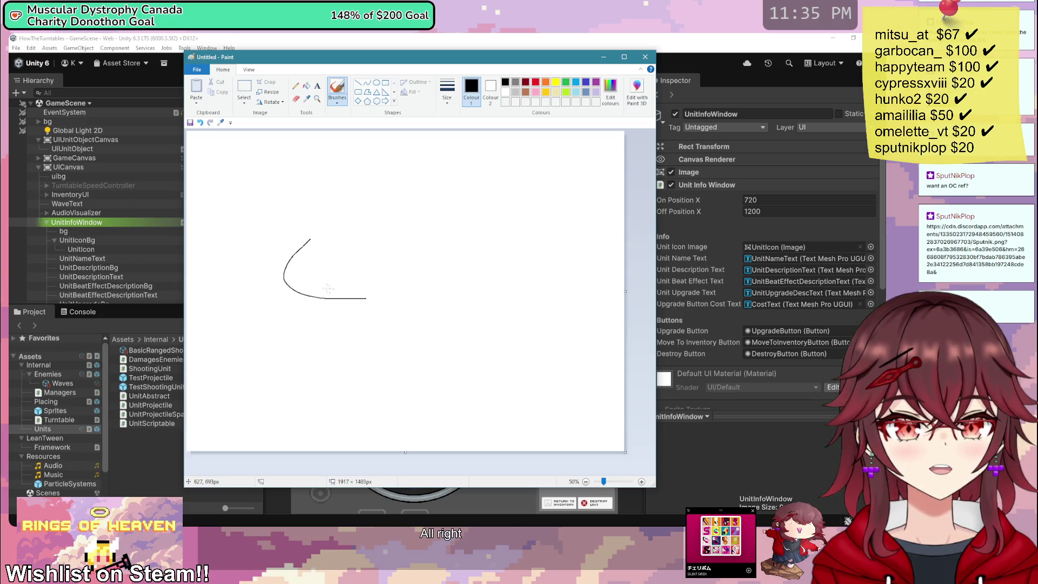
mouse_move(299, 274)
mouse_down()
mouse_move(281, 298)
mouse_move(274, 278)
mouse_move(303, 274)
mouse_up()
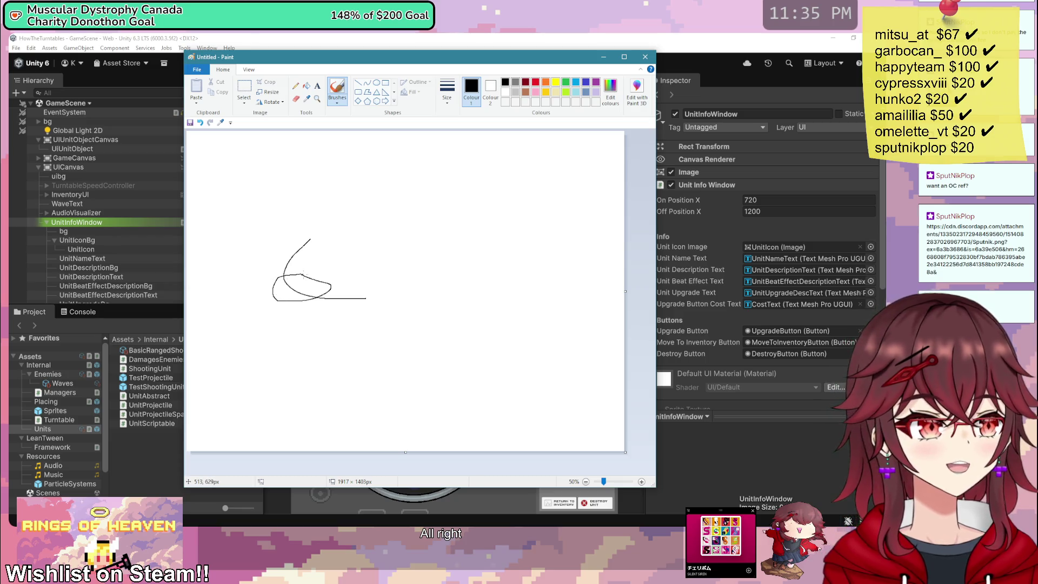
mouse_move(309, 239)
mouse_down()
mouse_move(450, 314)
mouse_move(431, 334)
mouse_up()
mouse_move(382, 266)
mouse_down()
mouse_move(369, 319)
mouse_move(348, 342)
mouse_move(540, 405)
mouse_move(505, 306)
mouse_move(451, 310)
mouse_up()
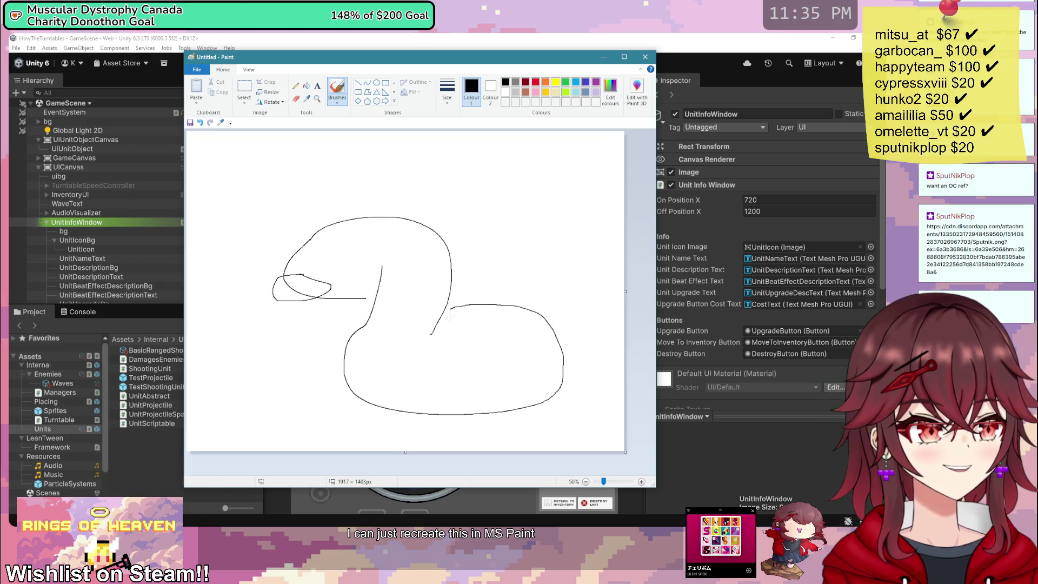
mouse_move(493, 327)
mouse_down()
mouse_move(432, 340)
mouse_move(490, 400)
mouse_move(505, 323)
mouse_move(446, 342)
mouse_up()
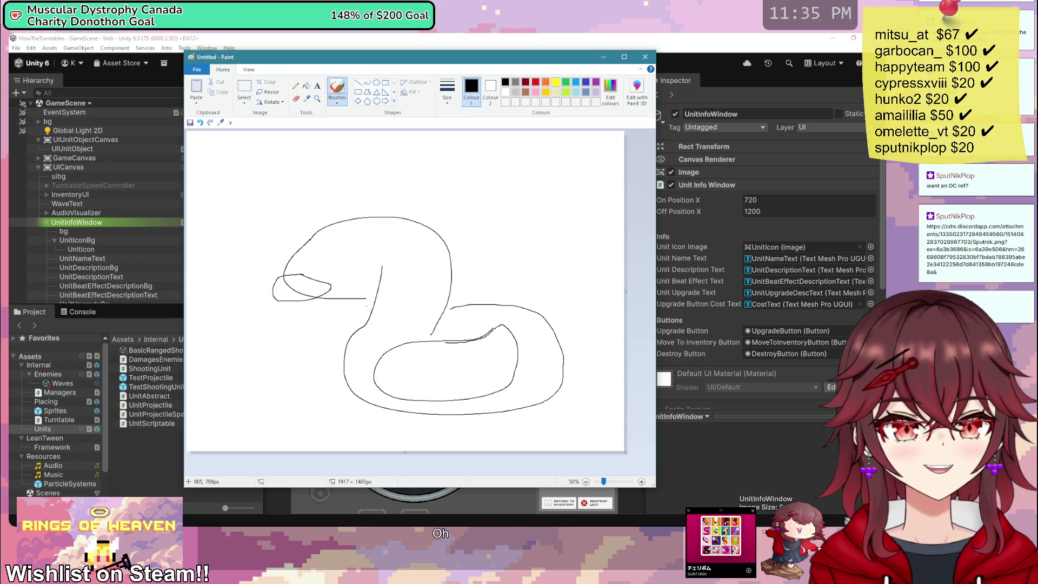
drag(365, 299, 371, 298)
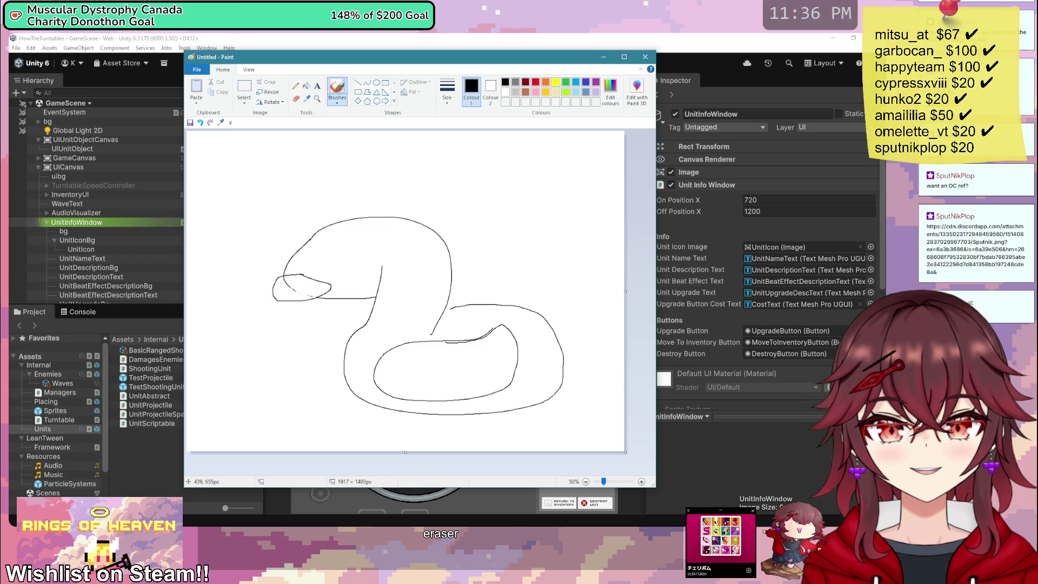
Step: Erase the stray line inside the duck's beak
click(295, 98)
drag(286, 280, 291, 290)
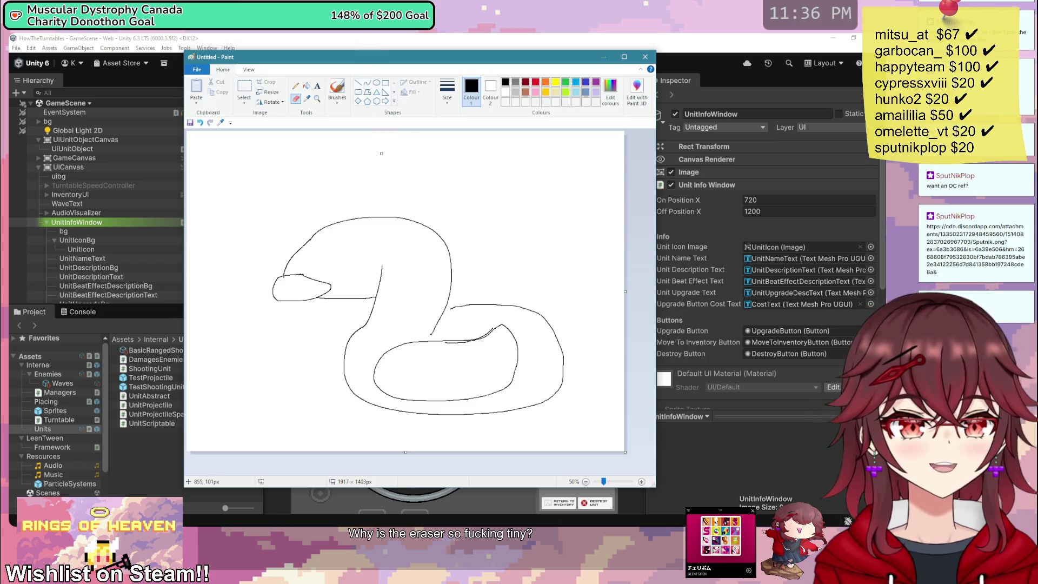
click(337, 88)
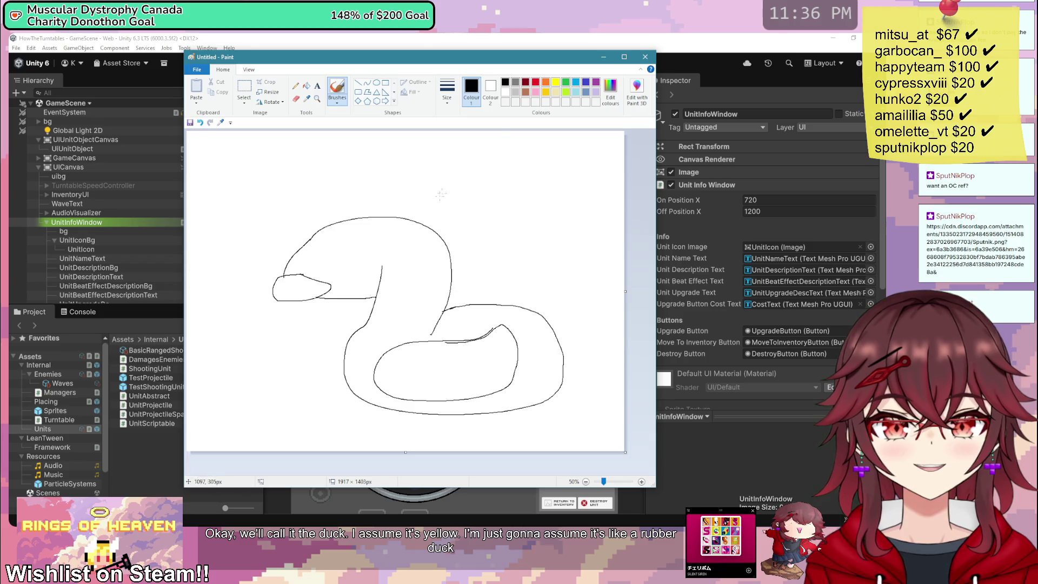
Step: Fill the duck's body with yellow
click(555, 82)
click(306, 86)
click(426, 270)
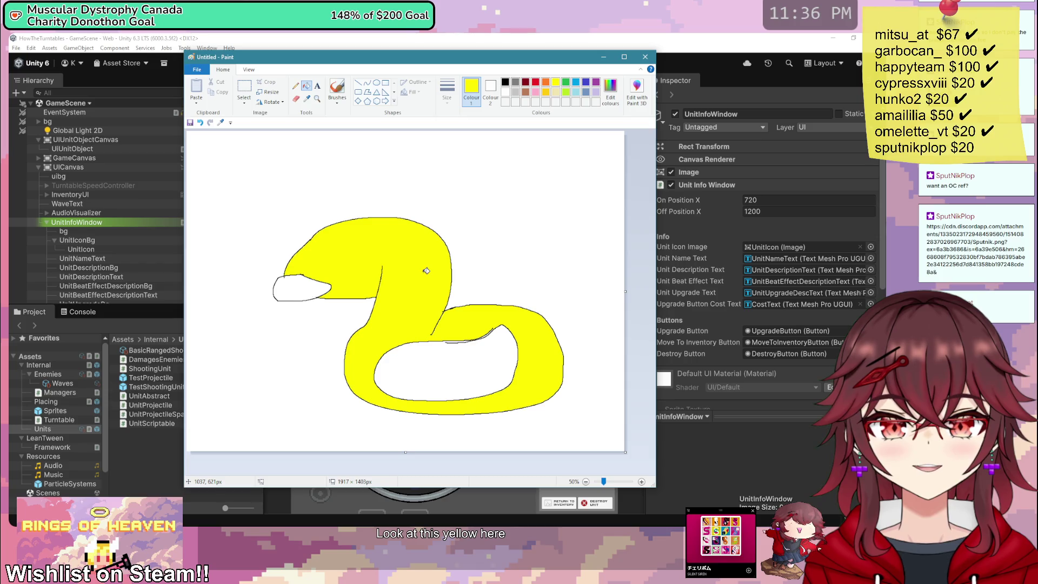
click(337, 89)
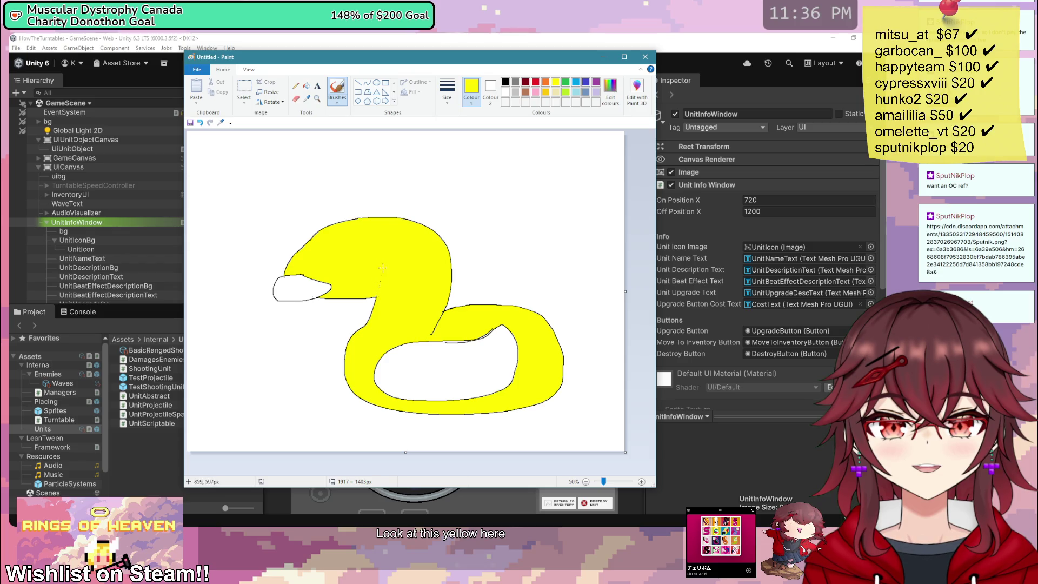
Step: Fill the beak orange, the inner body area yellow and the wing patch beige
click(545, 92)
click(305, 86)
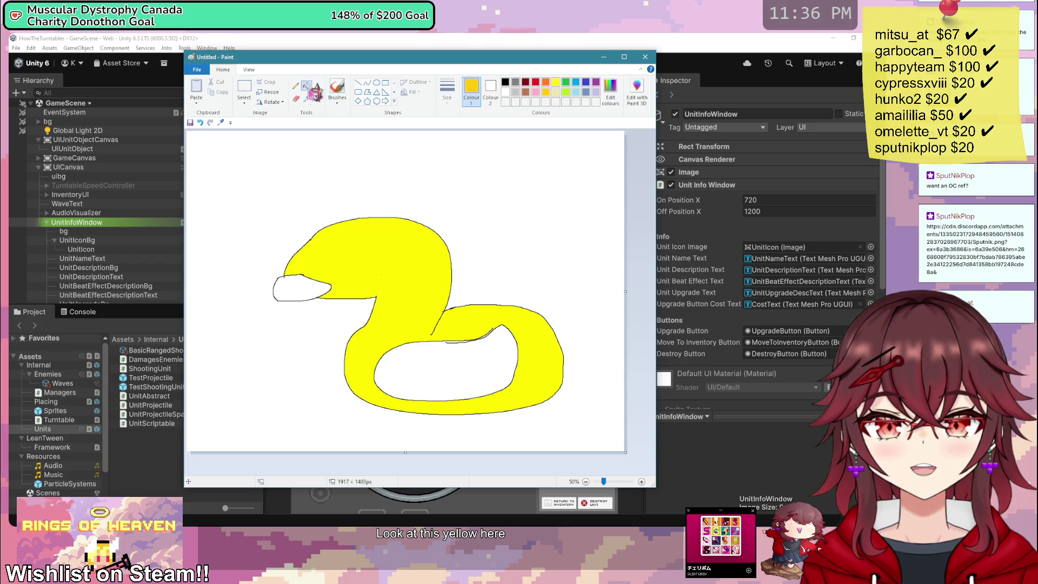
click(300, 279)
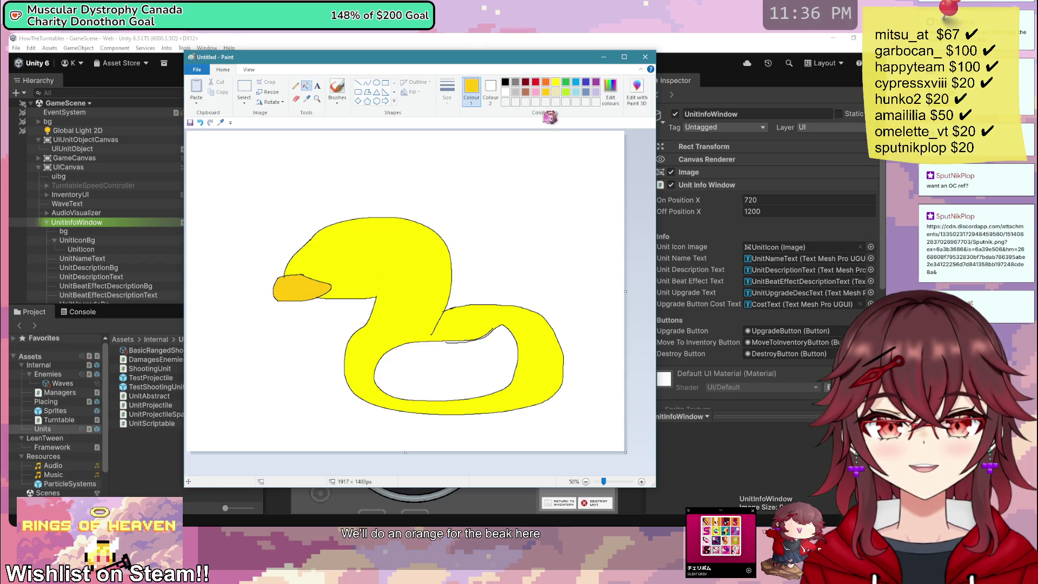
click(555, 82)
click(457, 349)
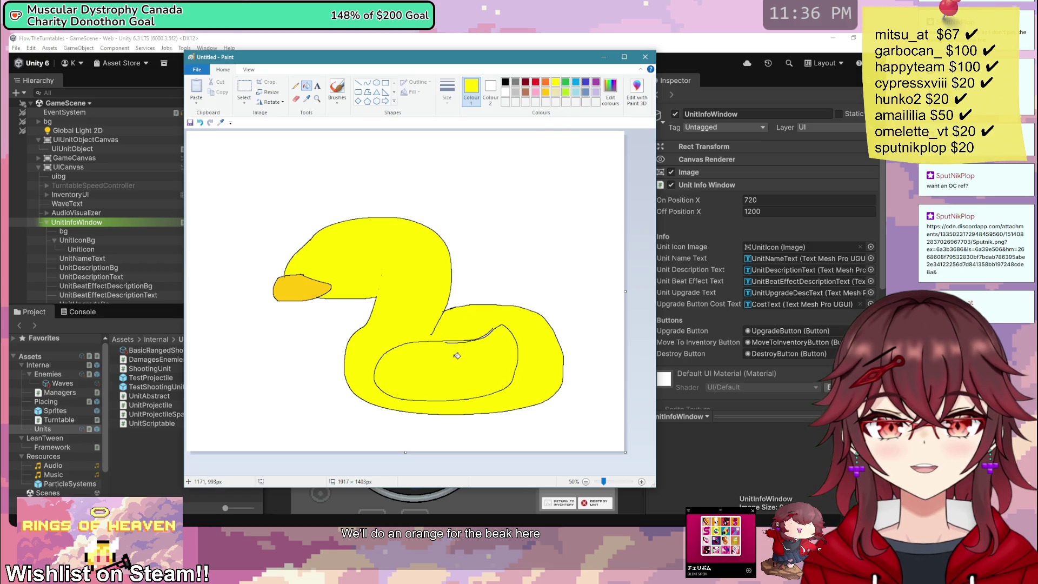
click(555, 92)
click(489, 344)
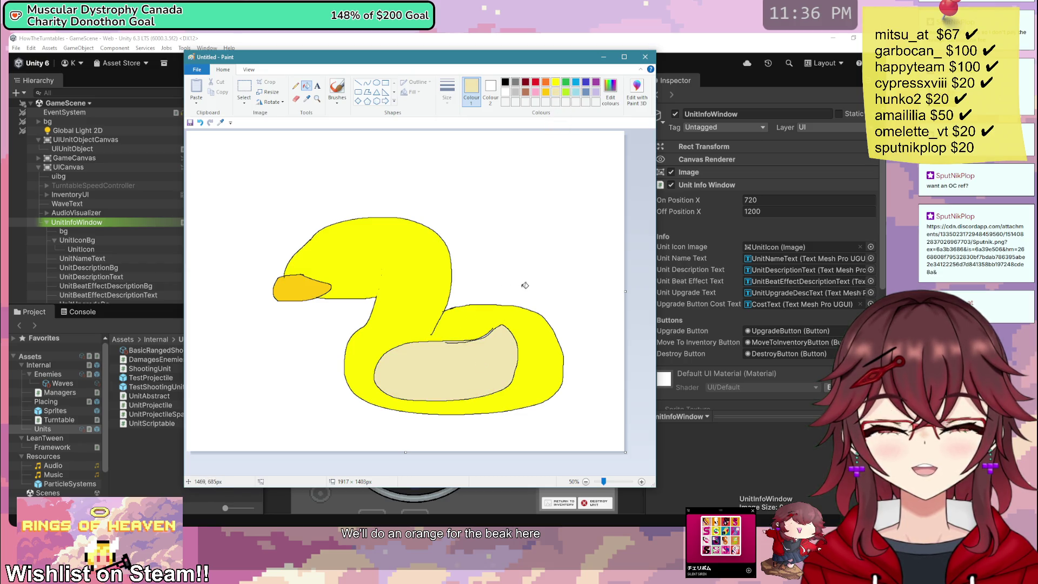
click(340, 91)
click(505, 82)
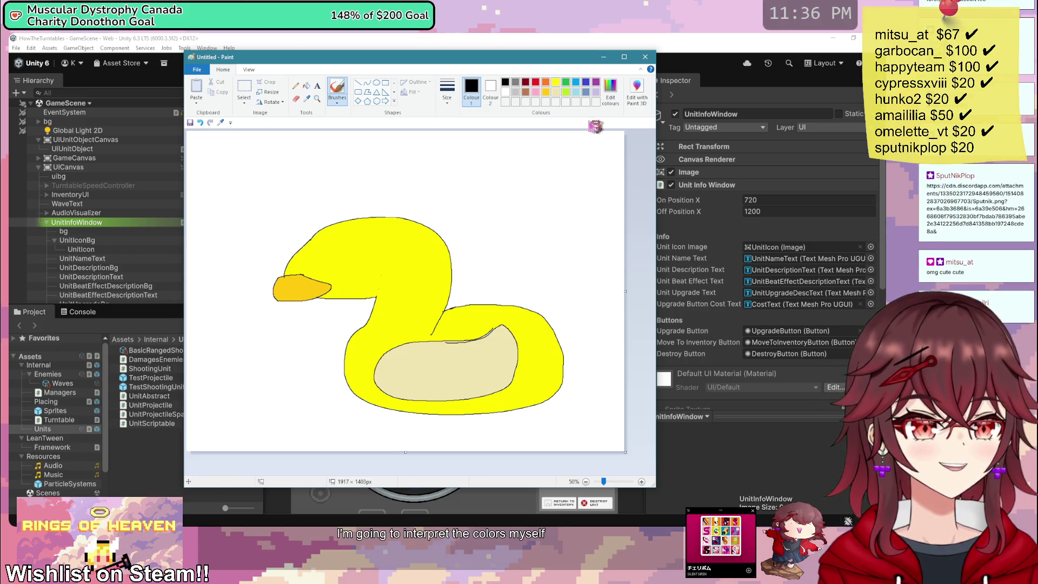
click(576, 83)
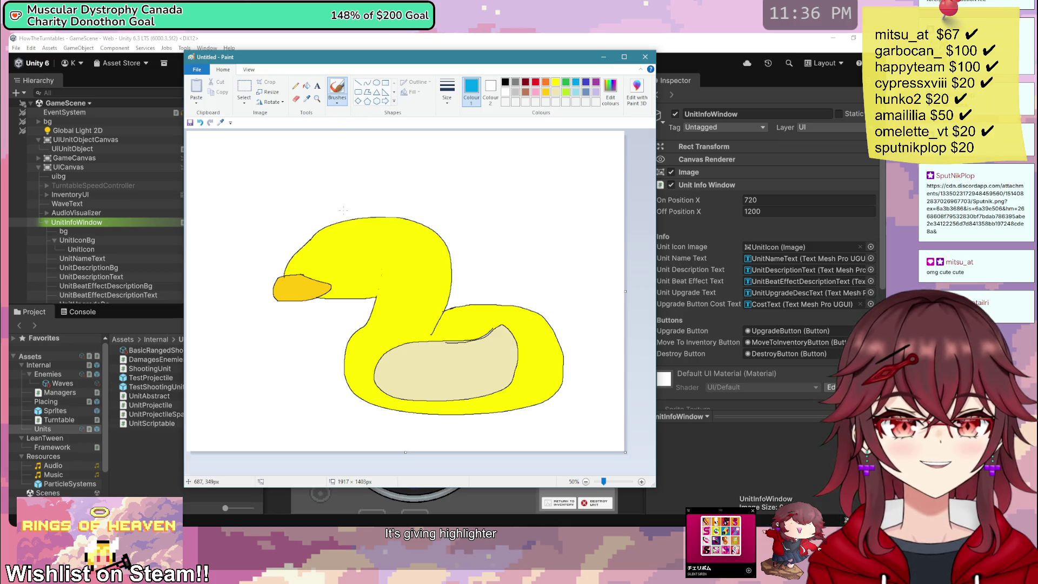
Step: Draw blue goggle lenses on the duck's head and erase stray blue marks
mouse_move(350, 206)
mouse_down()
mouse_move(321, 227)
mouse_move(393, 216)
mouse_move(329, 211)
mouse_up()
mouse_move(394, 217)
mouse_down()
mouse_move(418, 233)
mouse_move(409, 216)
mouse_up()
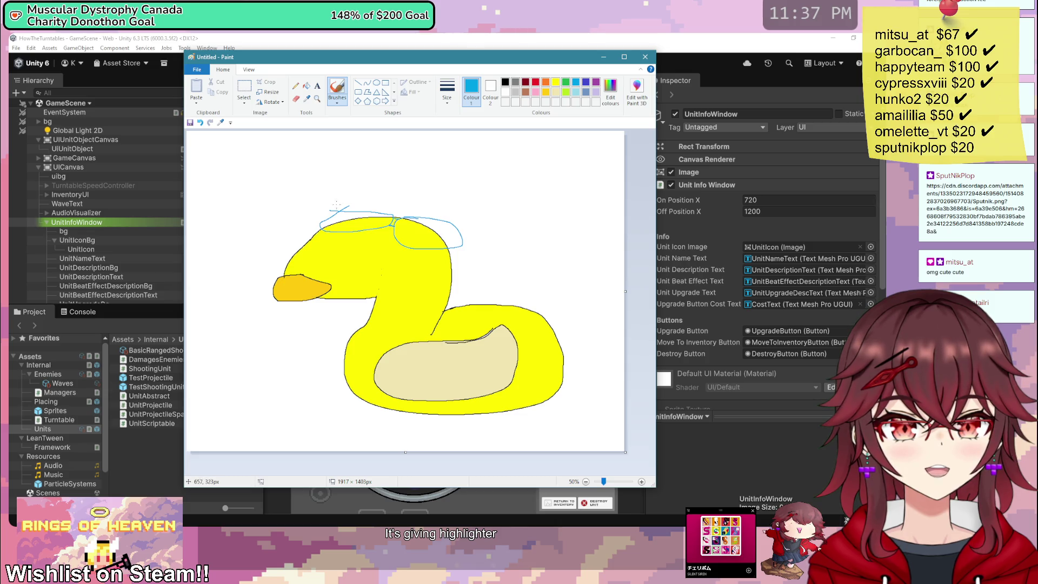
click(296, 98)
drag(339, 208, 339, 209)
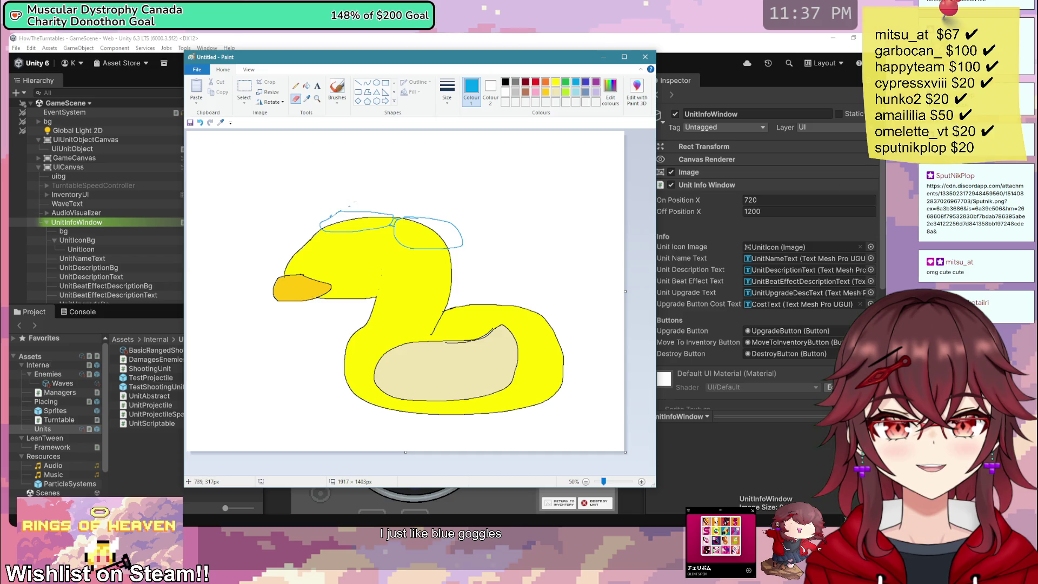
Step: Fill both goggle lenses blue, undoing a background flood, and patch the left lens gap
click(306, 85)
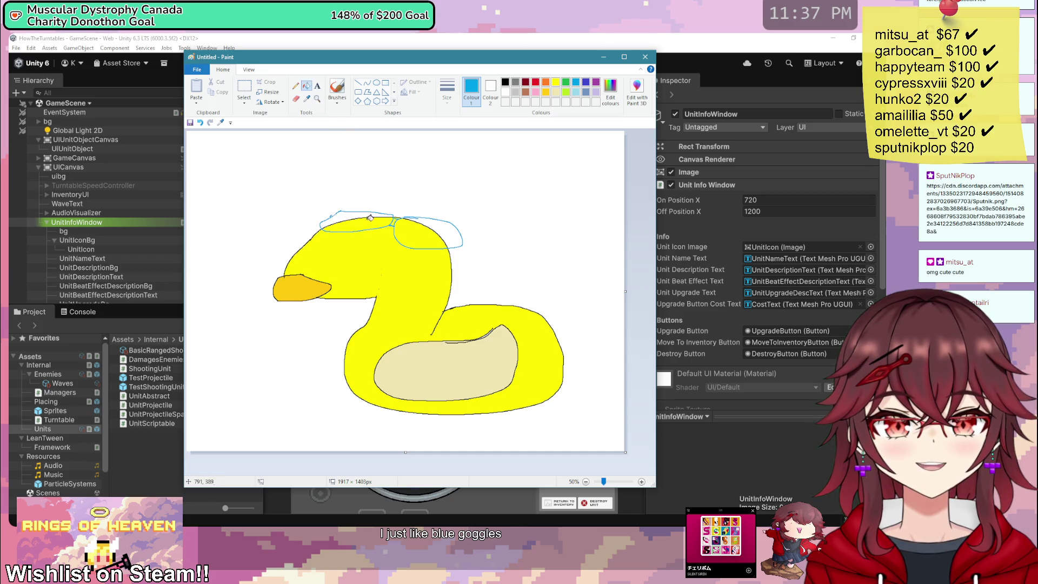
click(359, 222)
click(427, 232)
click(441, 224)
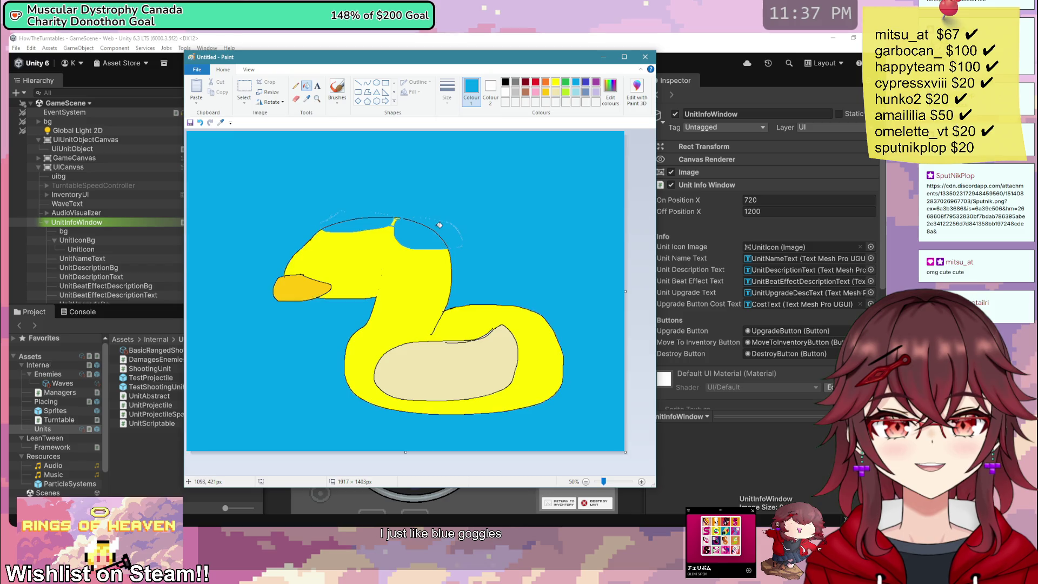
key(ctrl+z)
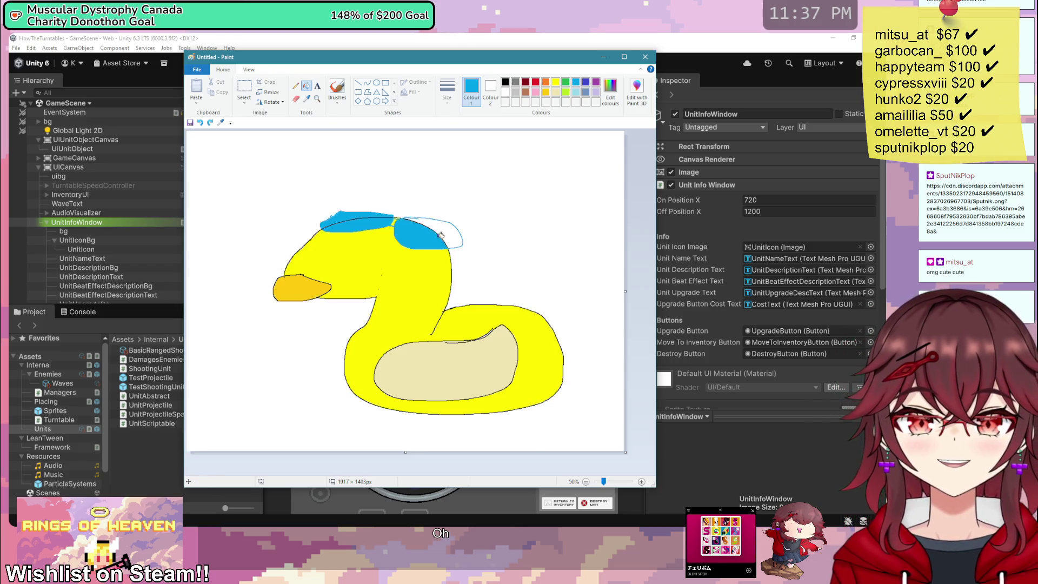
click(337, 90)
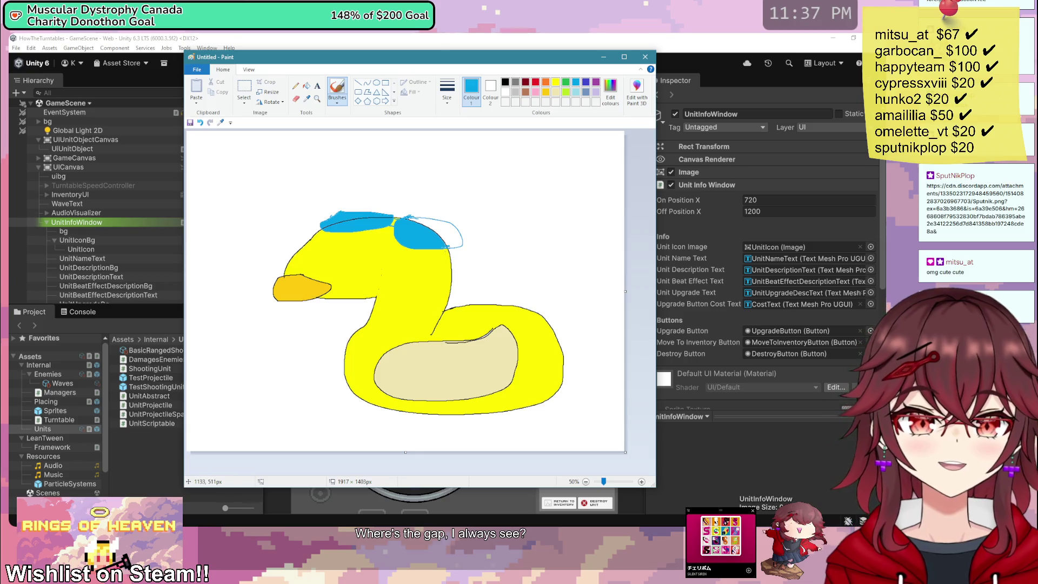
click(306, 85)
click(441, 227)
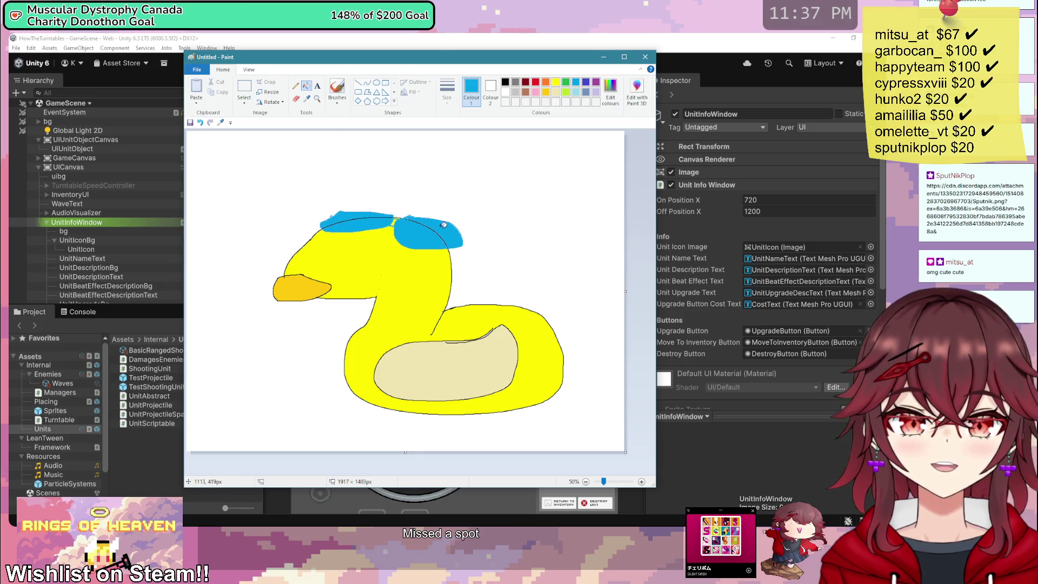
click(336, 89)
click(447, 89)
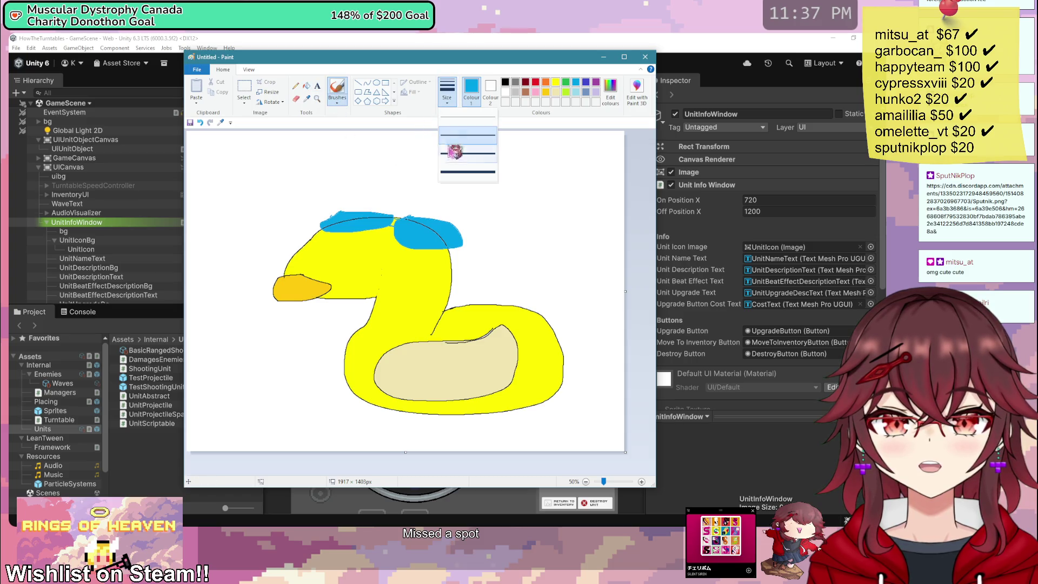
click(438, 196)
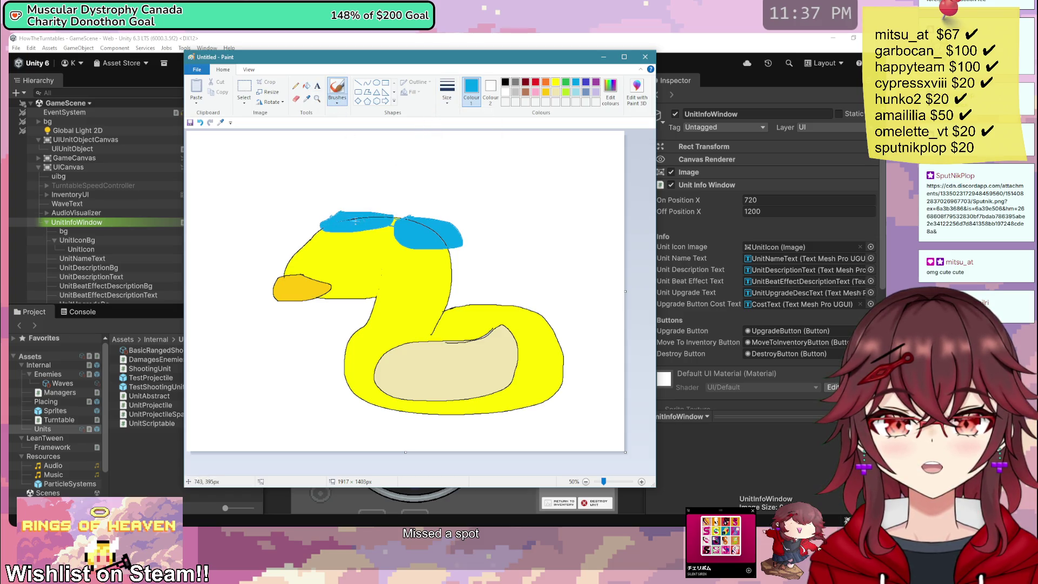
drag(379, 216, 368, 216)
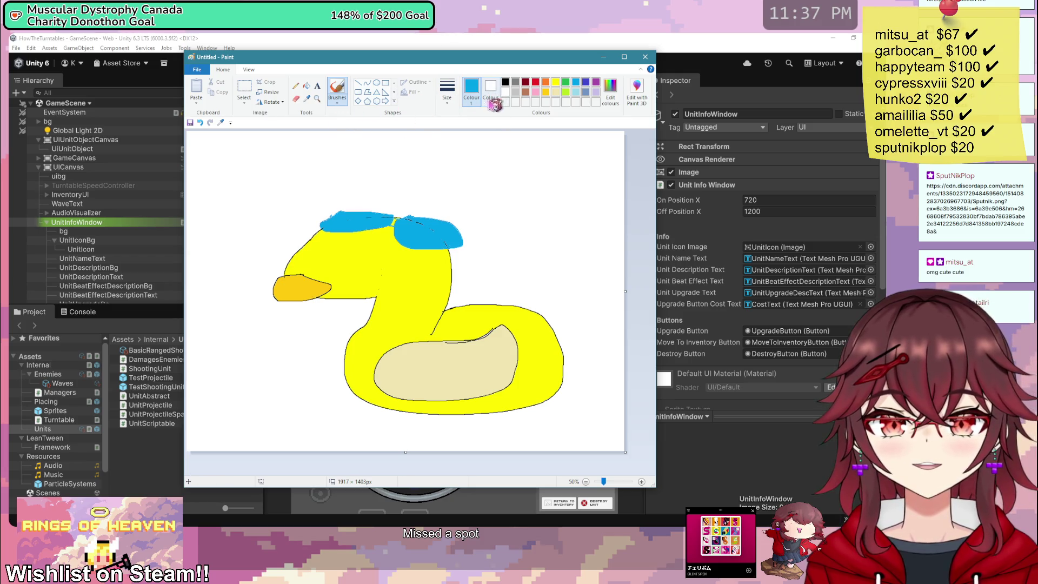
Step: Add light turquoise highlights to both lenses and paint a black eye dot
click(575, 92)
click(337, 97)
mouse_move(331, 223)
mouse_down()
mouse_move(360, 226)
mouse_move(337, 217)
mouse_up()
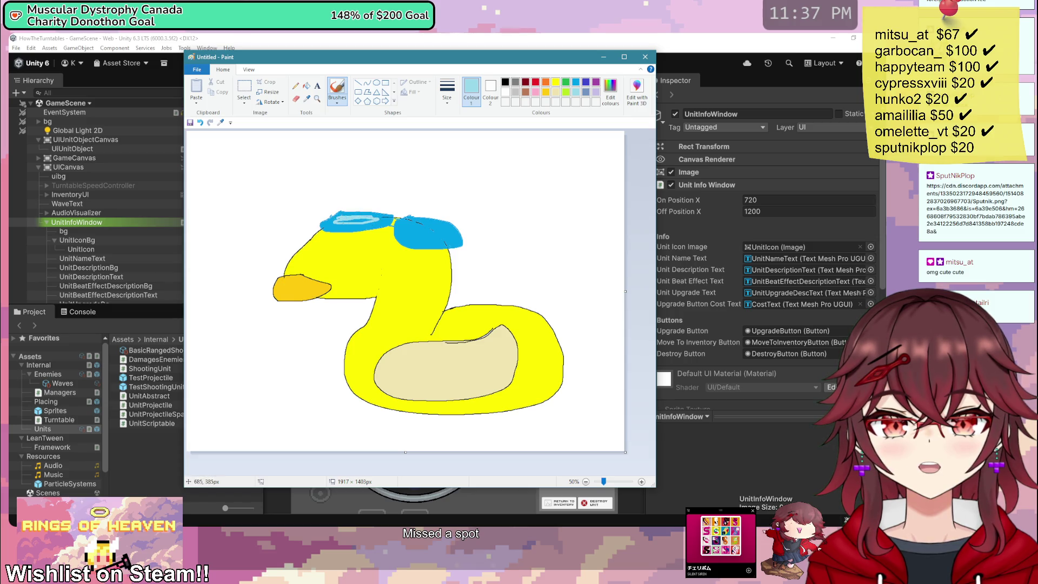
mouse_move(436, 224)
mouse_down()
mouse_move(413, 228)
mouse_move(438, 240)
mouse_move(428, 226)
mouse_up()
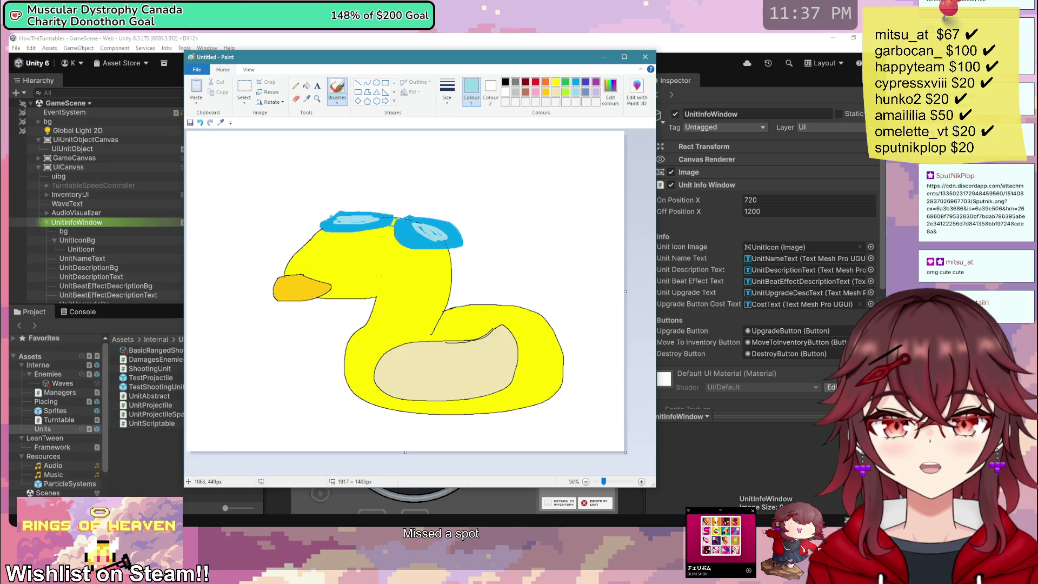
click(505, 82)
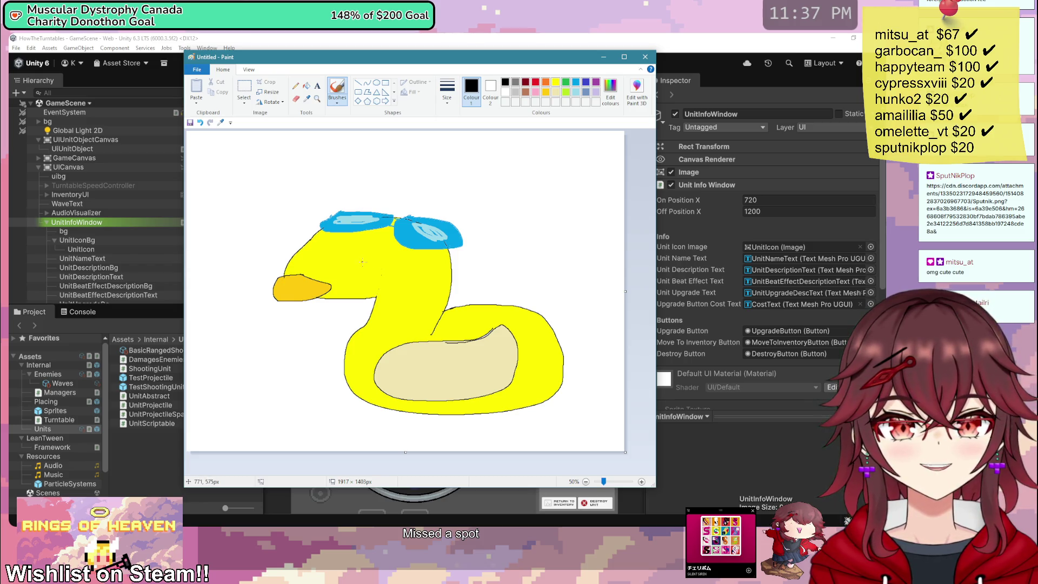
drag(346, 275, 346, 273)
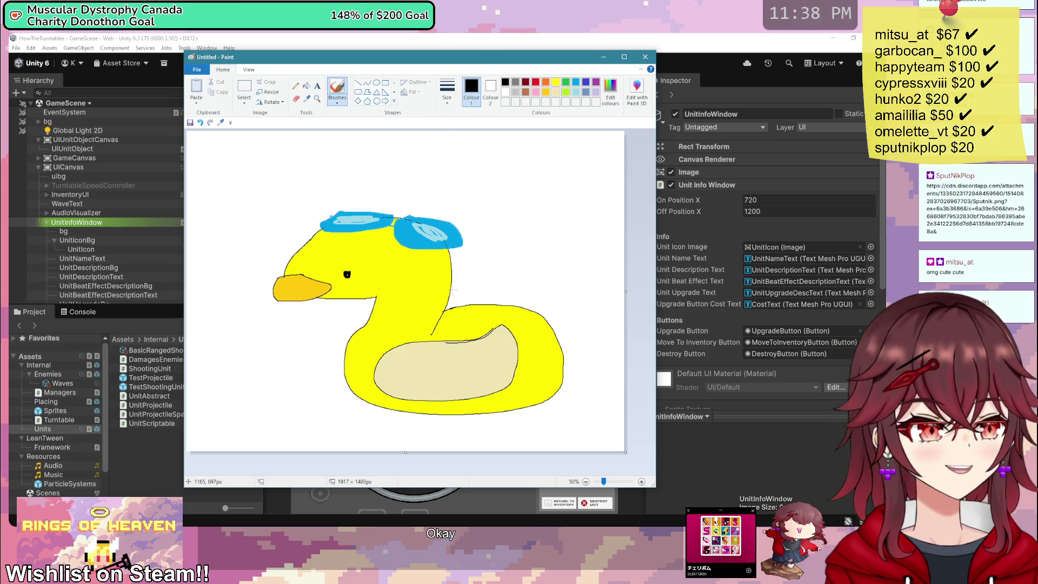
Step: Outline a backpack with straps and buckle on the duck's back in black
mouse_move(452, 288)
mouse_down()
mouse_move(495, 286)
mouse_move(509, 327)
mouse_move(507, 295)
mouse_move(493, 286)
mouse_up()
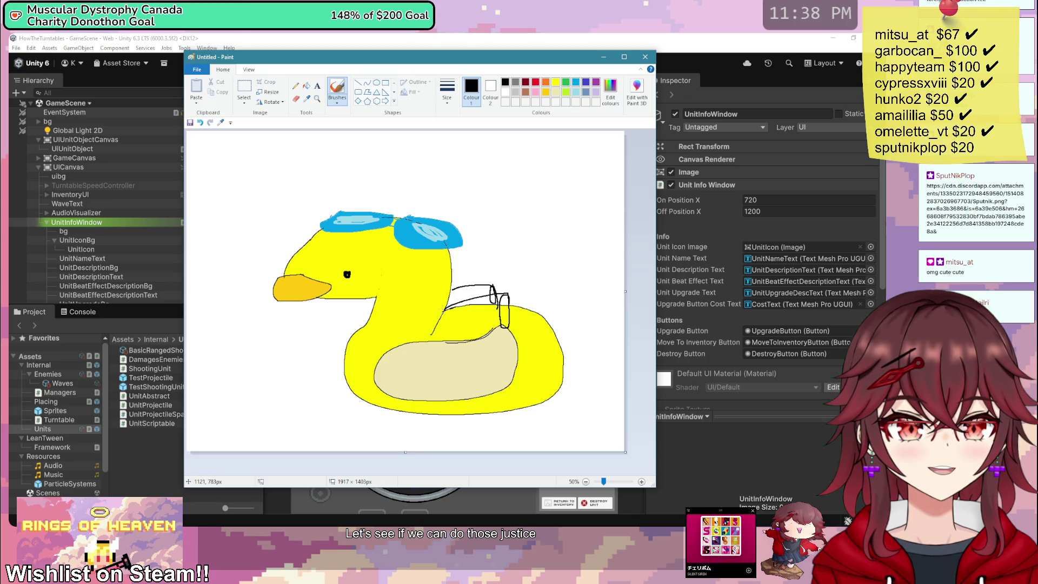
drag(443, 310, 442, 337)
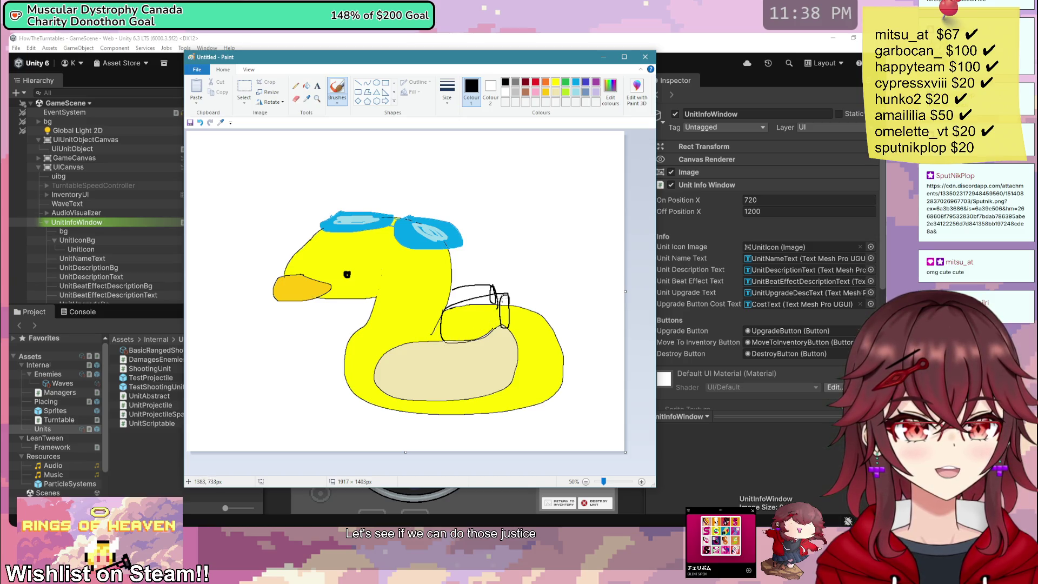
drag(499, 303, 490, 284)
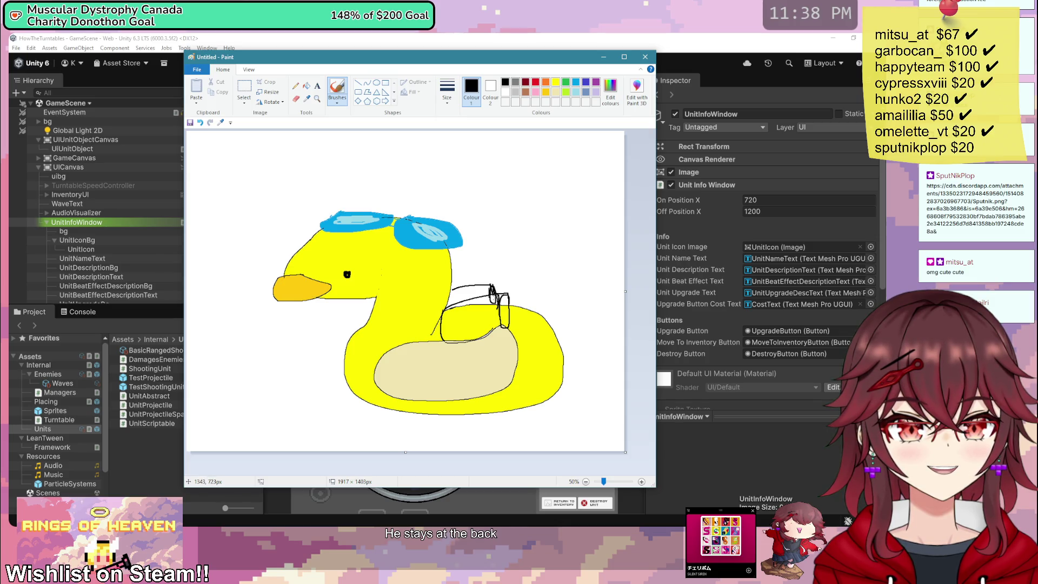
mouse_move(501, 300)
mouse_down()
mouse_move(503, 322)
mouse_move(504, 294)
mouse_move(504, 321)
mouse_move(490, 278)
mouse_up()
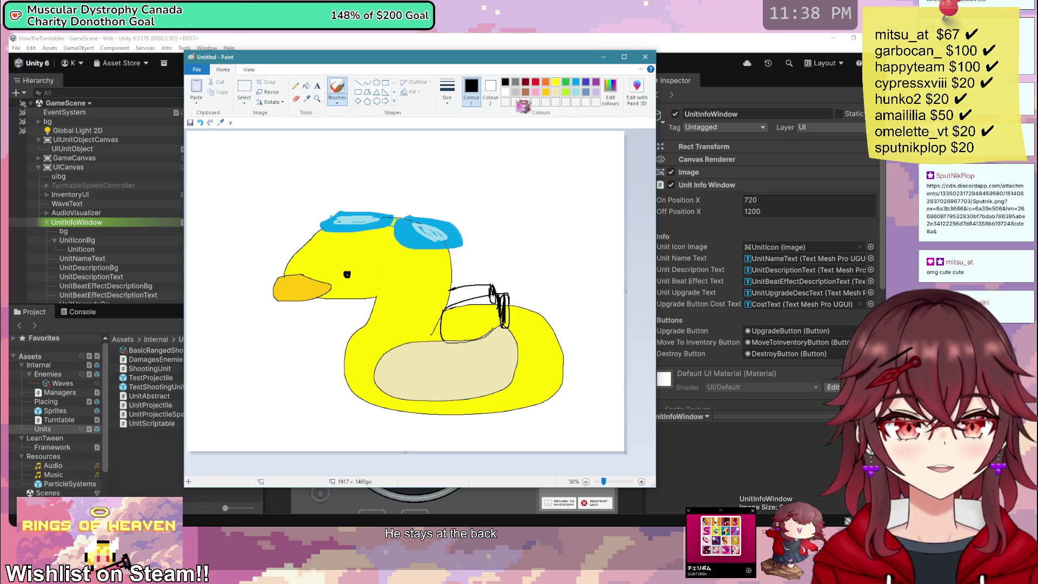
Step: Fill the backpack red, undoing a fill that turned the outlines red
click(535, 82)
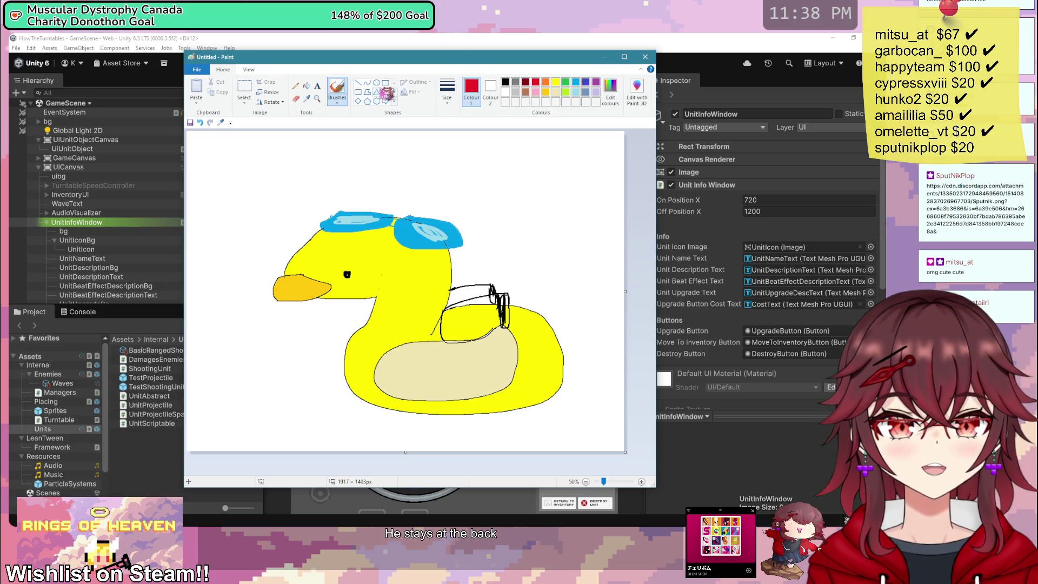
click(306, 85)
click(476, 299)
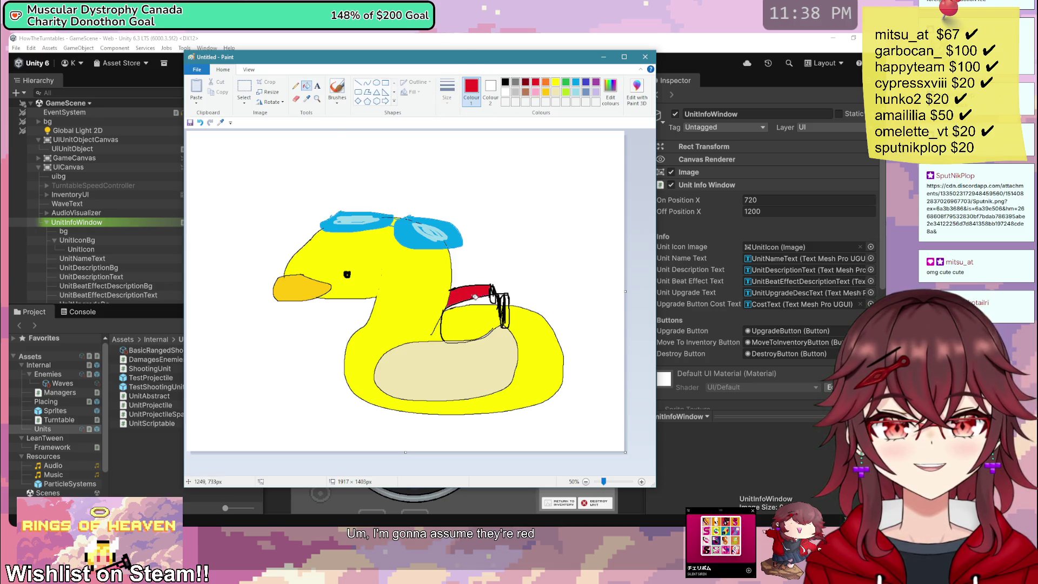
click(477, 317)
click(481, 303)
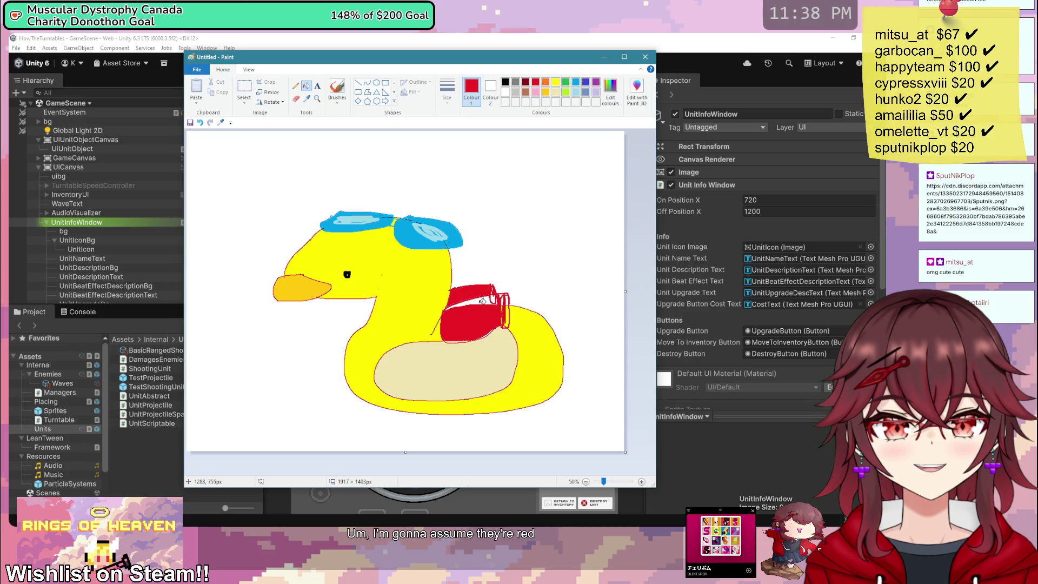
key(ctrl+z)
click(486, 297)
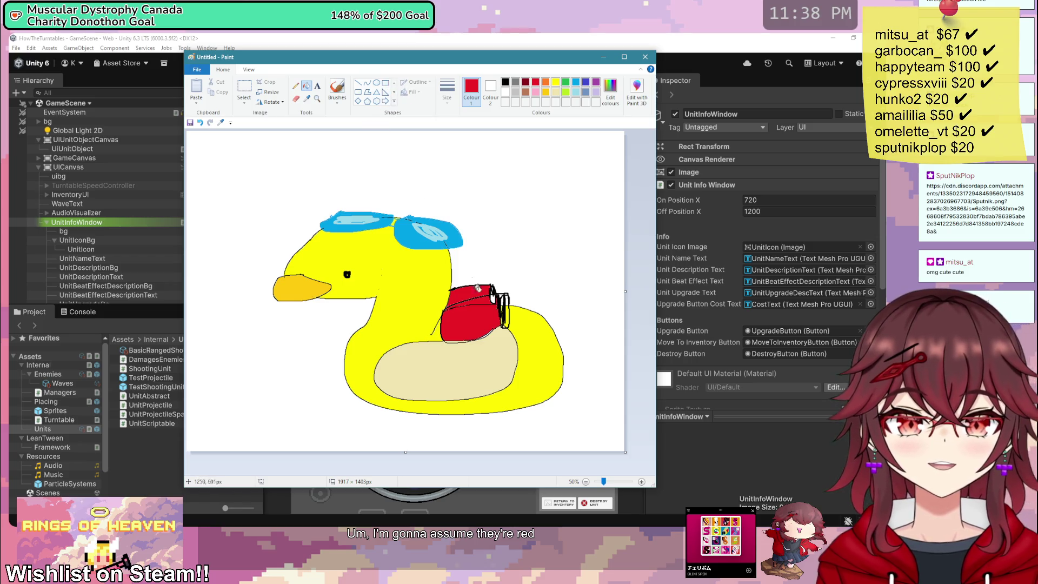
click(337, 89)
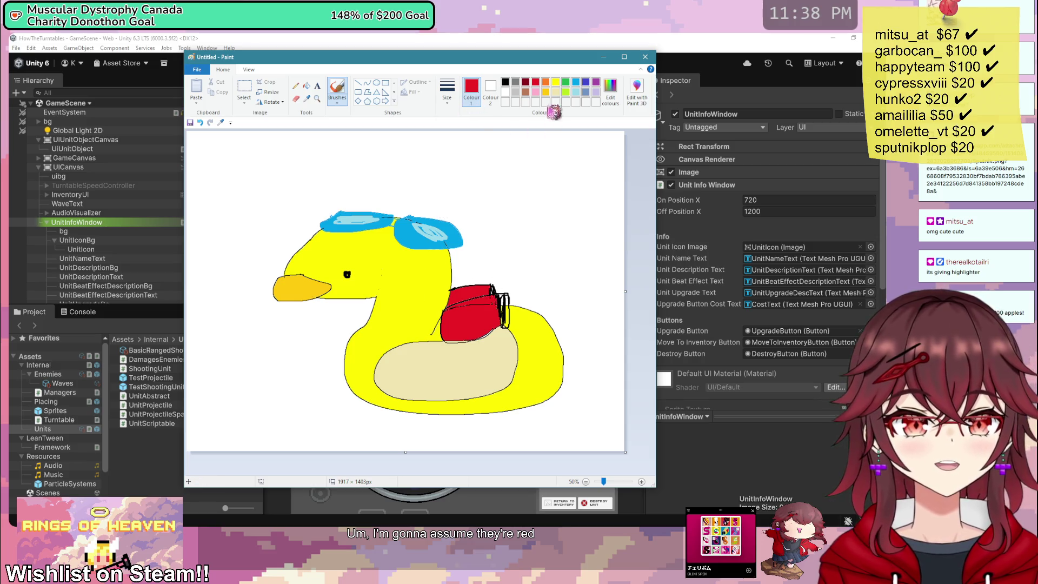
click(546, 92)
Step: Draw webbed feet under the duck and fill them with gold
mouse_move(495, 414)
mouse_down()
mouse_move(543, 425)
mouse_move(576, 411)
mouse_move(556, 446)
mouse_move(508, 420)
mouse_move(558, 408)
mouse_up()
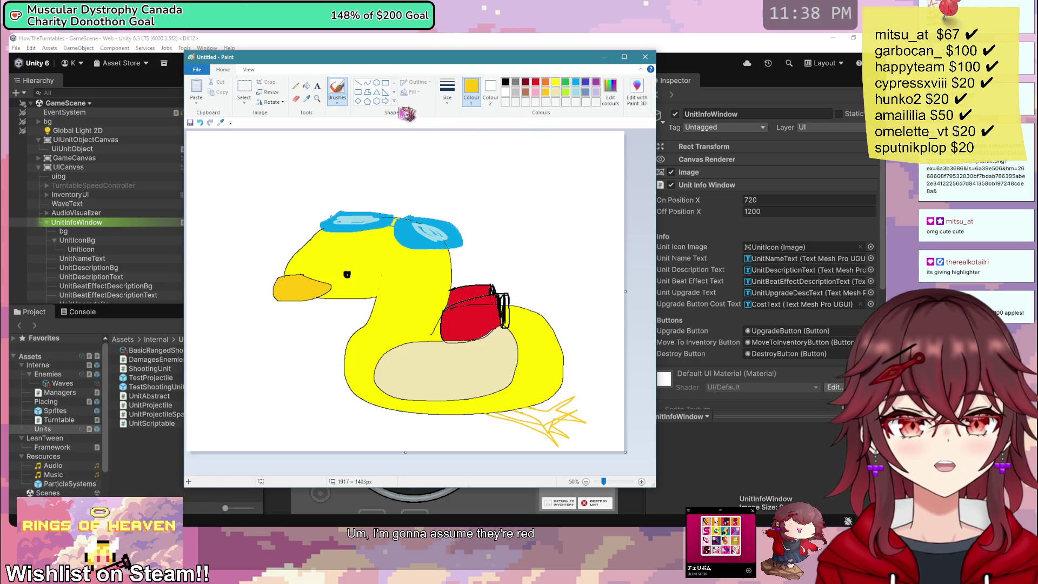
click(306, 85)
click(546, 417)
click(539, 424)
click(554, 428)
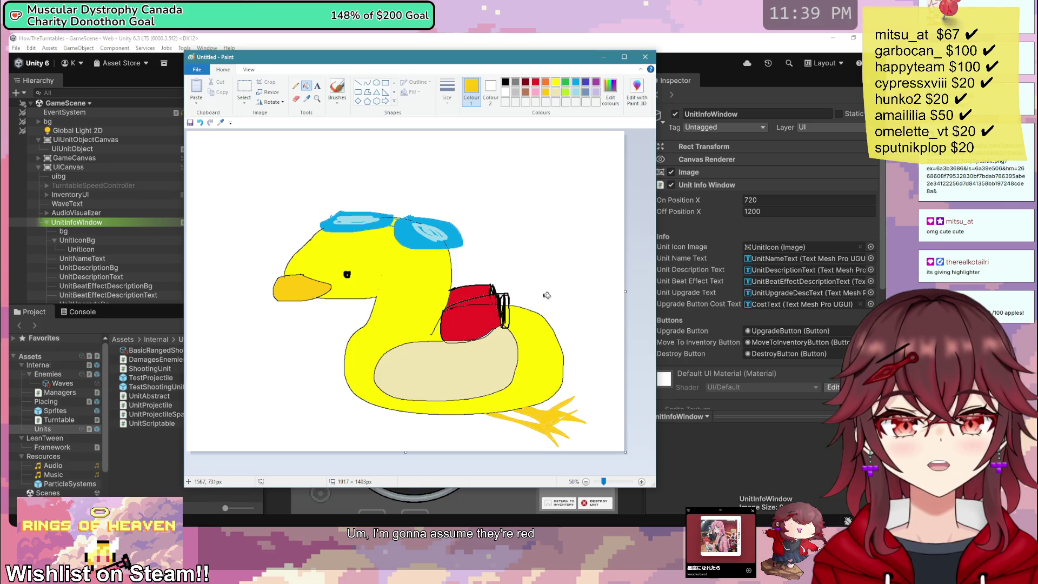
Step: Enlarge the Paint window and widen the canvas to 2676 × 1402 px
drag(559, 63, 466, 46)
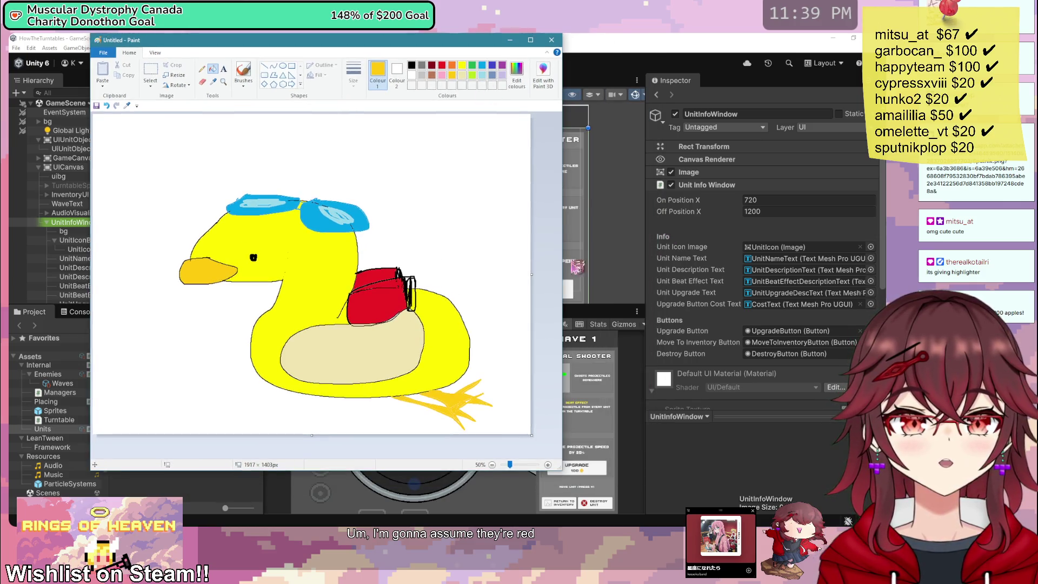
drag(562, 276, 814, 276)
drag(535, 274, 706, 274)
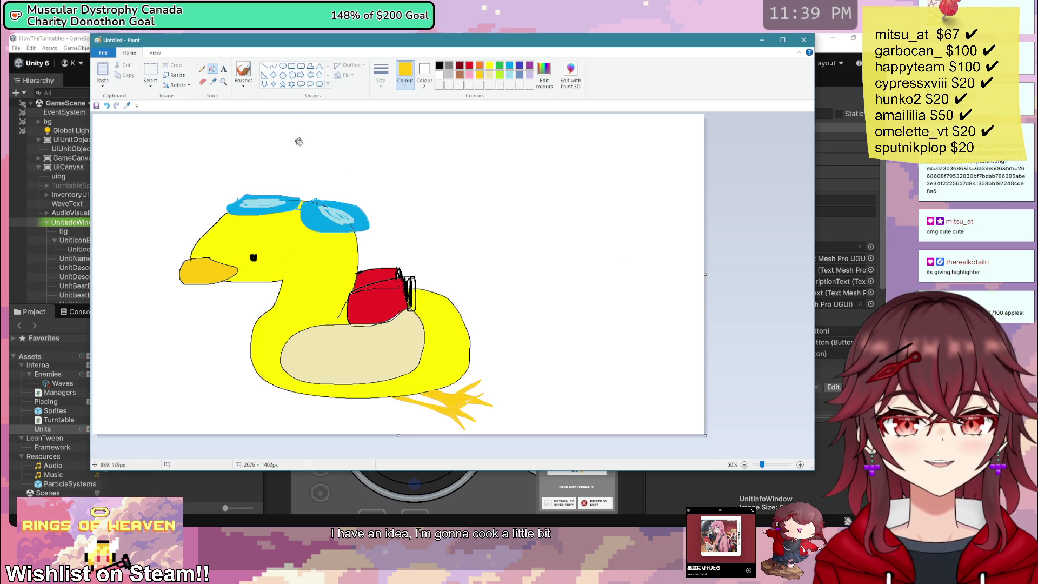
click(243, 73)
Step: Draw a black line under the beak at the third thickness, redrawing it once
click(439, 65)
click(381, 73)
click(391, 139)
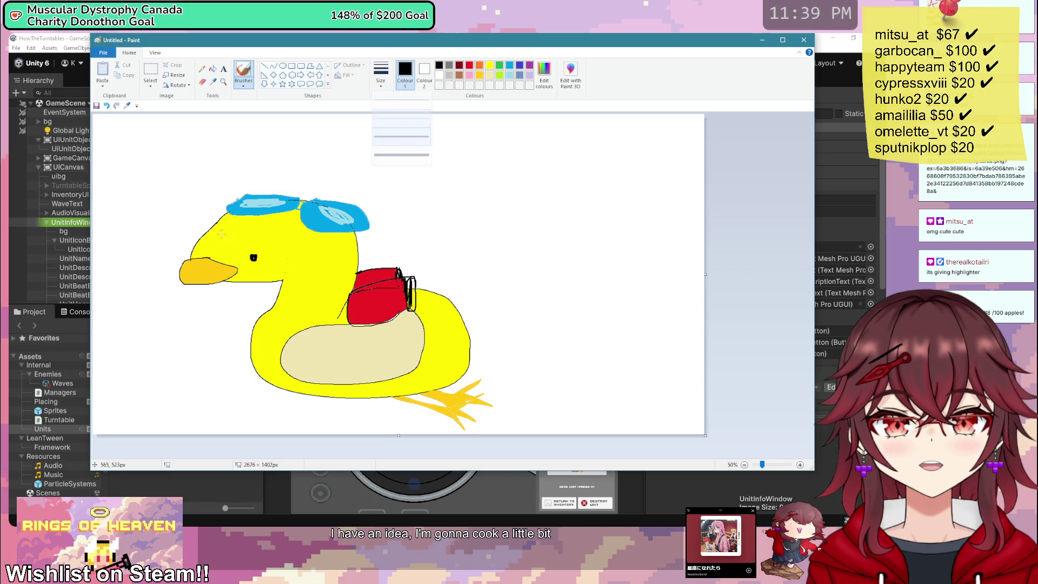
mouse_move(179, 277)
mouse_down()
mouse_move(241, 282)
mouse_move(209, 279)
mouse_up()
key(ctrl+z)
key(ctrl+z)
key(ctrl+z)
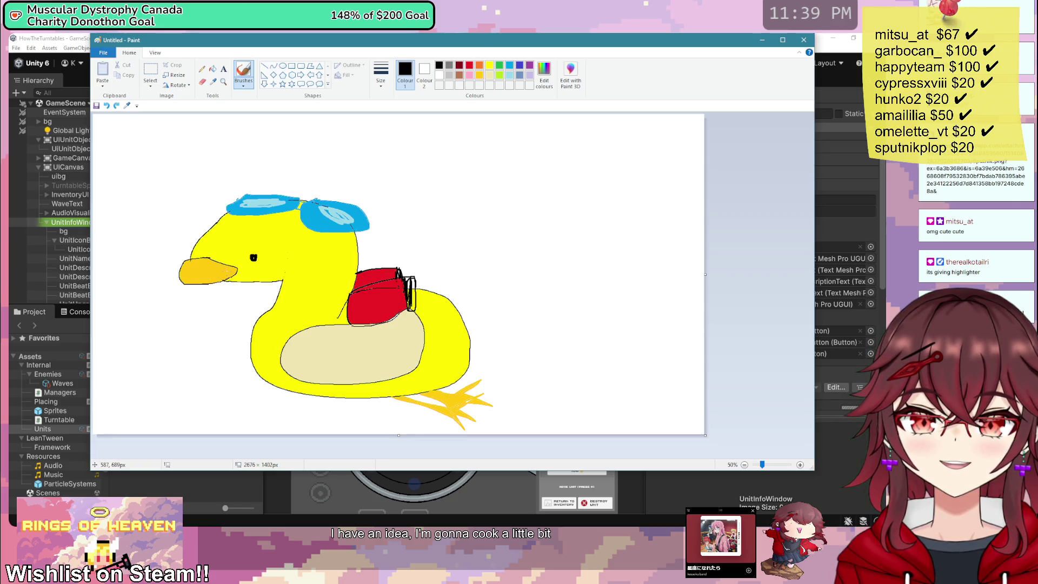
drag(180, 283, 231, 283)
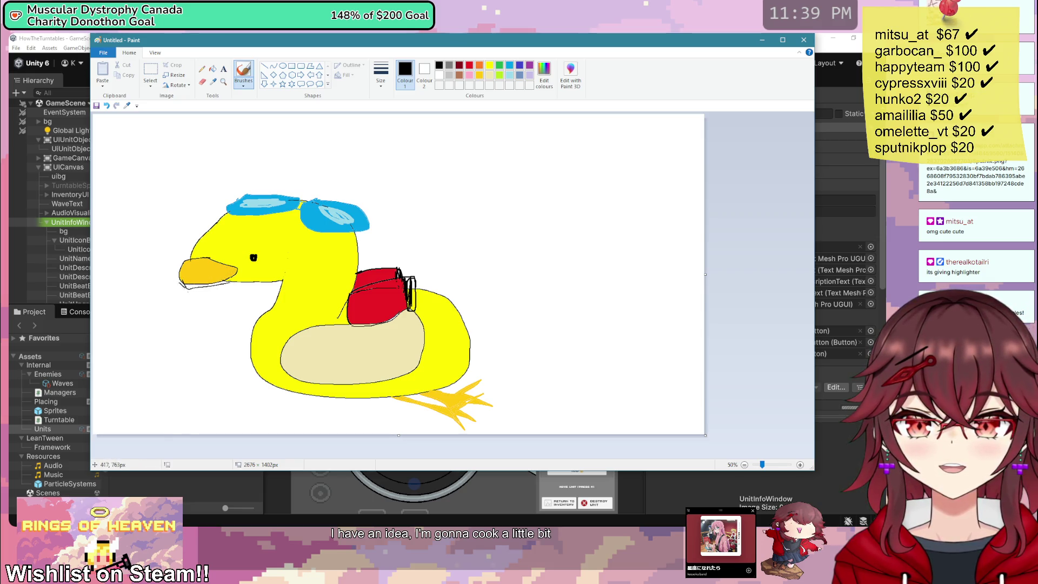
Step: Sample the beak's orange and fill the white lower beak with it
click(213, 82)
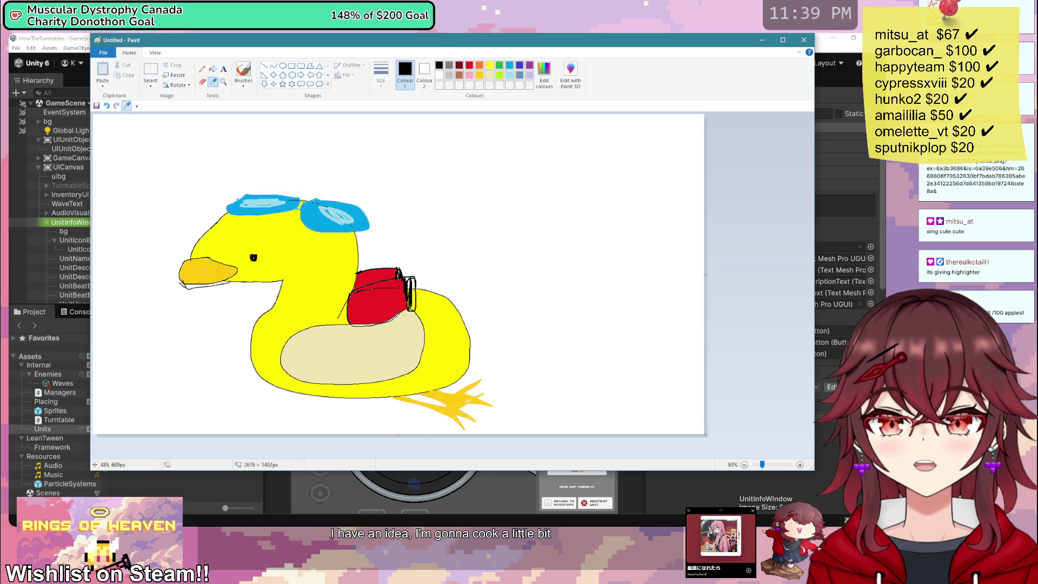
click(205, 272)
click(381, 74)
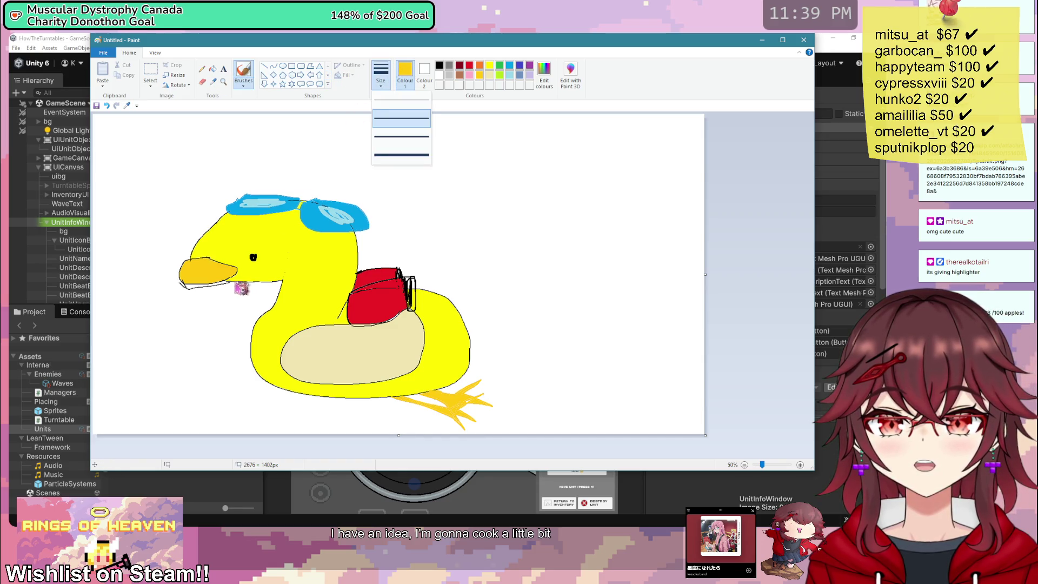
click(403, 123)
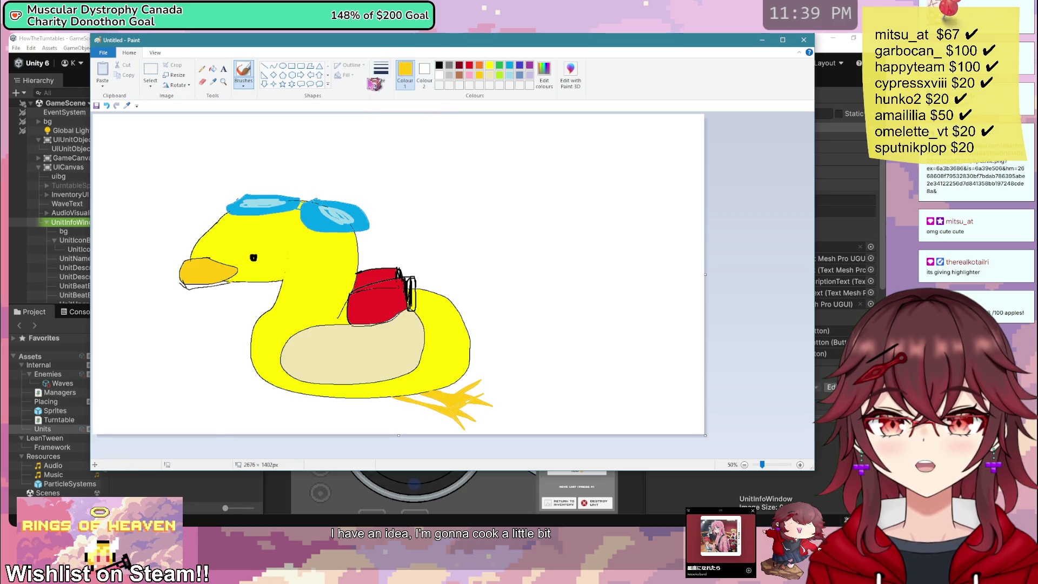
click(212, 68)
click(196, 284)
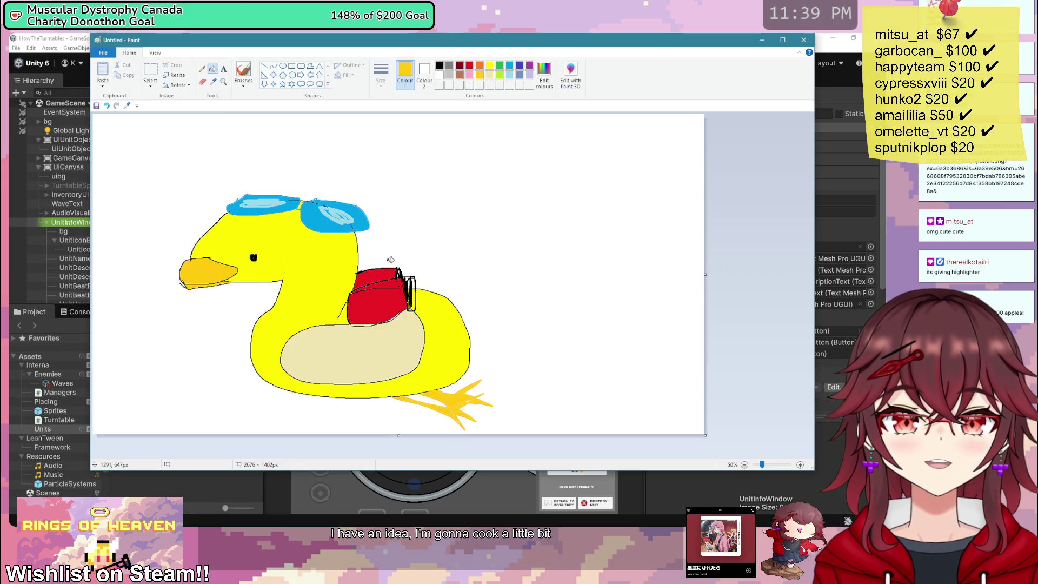
click(202, 81)
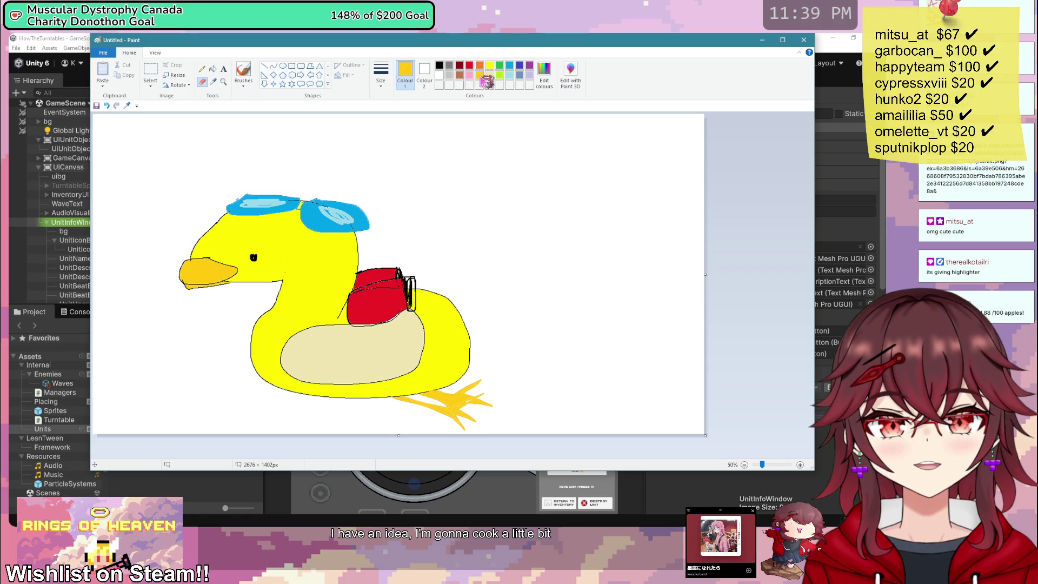
click(243, 75)
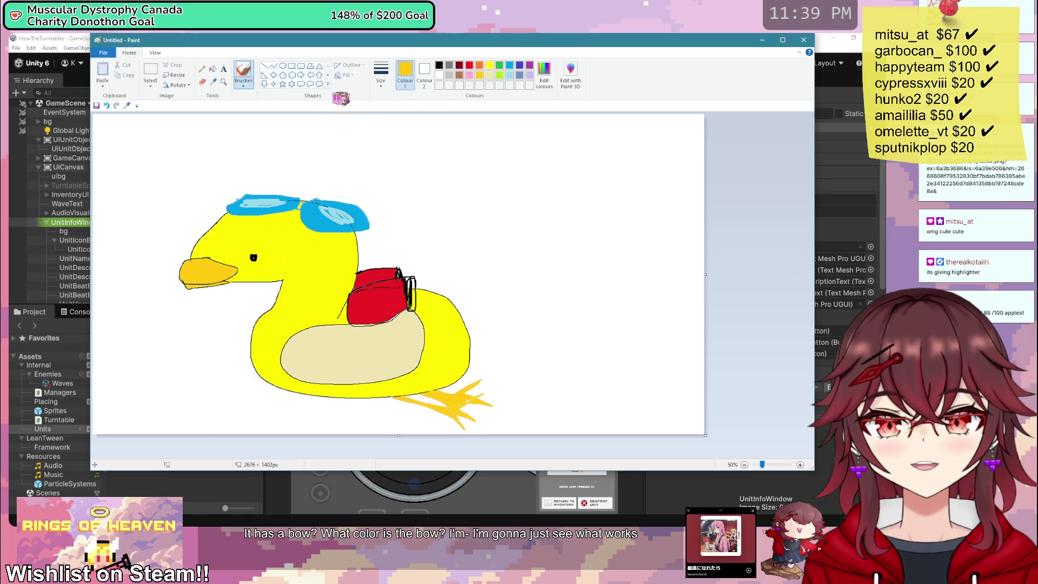
Step: Draw a yellow bow beside the duck's body and fill both its wings
click(384, 75)
click(400, 145)
drag(239, 315, 269, 335)
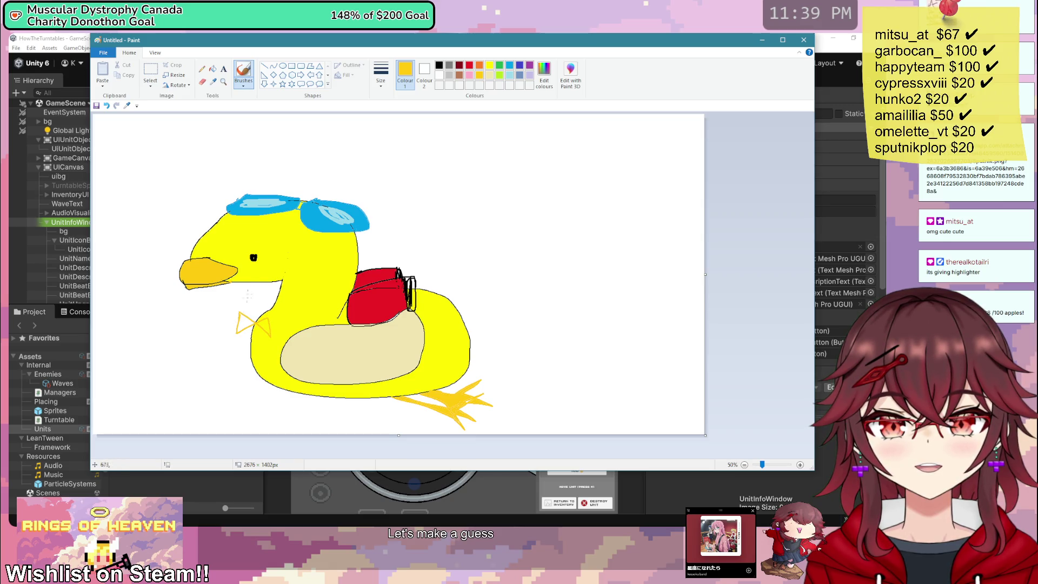
click(213, 68)
click(245, 324)
click(268, 324)
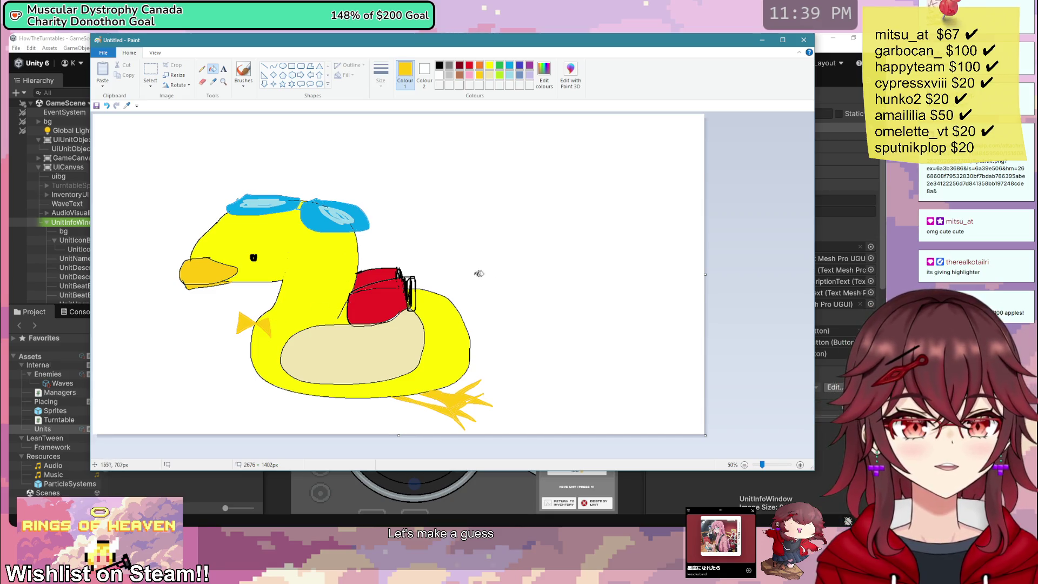
click(241, 71)
Step: Draw a bright yellow tail, fill it, and paint over its black outline
click(489, 65)
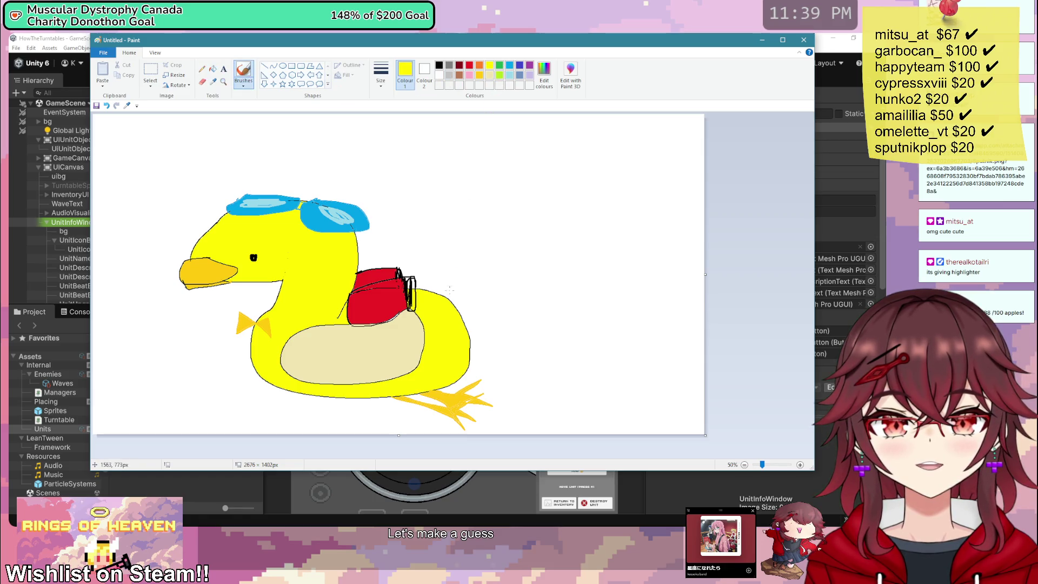
mouse_move(435, 292)
mouse_down()
mouse_move(483, 293)
mouse_move(489, 346)
mouse_move(472, 365)
mouse_up()
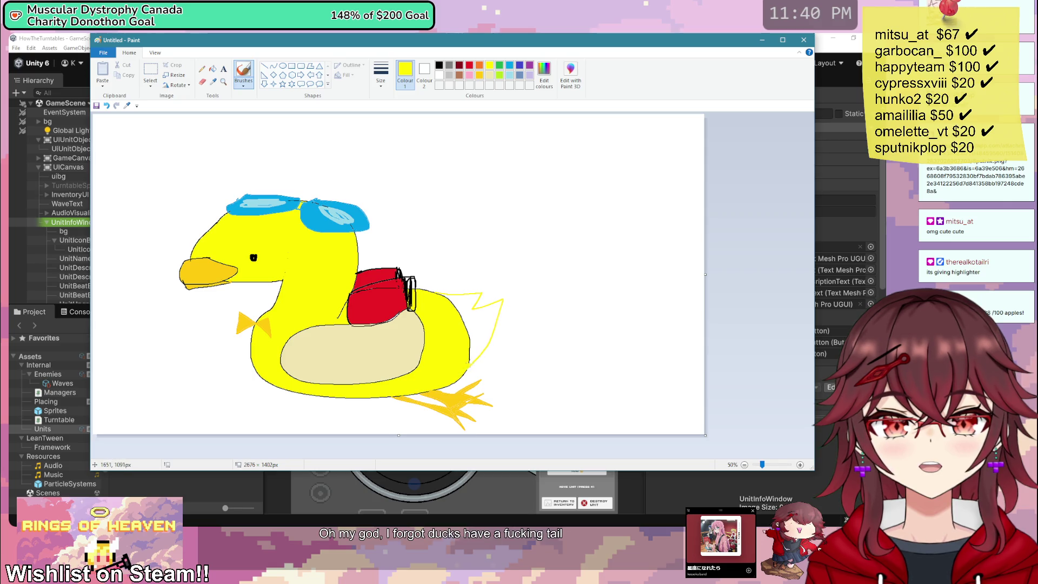
click(212, 69)
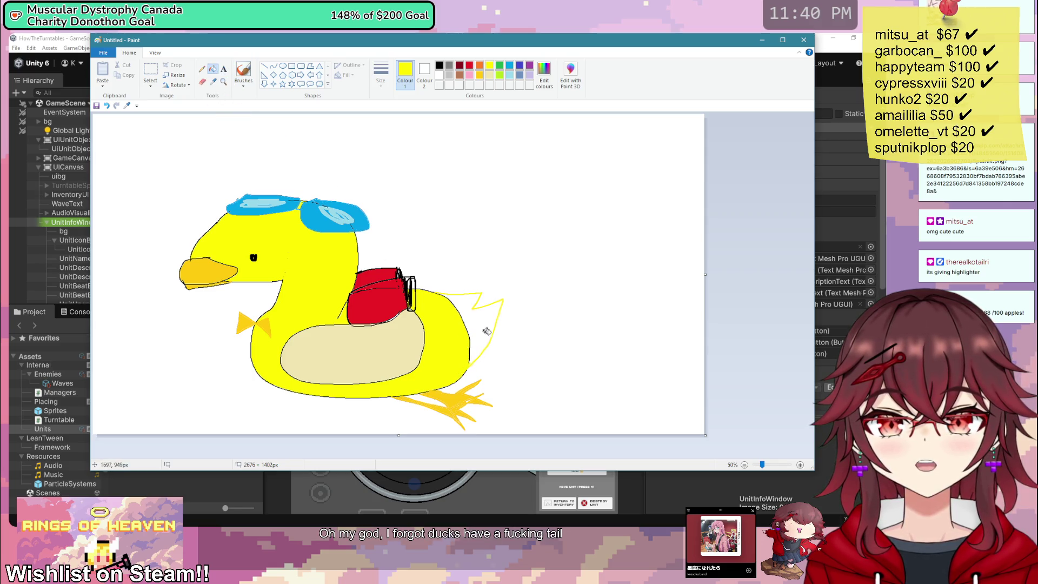
click(486, 331)
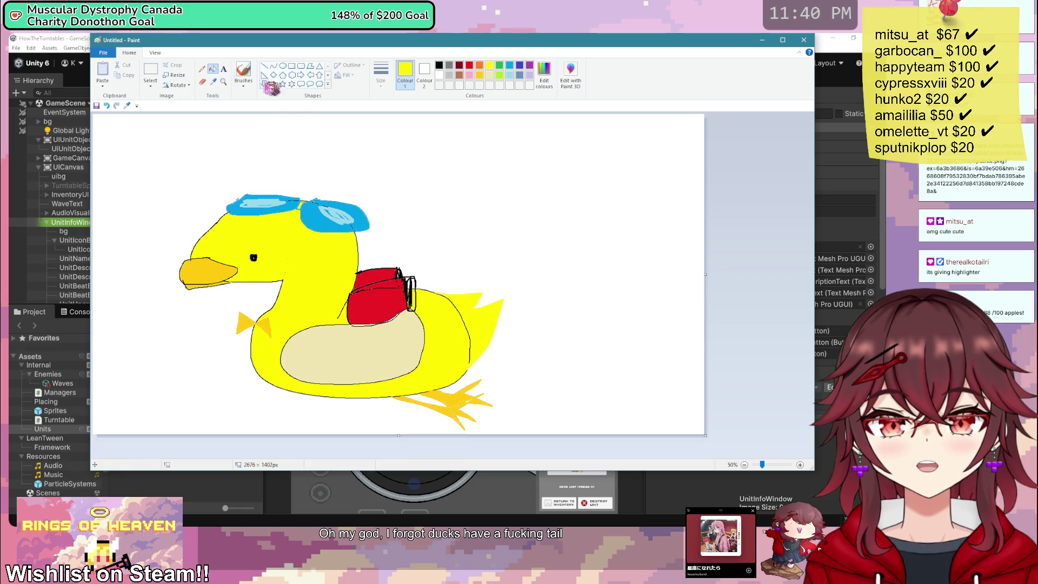
click(243, 70)
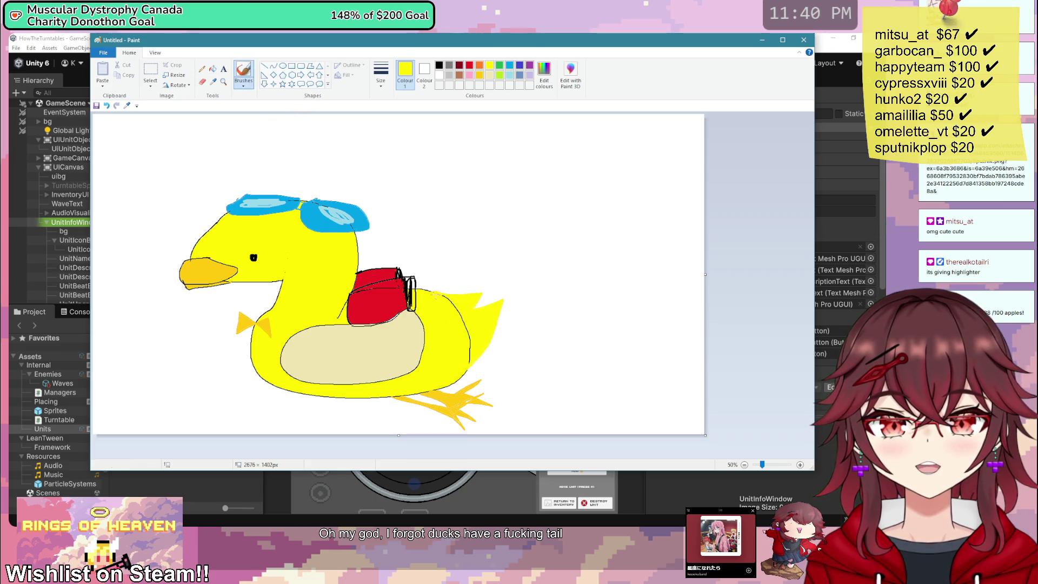
drag(467, 343, 467, 335)
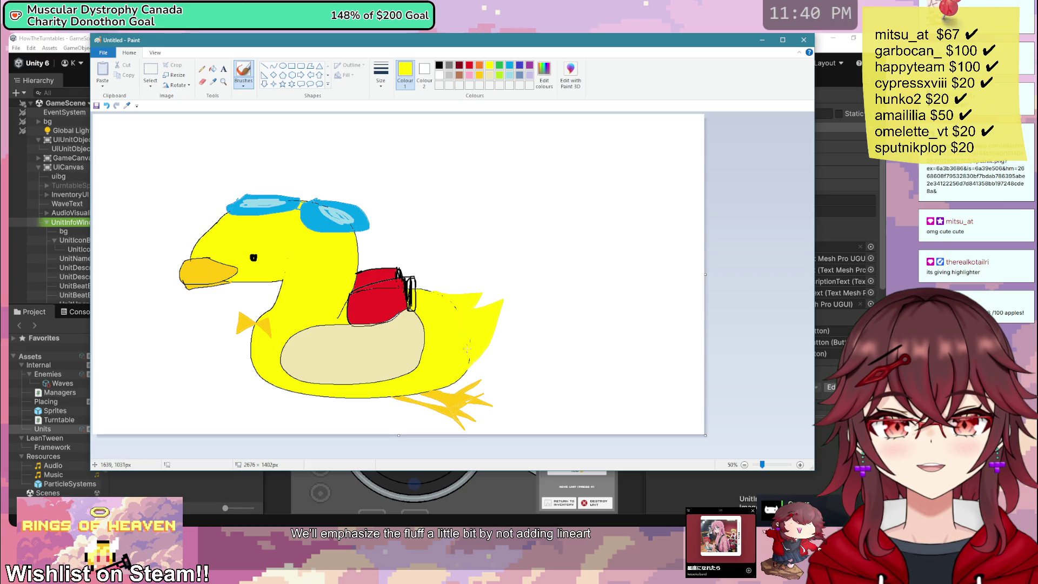
Step: Draw medium-thick orange flame zigzags trailing right and close the sputz.png reference
click(479, 65)
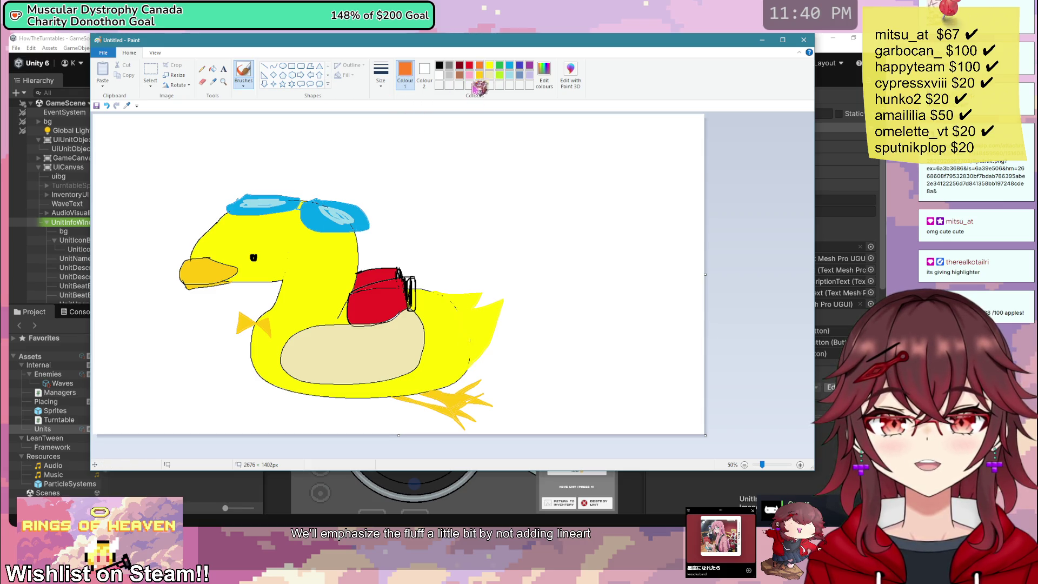
click(380, 76)
click(404, 143)
mouse_move(411, 286)
mouse_down()
mouse_move(605, 263)
mouse_move(702, 287)
mouse_move(535, 356)
mouse_move(469, 368)
mouse_up()
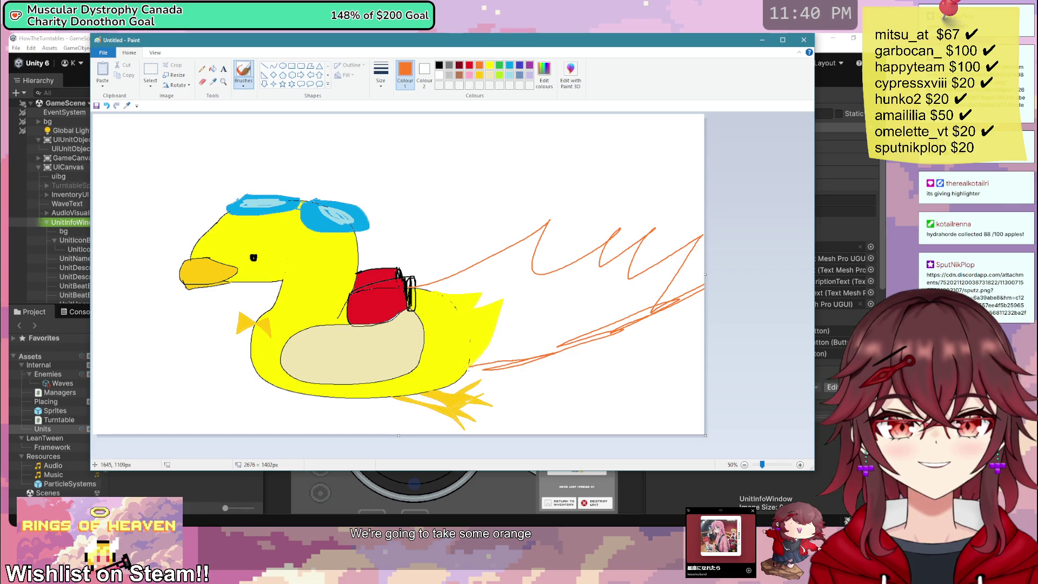
mouse_move(443, 294)
mouse_down()
mouse_move(610, 244)
mouse_move(687, 273)
mouse_move(627, 329)
mouse_move(538, 355)
mouse_move(494, 354)
mouse_move(514, 336)
mouse_up()
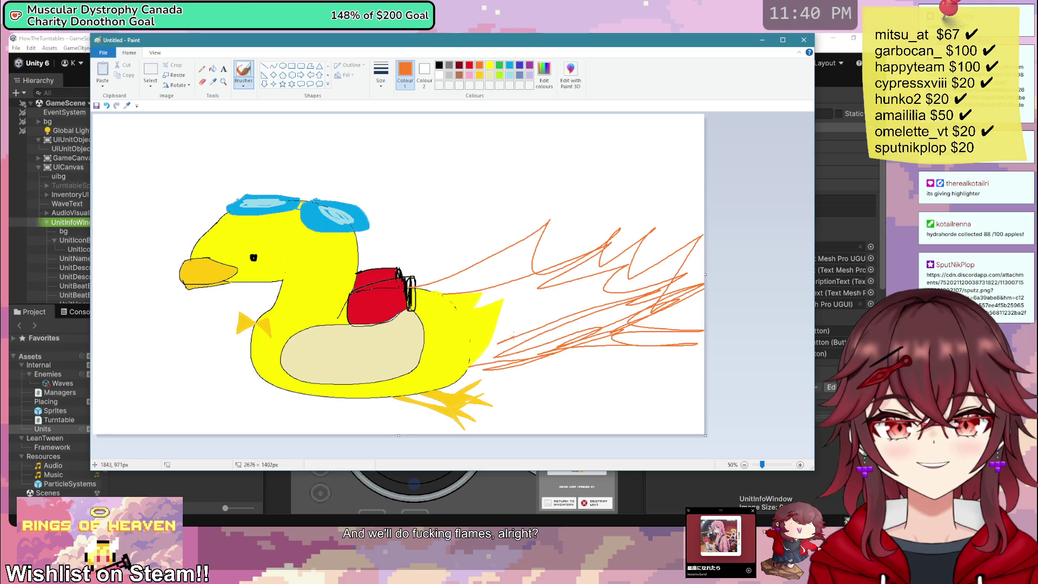
mouse_move(434, 309)
mouse_down()
mouse_move(592, 331)
mouse_move(654, 308)
mouse_move(432, 303)
mouse_move(444, 323)
mouse_move(574, 355)
mouse_move(503, 337)
mouse_up()
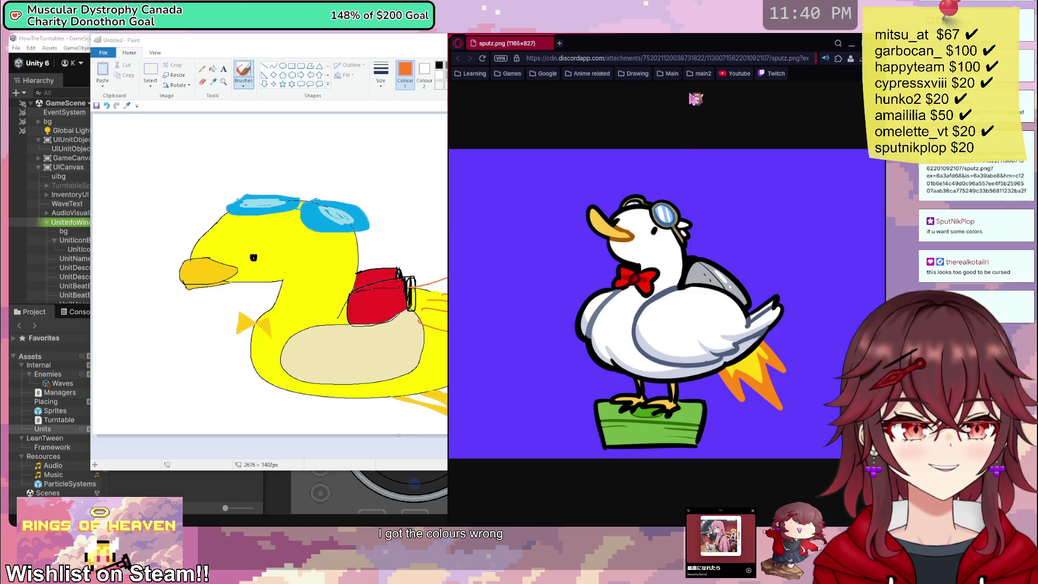
click(547, 43)
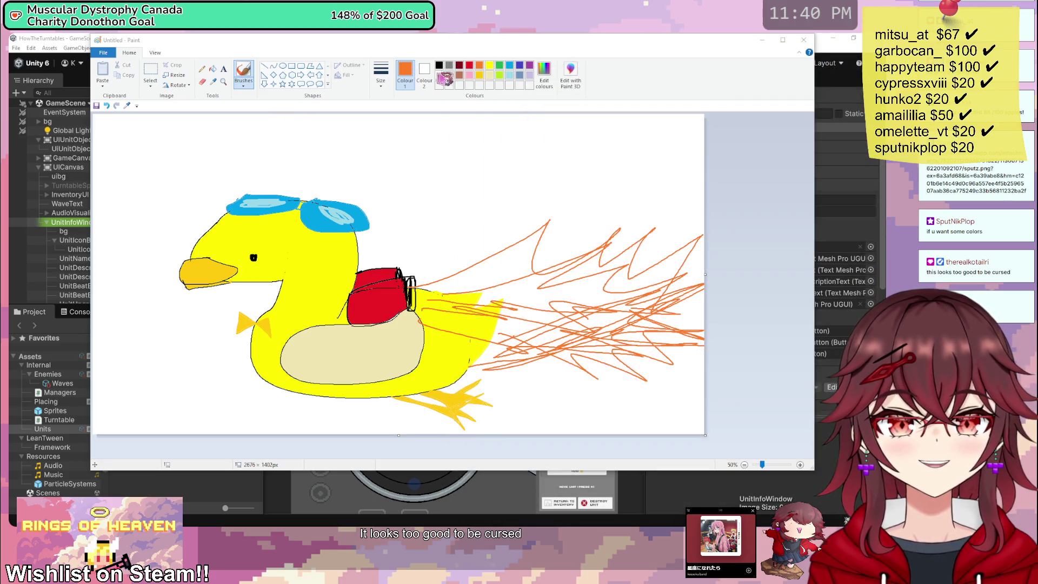
Step: Layer red and yellow streaks through the orange flames
click(469, 66)
click(469, 65)
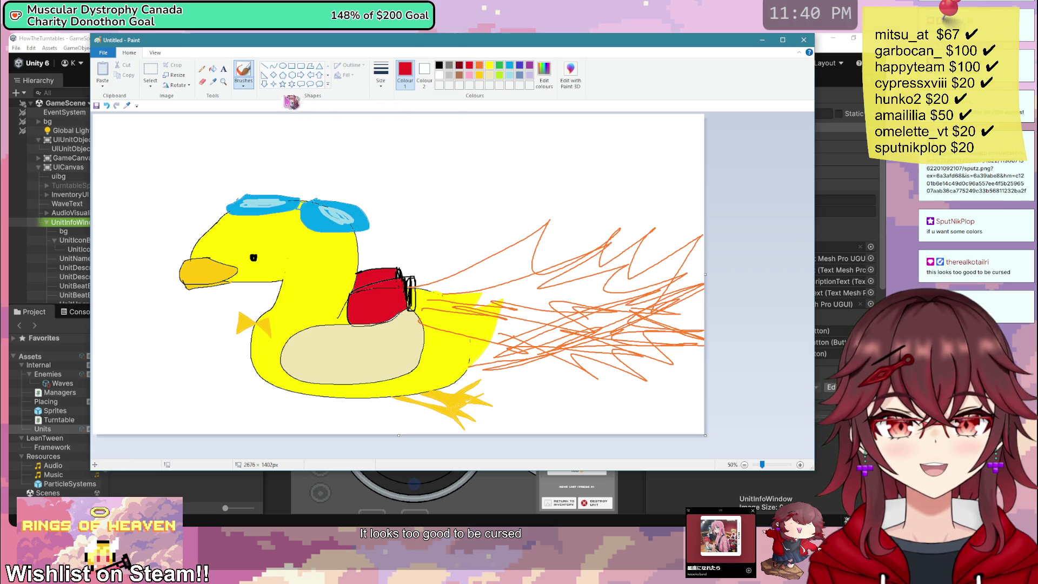
click(381, 73)
click(400, 156)
mouse_move(435, 286)
mouse_down()
mouse_move(535, 249)
mouse_move(594, 277)
mouse_move(656, 273)
mouse_move(616, 312)
mouse_move(603, 361)
mouse_move(492, 360)
mouse_move(484, 348)
mouse_move(627, 314)
mouse_move(553, 276)
mouse_move(449, 295)
mouse_move(573, 297)
mouse_up()
click(489, 65)
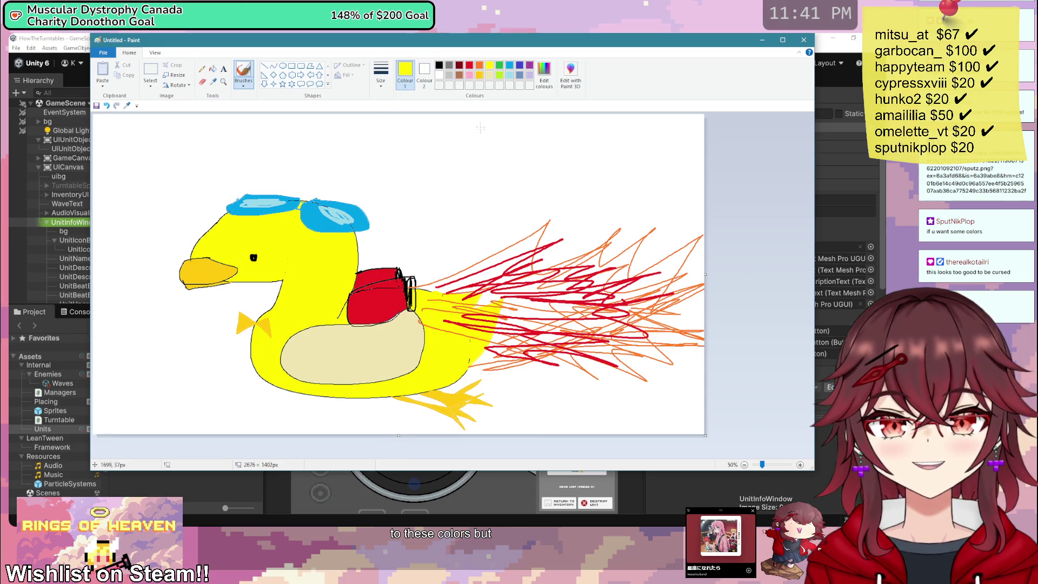
mouse_move(451, 272)
mouse_down()
mouse_move(556, 281)
mouse_move(544, 328)
mouse_move(513, 316)
mouse_move(506, 284)
mouse_move(617, 284)
mouse_up()
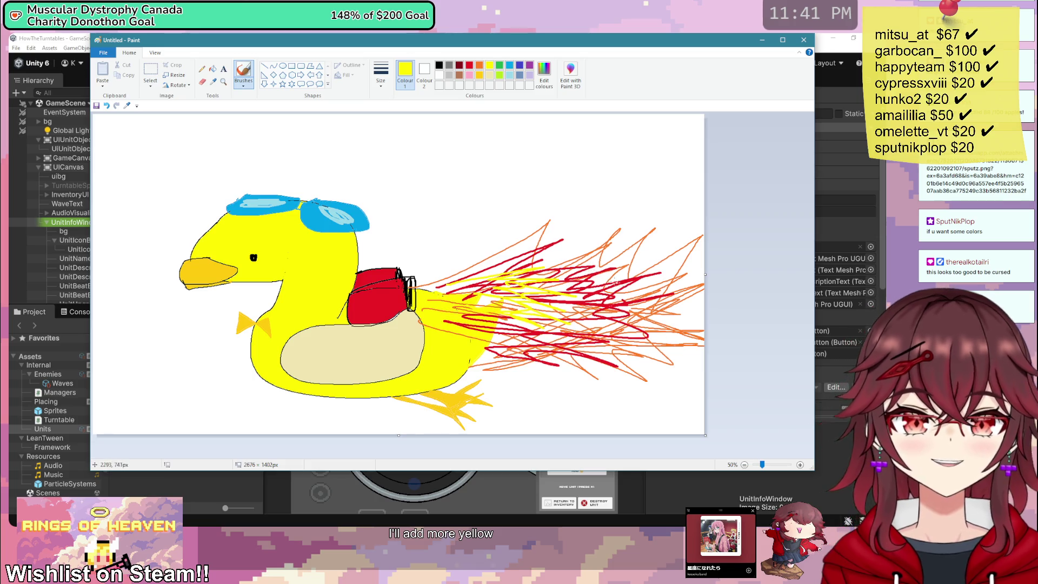
Step: Crop the canvas to the drawing at 2369×1269 px and select all
click(150, 69)
drag(163, 144, 762, 493)
click(174, 65)
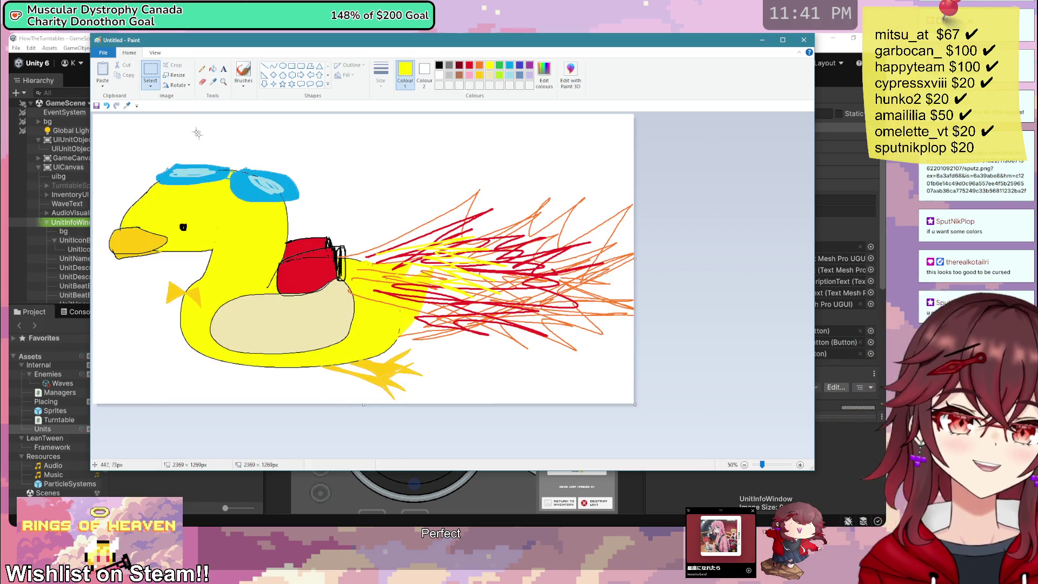
key(ctrl+a)
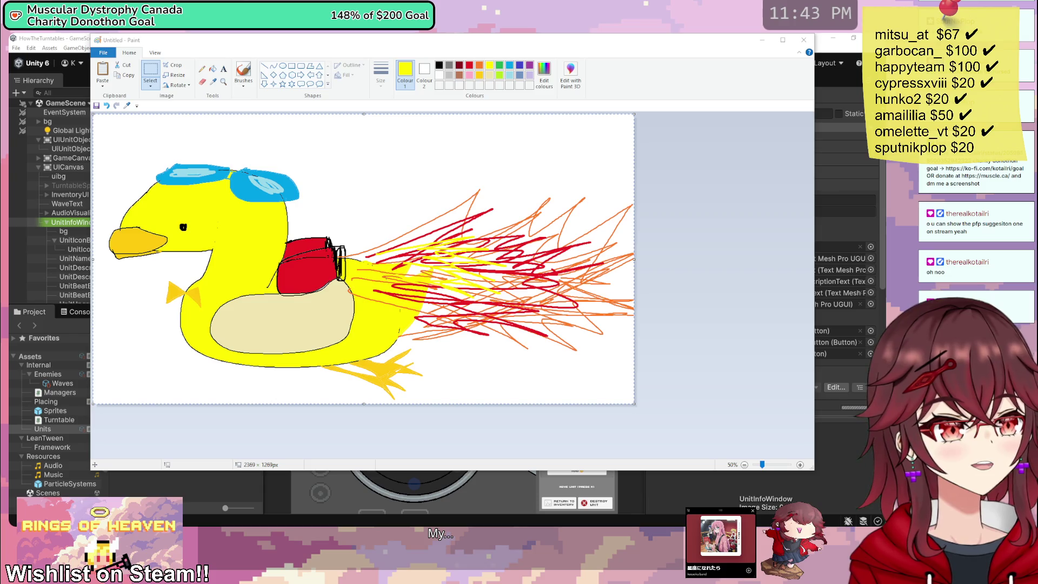
Step: Switch from the rocket-duck drawing in Paint to the Discord server window
key(alt+Tab)
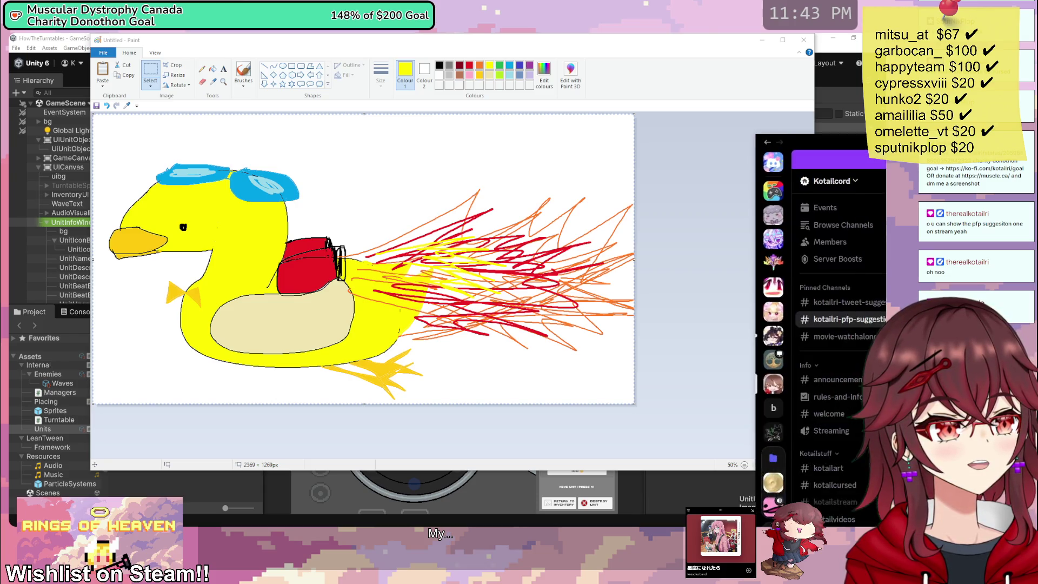
Step: Maximize Discord and view the photo in the pfp-suggestion channel at full size
double_click(349, 38)
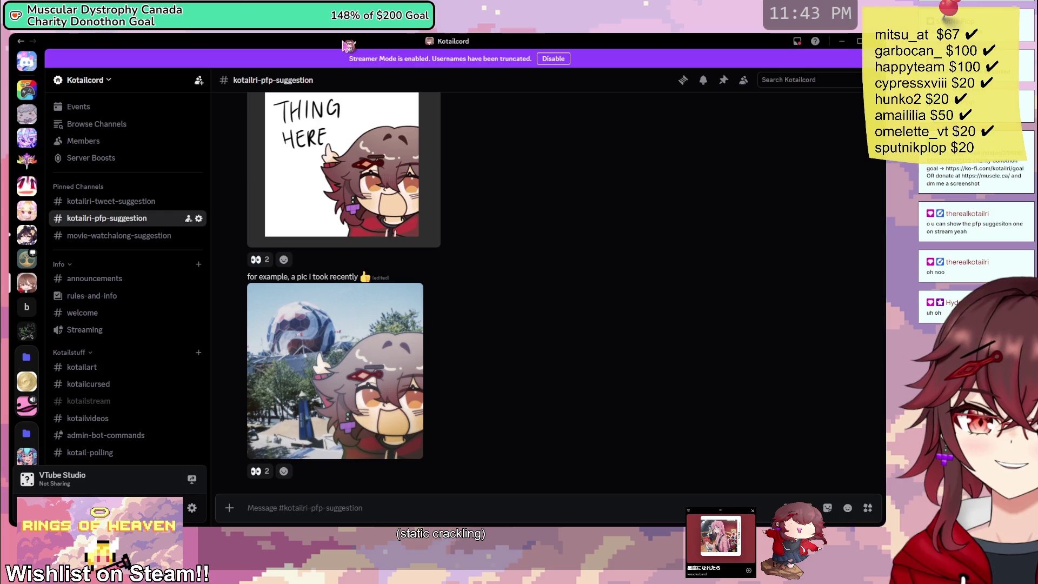
click(326, 337)
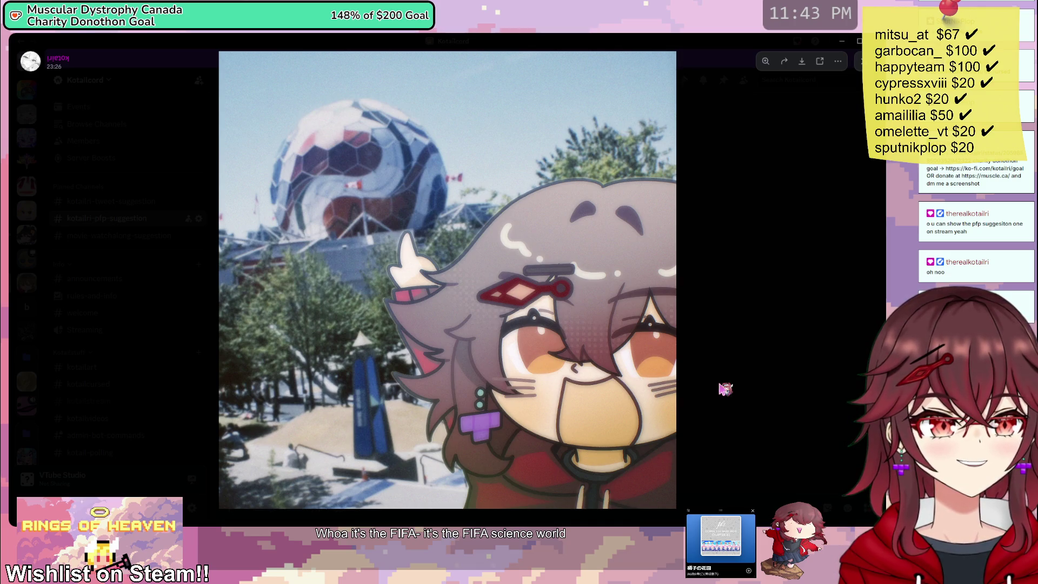
click(725, 389)
scroll(481, 411, up, 10)
scroll(469, 430, down, 5)
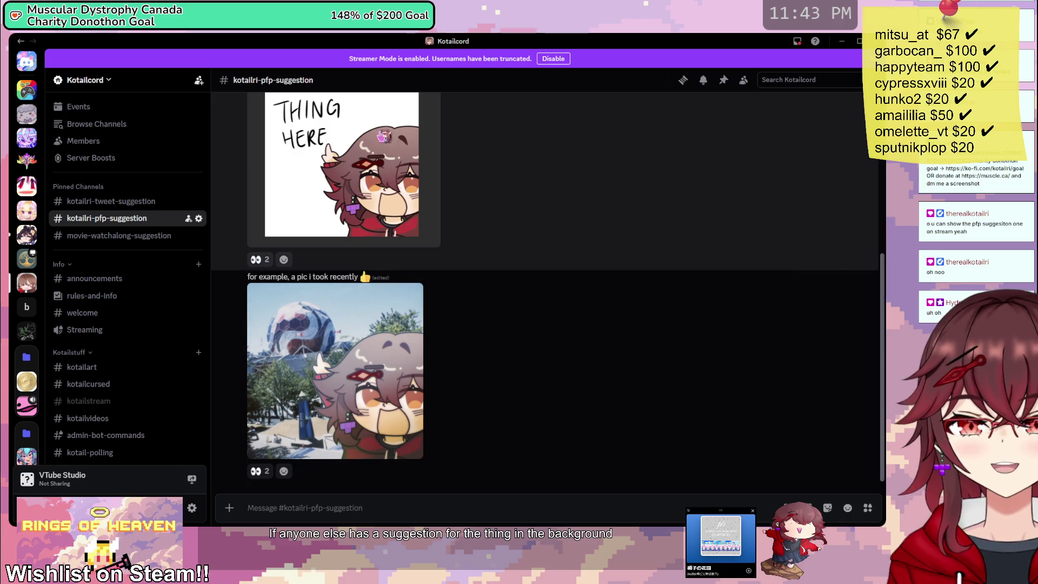
Step: Close the duck drawing in Paint without saving it
key(alt+Tab)
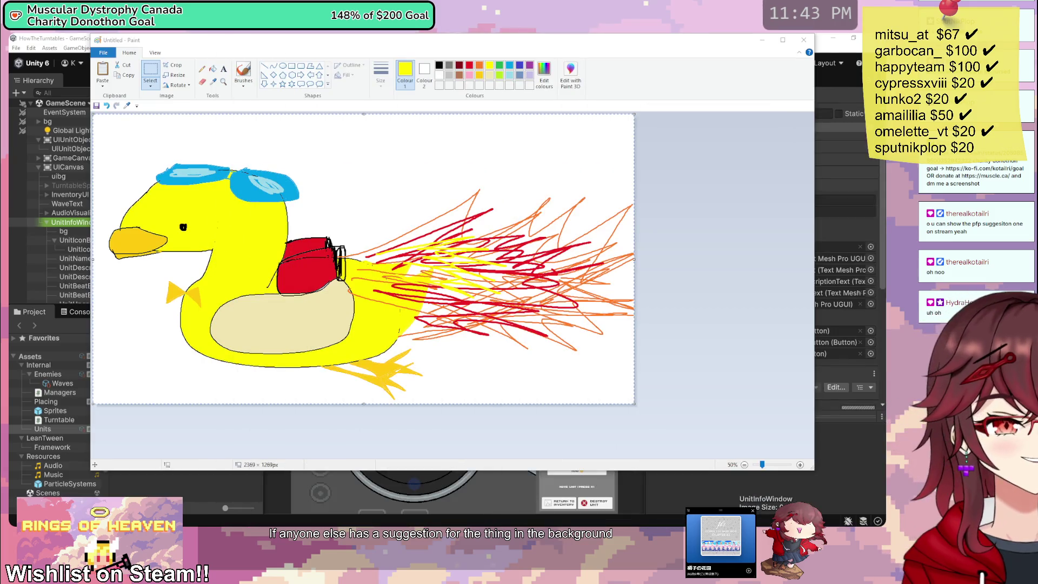
click(804, 40)
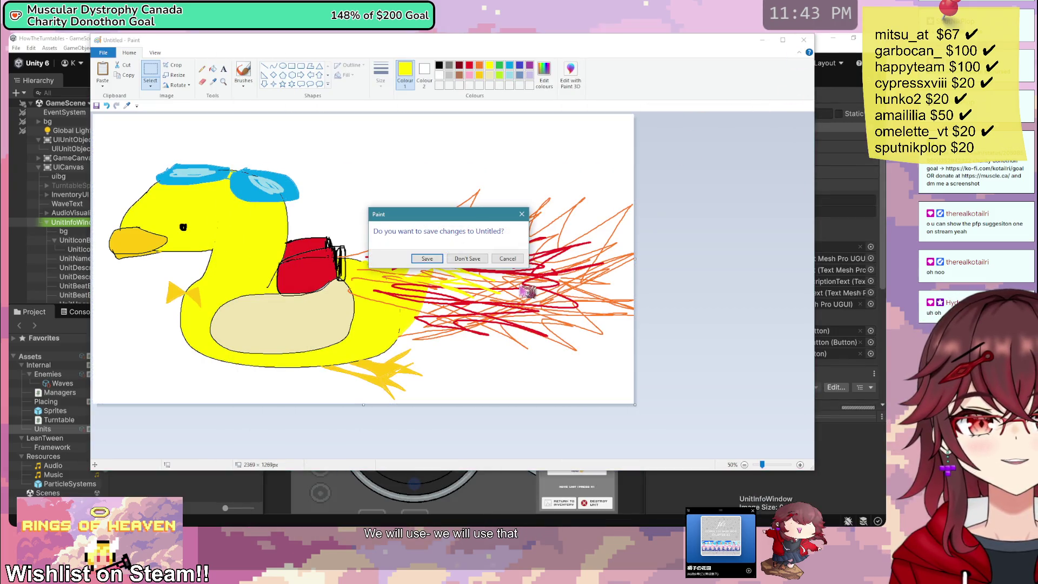
click(467, 258)
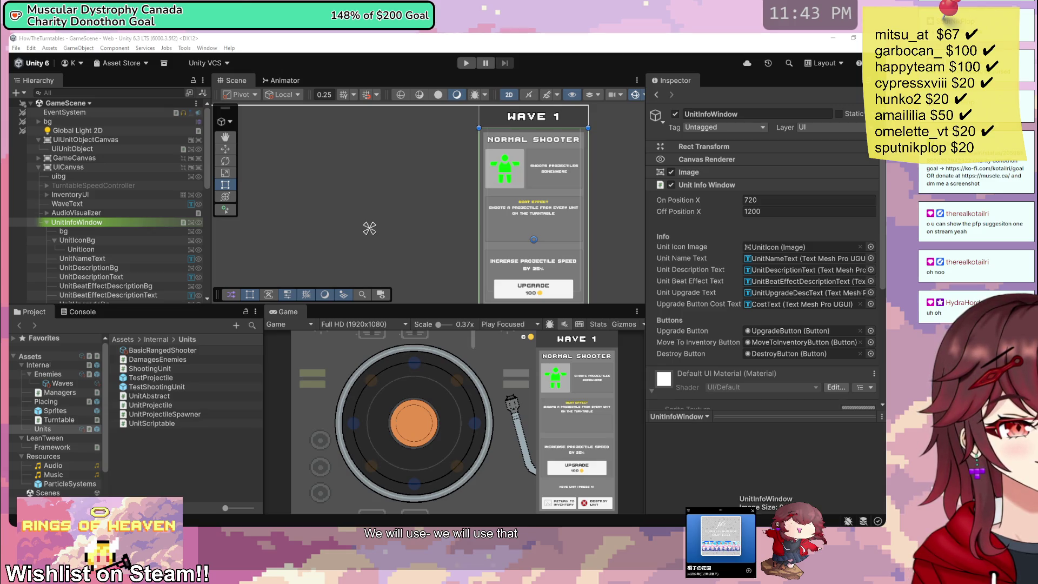
key(alt+Tab)
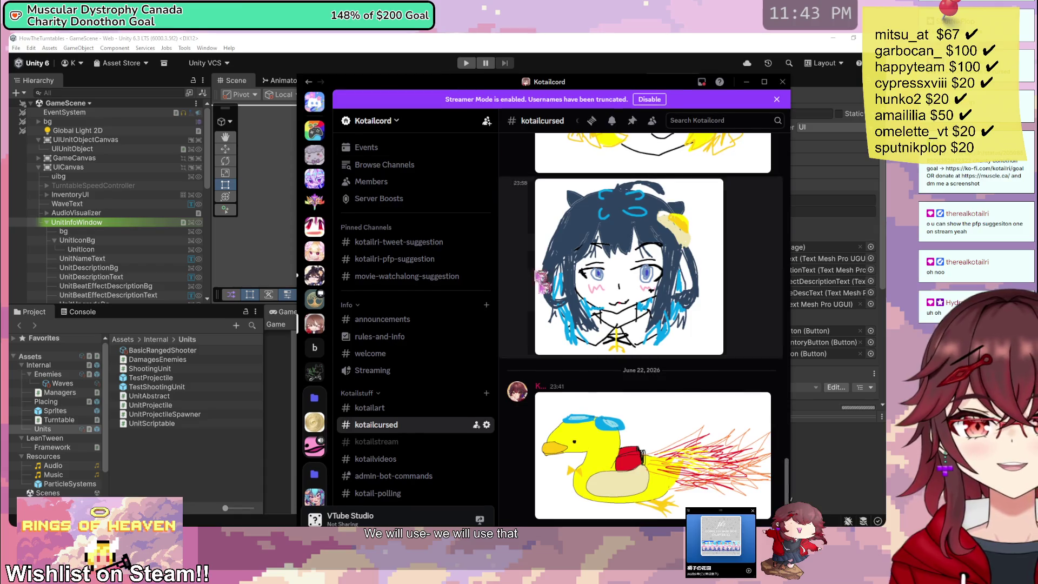
scroll(677, 461, up, 4)
scroll(677, 460, up, 3)
scroll(677, 461, down, 6)
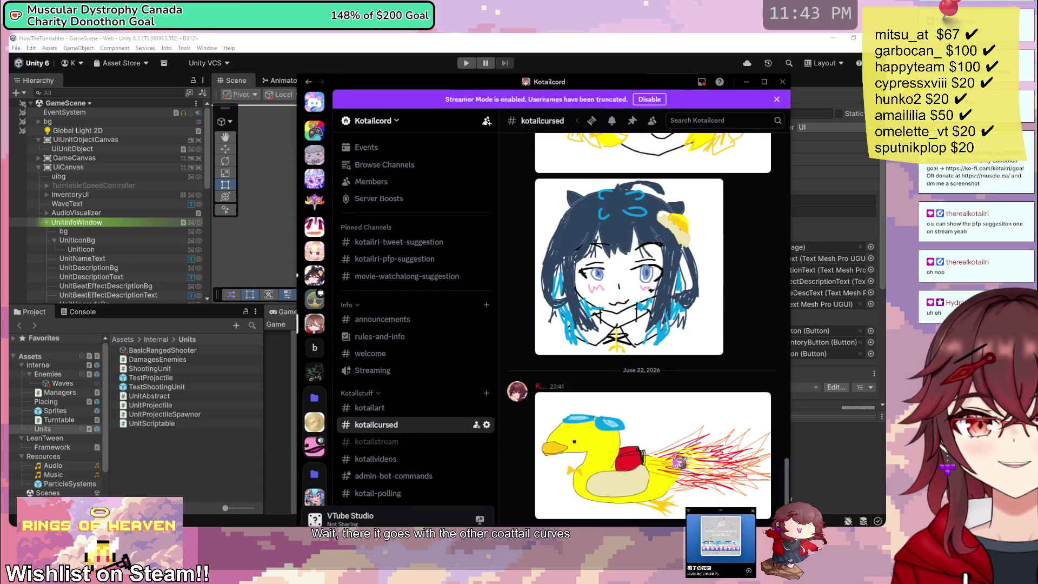
drag(535, 81, 554, 65)
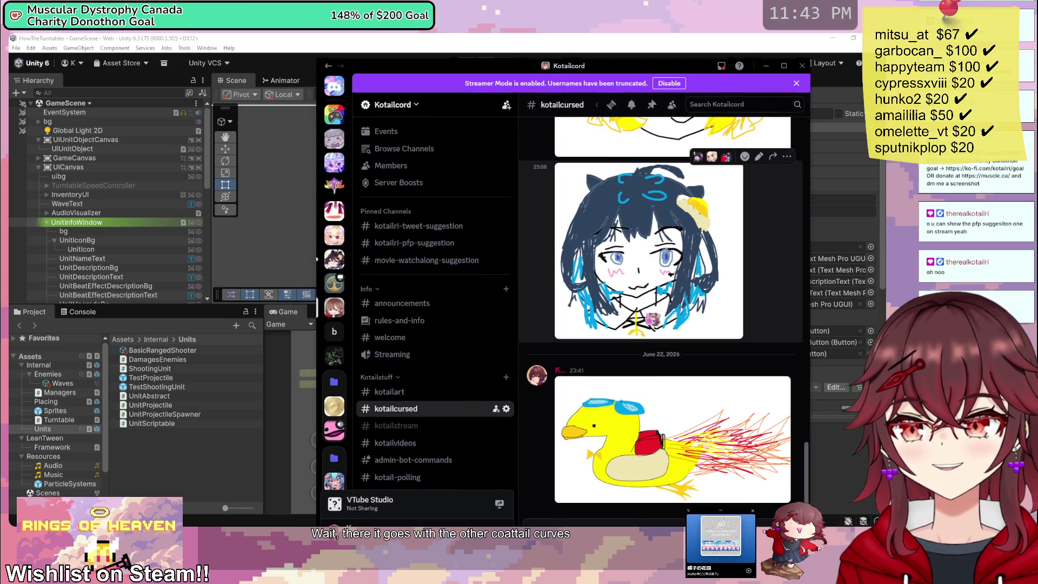
scroll(651, 339, up, 3)
scroll(669, 333, down, 3)
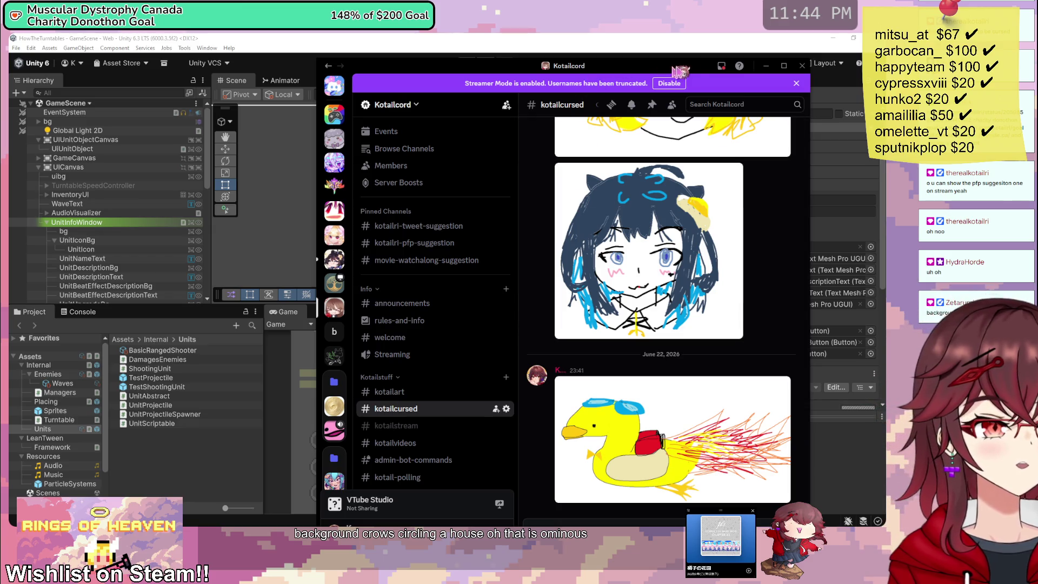
key(alt+Tab)
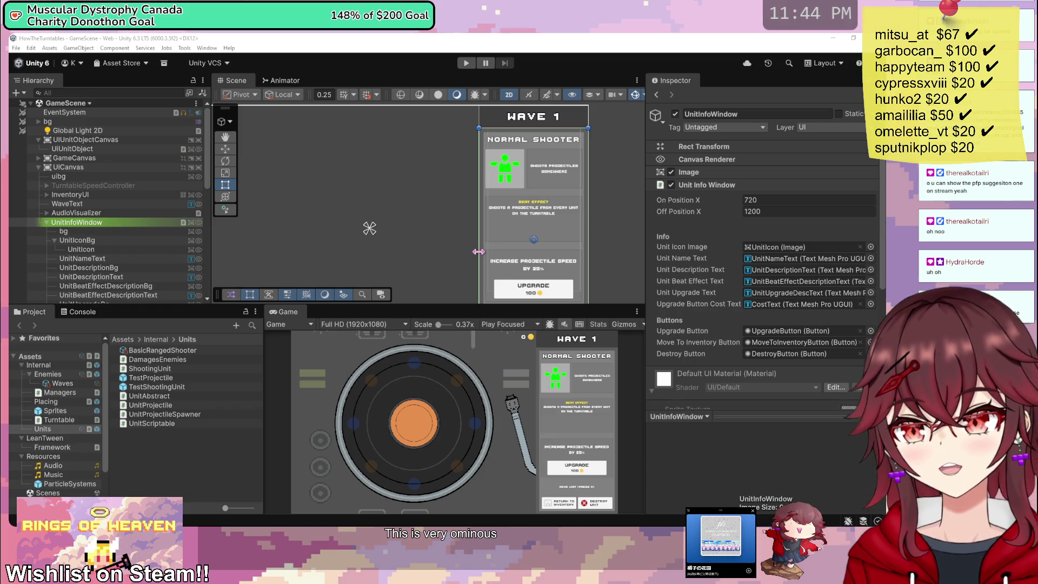
Step: Switch to Visual Studio, where UnitInfoWindow.cs shows its OnDestroyButtonPressed handler
key(alt+Tab)
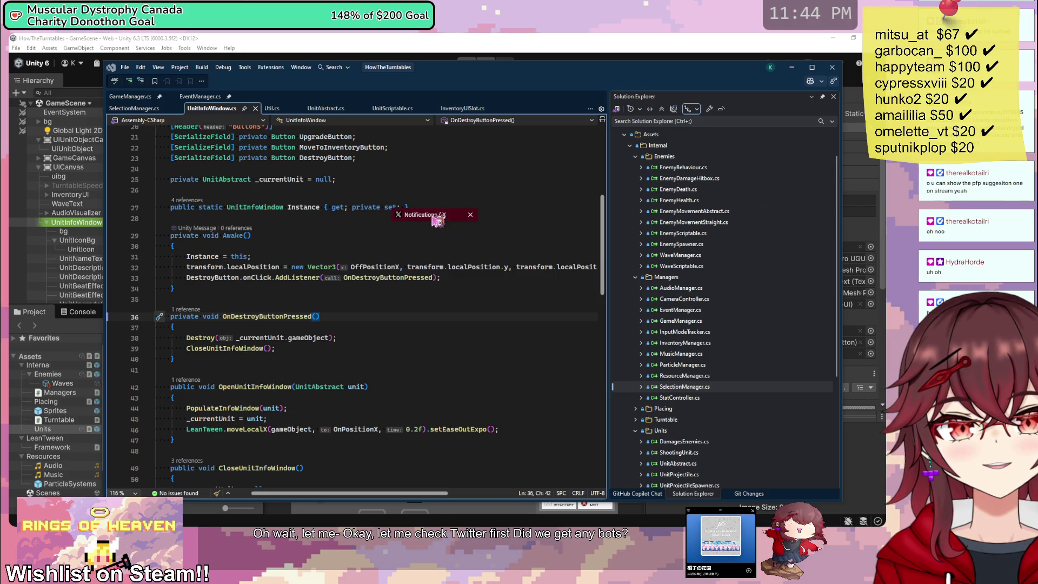
Step: Switch to the browser window showing the X Notifications page
key(alt+Tab)
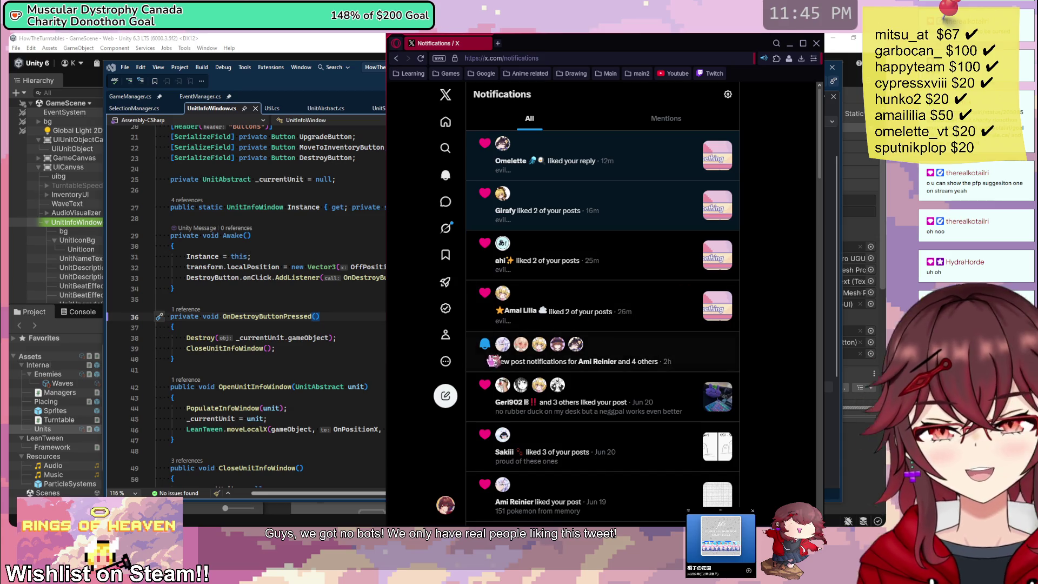
Step: Open the keyword-spam post from the profile and view its post activity
click(445, 335)
scroll(560, 308, down, 3)
scroll(559, 308, down, 5)
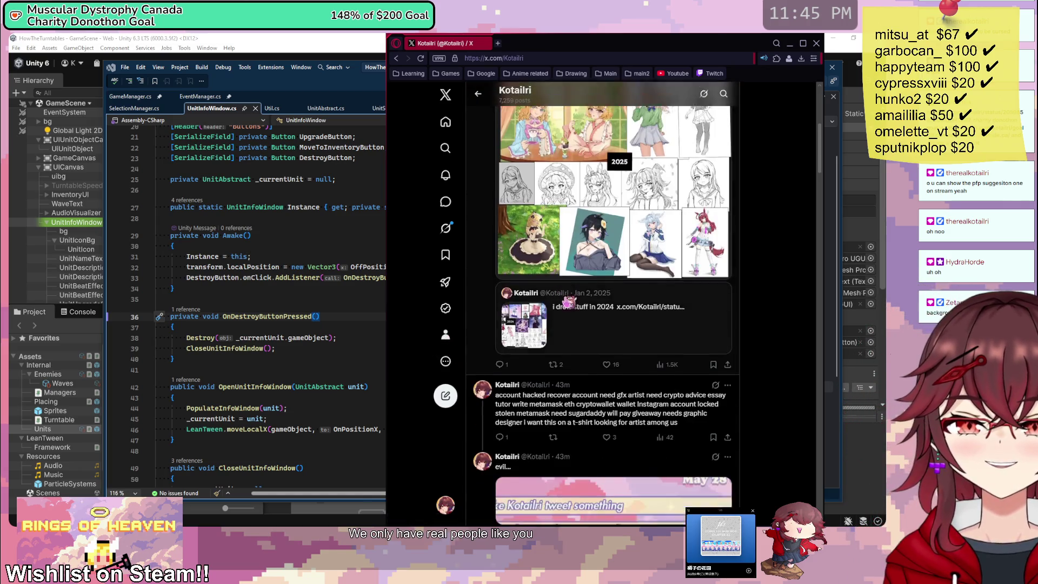
click(573, 367)
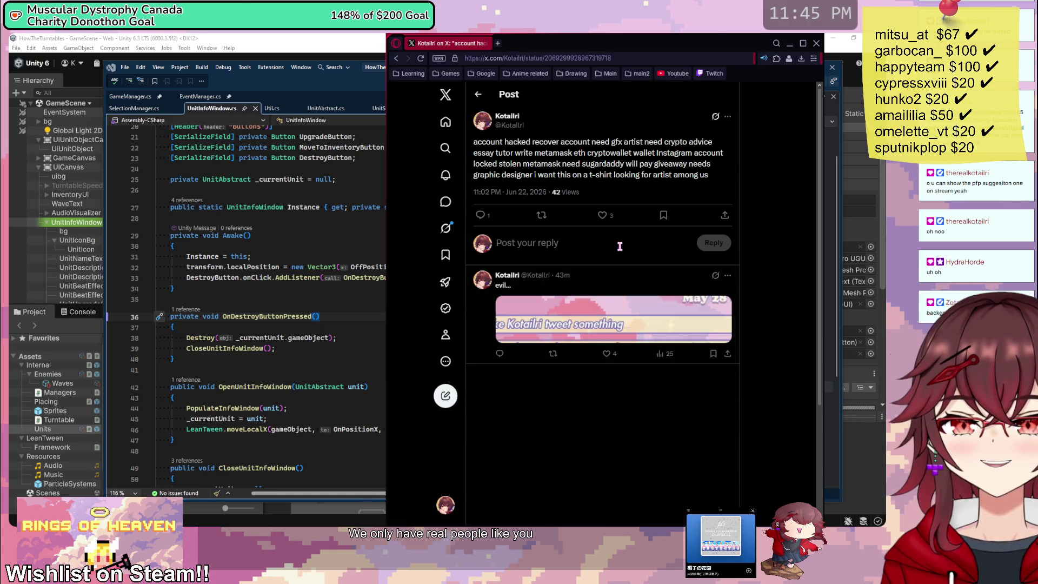
click(727, 116)
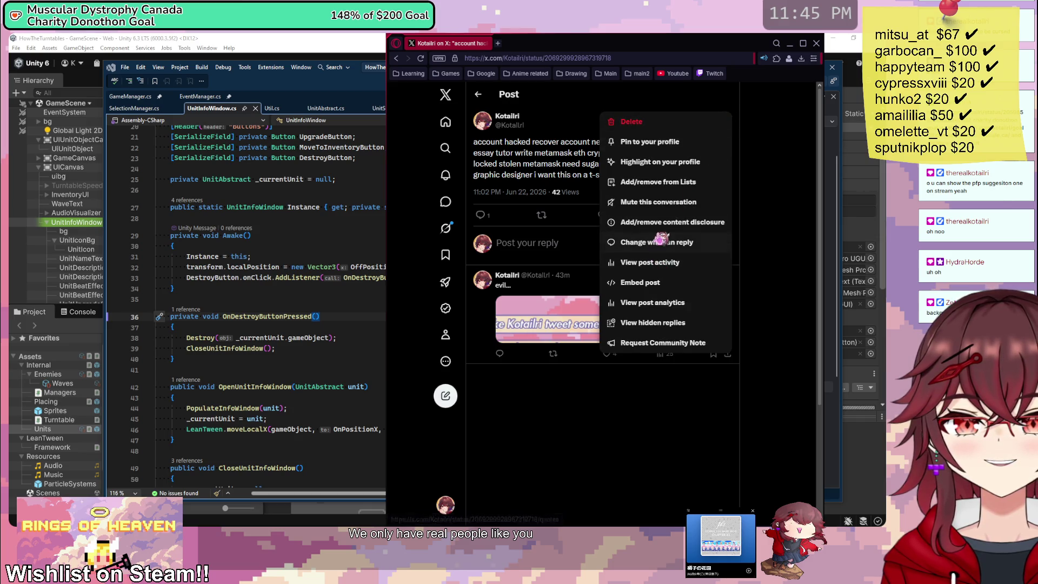
click(666, 264)
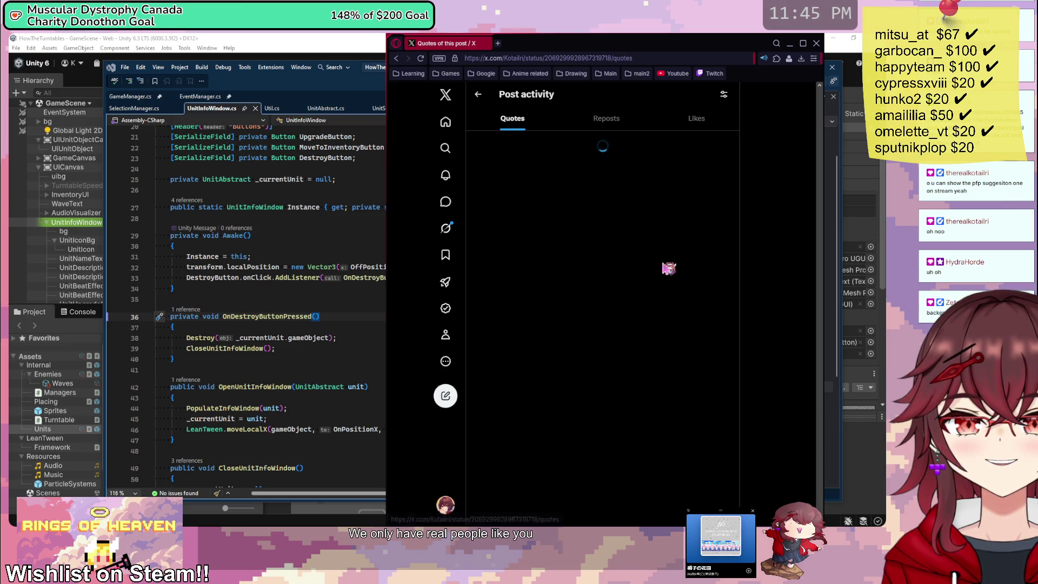
click(480, 95)
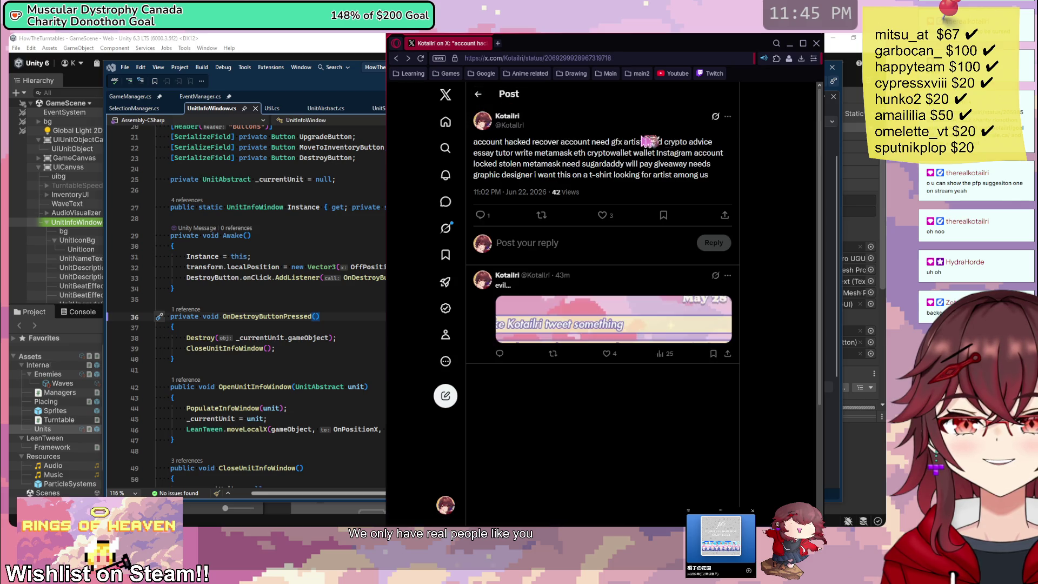
Step: Check the post's analytics and then its hidden replies
click(727, 116)
click(685, 305)
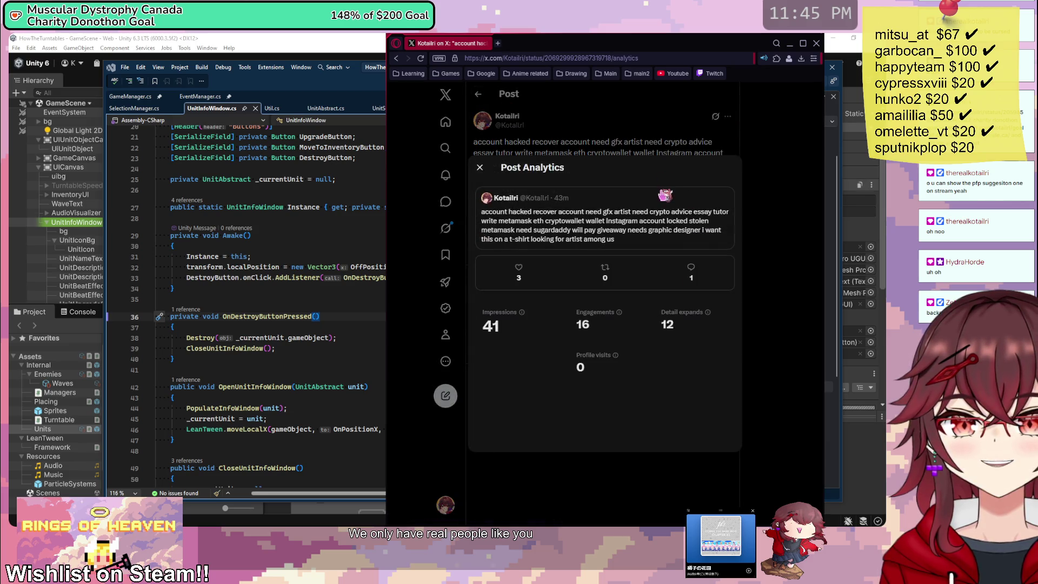
click(783, 280)
click(730, 118)
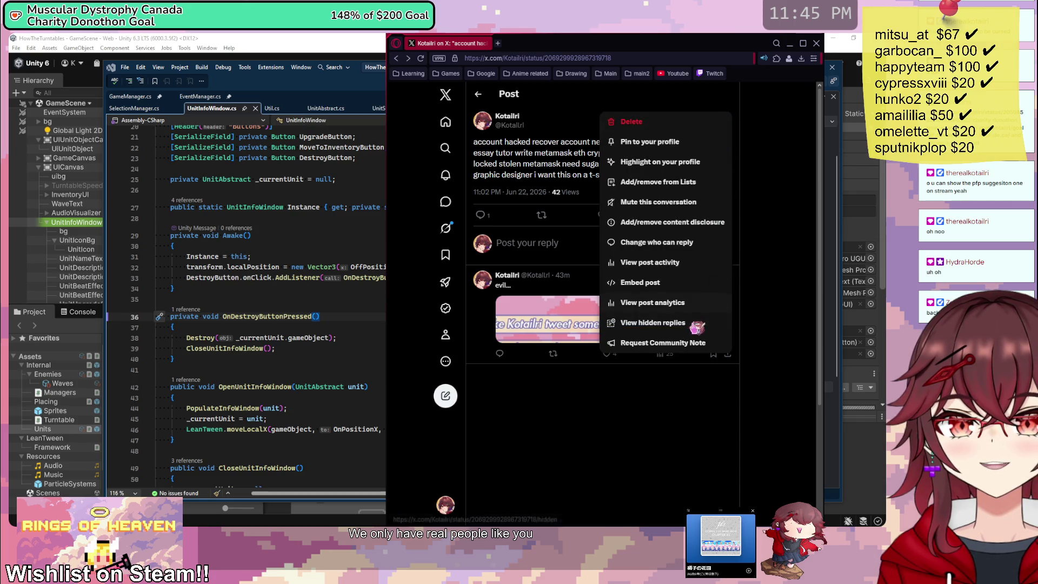
click(683, 327)
click(480, 97)
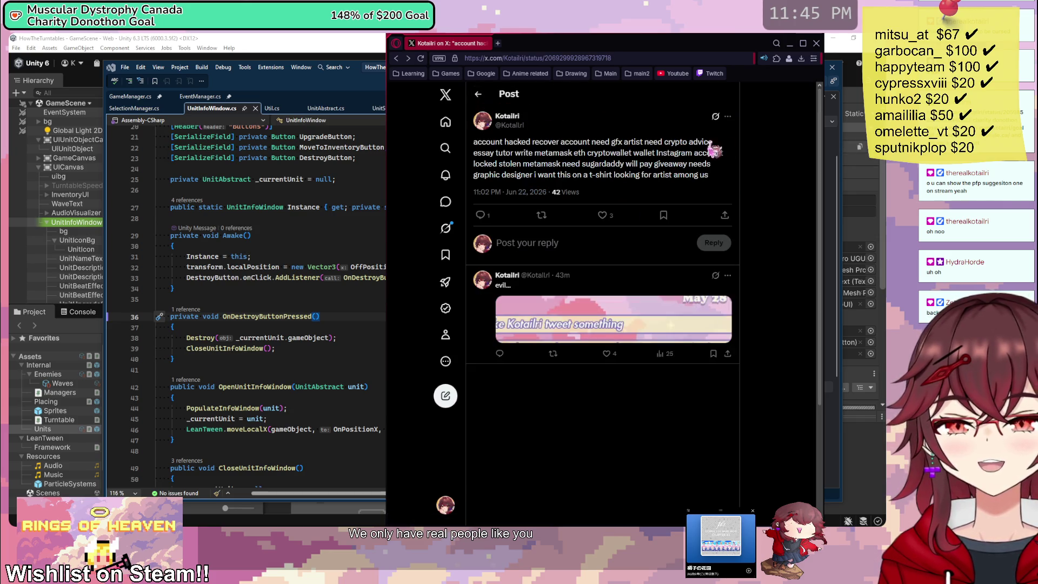
Step: View who liked the post, go back to the profile, and minimize the browser
click(730, 117)
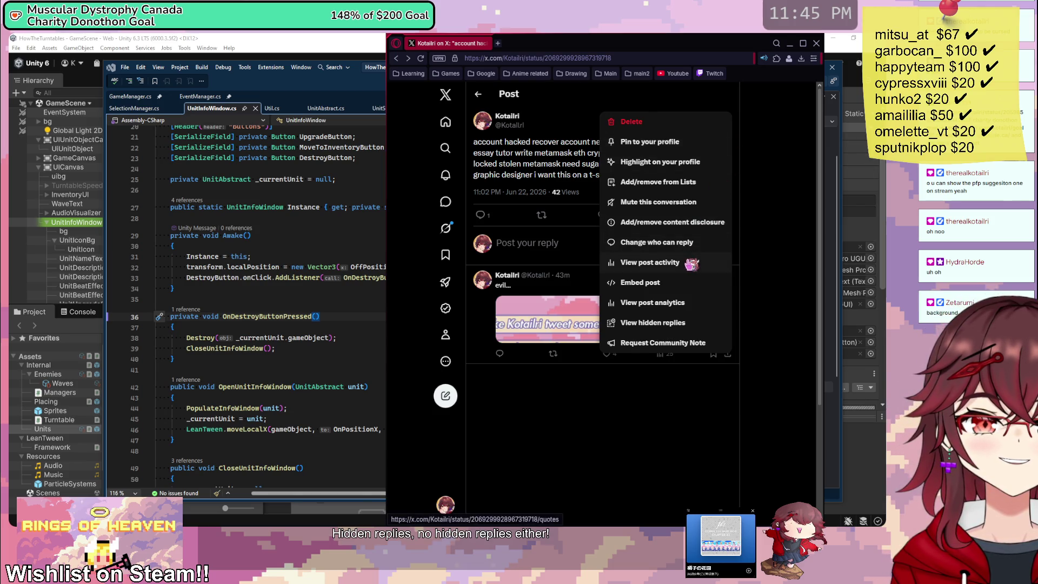
click(691, 263)
click(685, 125)
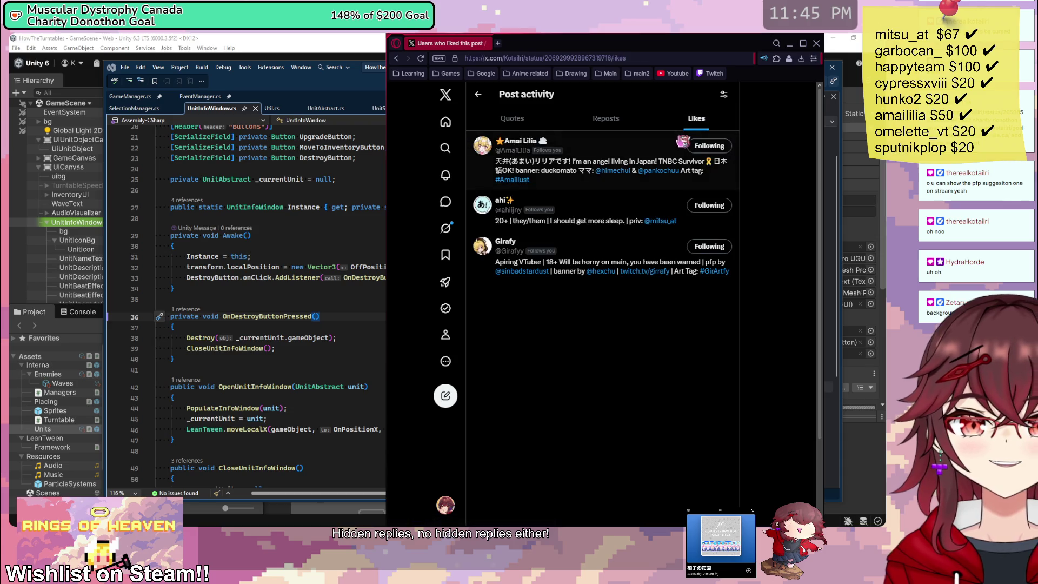
click(479, 95)
click(480, 95)
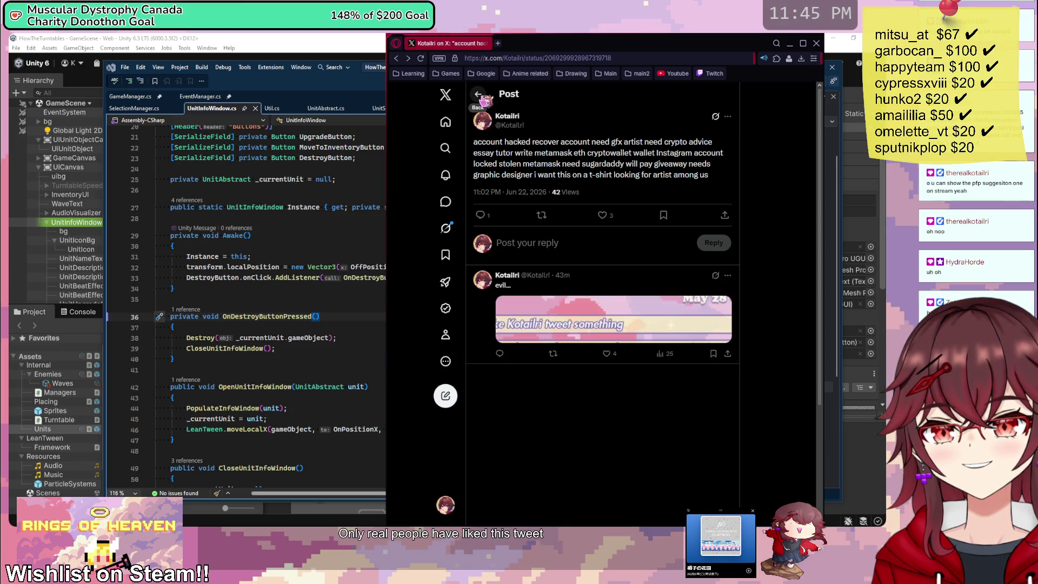
click(479, 95)
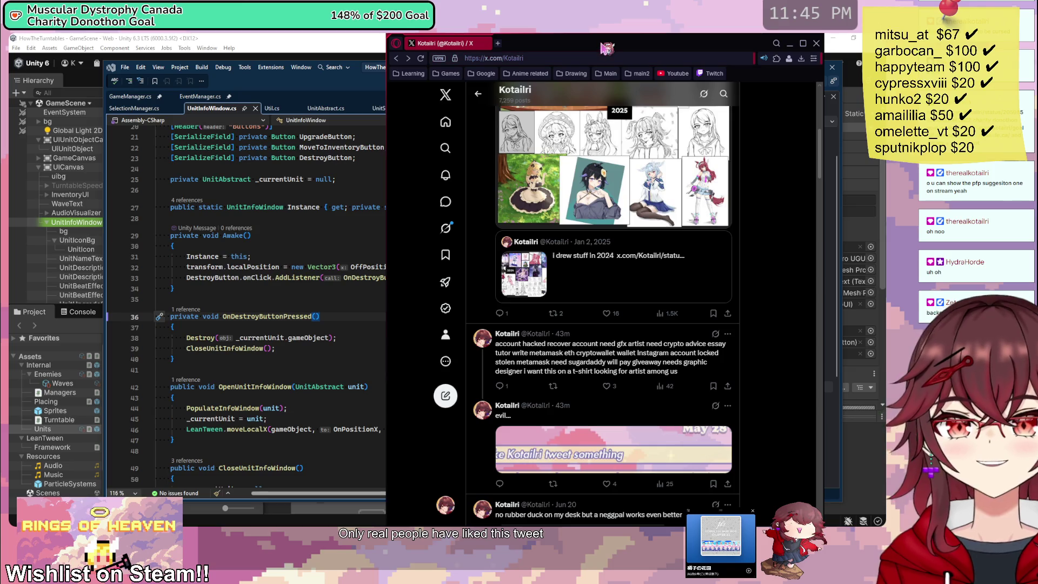
drag(607, 48, 617, 50)
click(798, 45)
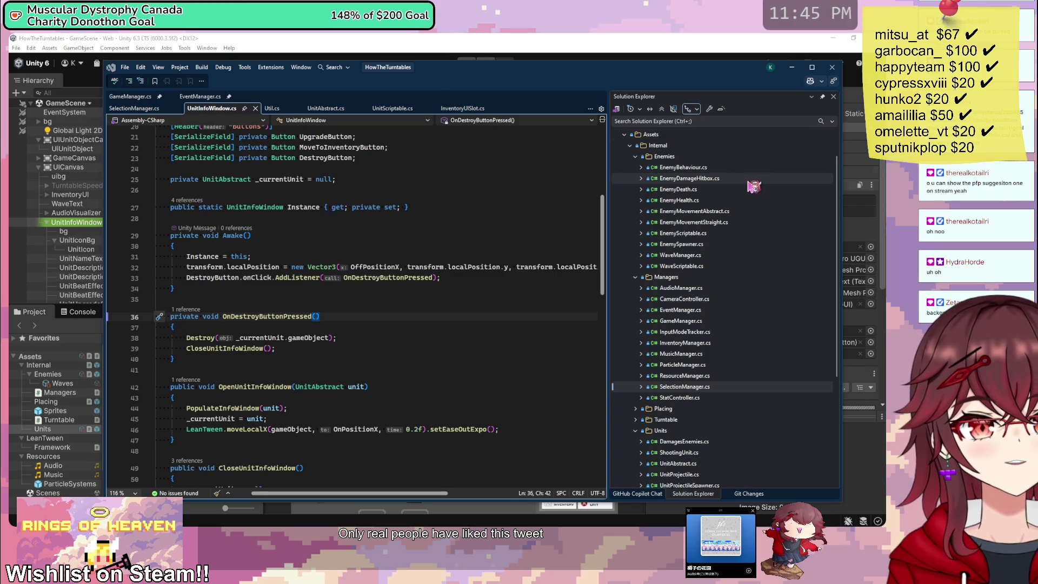
Step: Below Awake, write an empty private void OnReturnToInventoryPressed() and rename it OnReturnToInventoryButtonPressed
click(361, 236)
scroll(386, 250, down, 7)
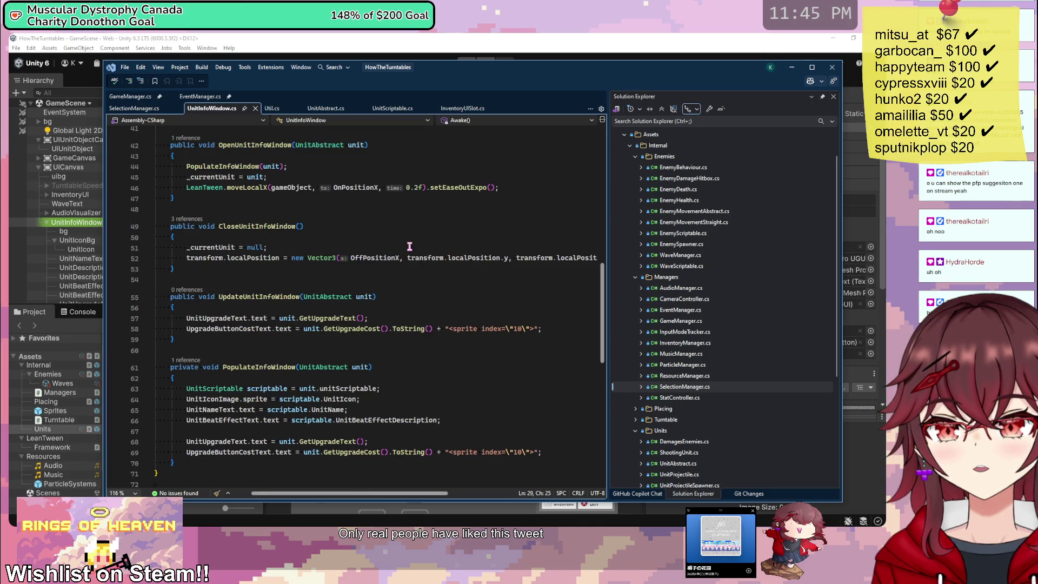
scroll(409, 246, down, 4)
scroll(409, 246, up, 12)
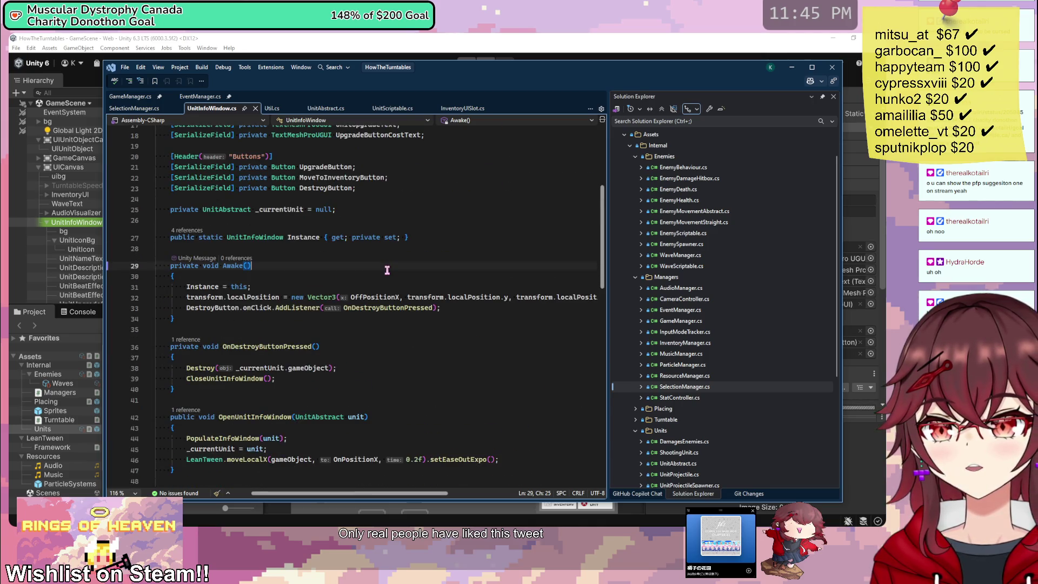
click(283, 322)
key(Return)
key(Return)
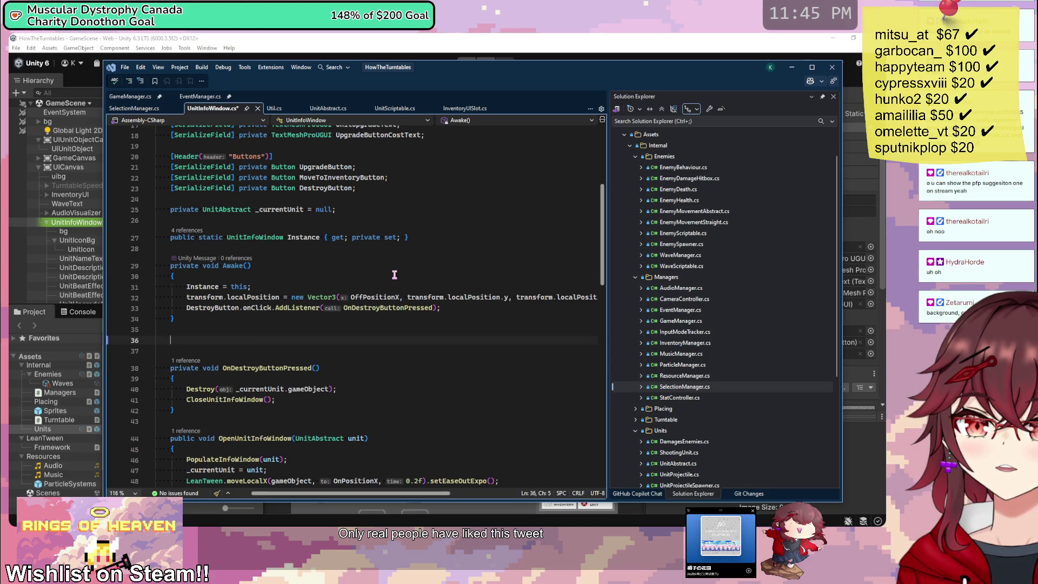
text(private void OnRe)
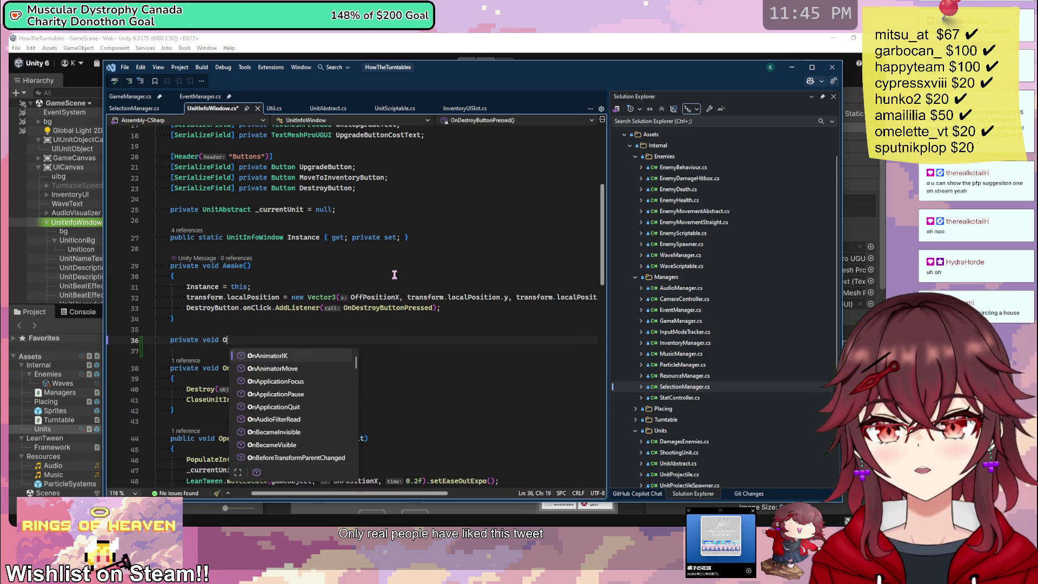
text(turn)
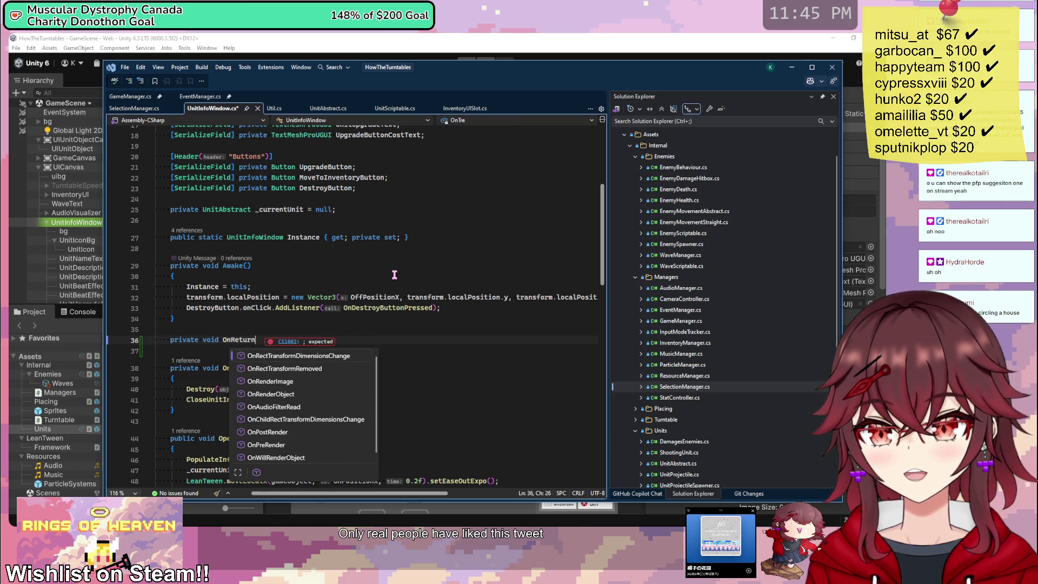
text(ToInventoryPressed())
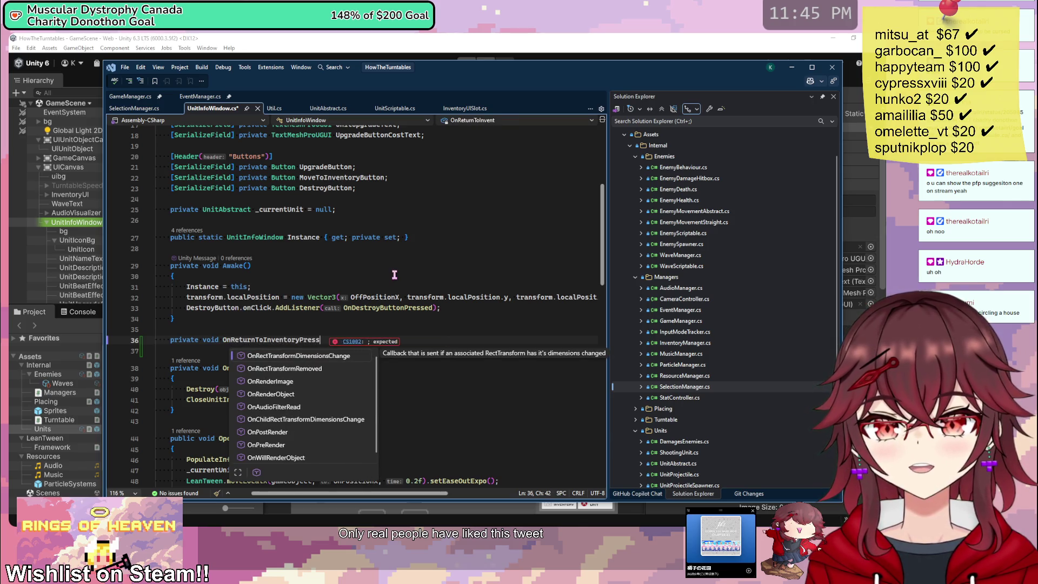
key(Return)
text({)
key(Return)
key(Tab)
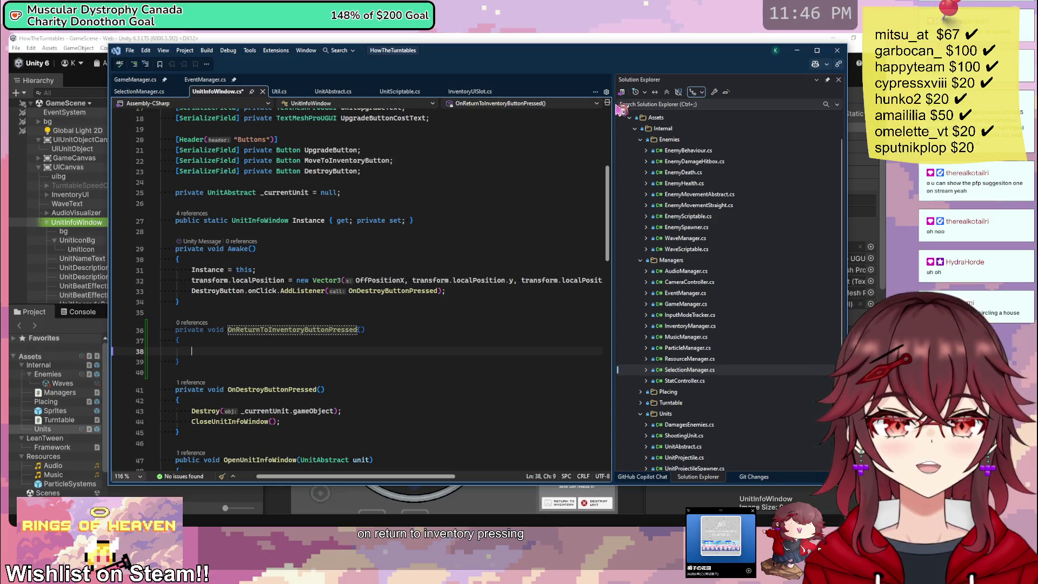
Step: Widen the code area and glance at InventoryManager.cs before returning to UnitInfoWindow.cs
drag(615, 108, 727, 108)
drag(531, 91, 301, 91)
scroll(394, 259, up, 10)
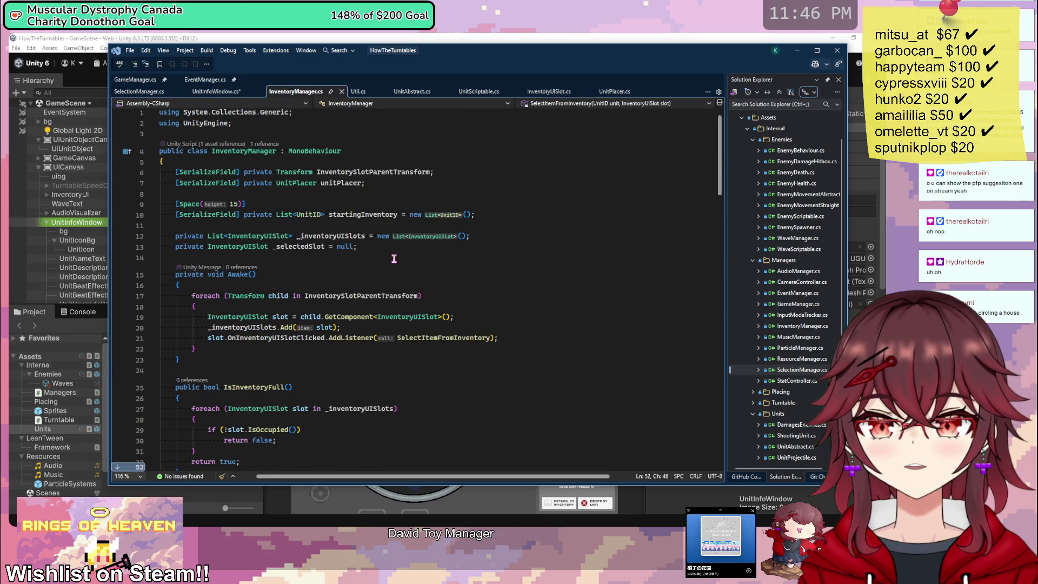
click(215, 91)
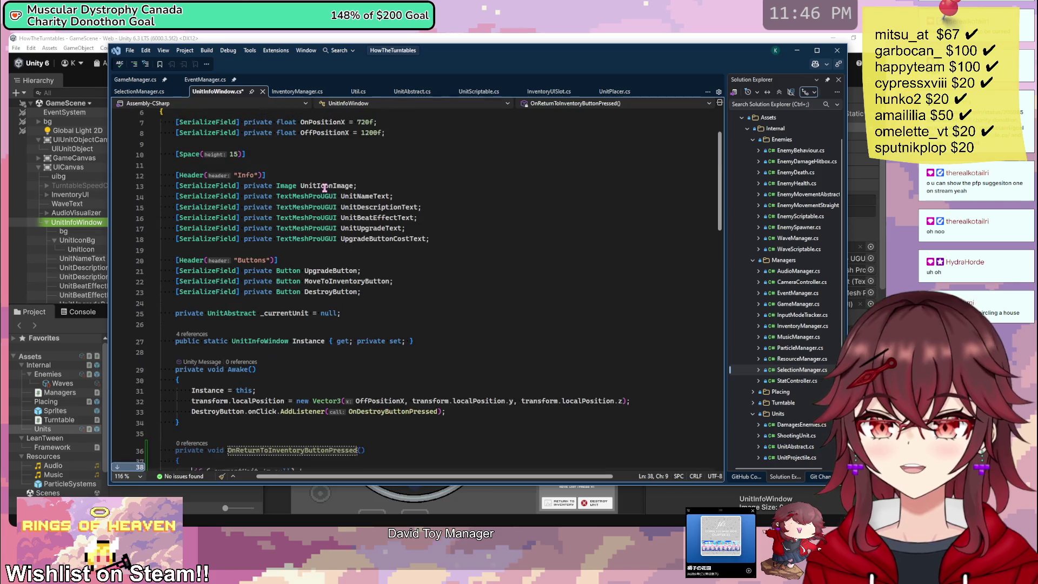
Step: Add a [Header("References")] with a [SerializeField] private InventoryManager inventoryManager field
click(391, 303)
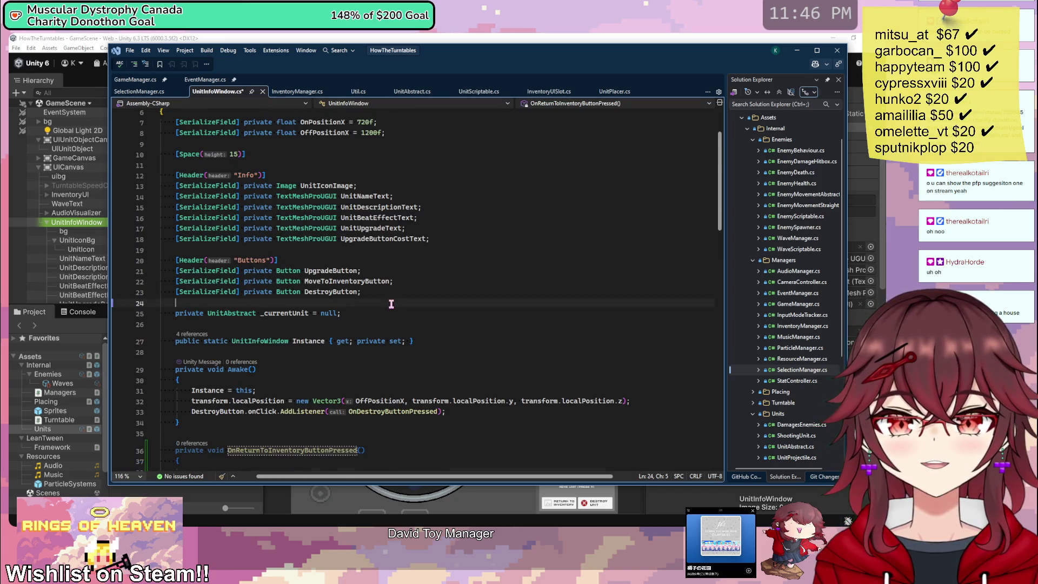
key(Return)
key(Return)
key(Up)
text(Header("Refe)
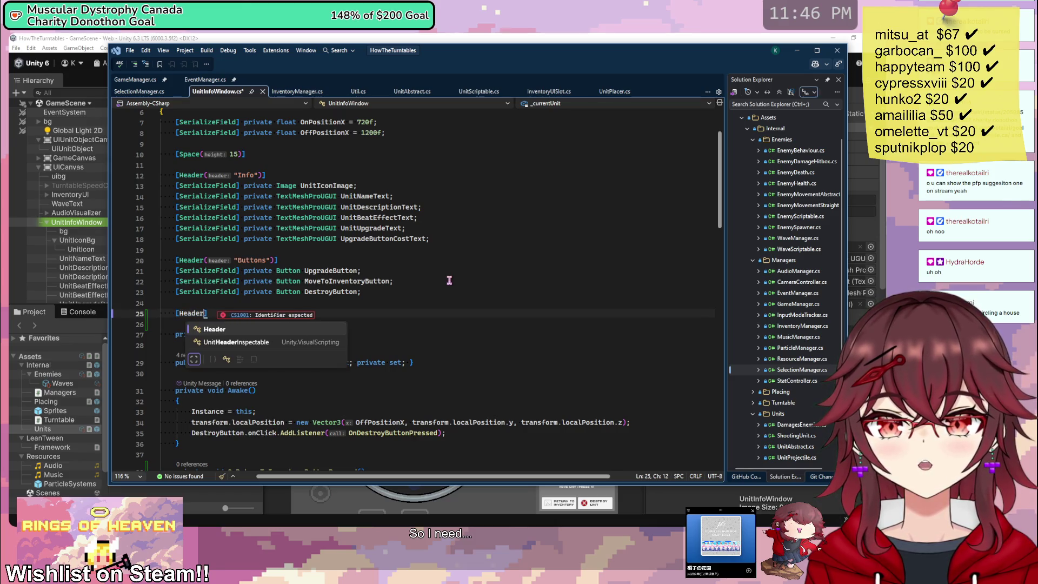
text(rences)
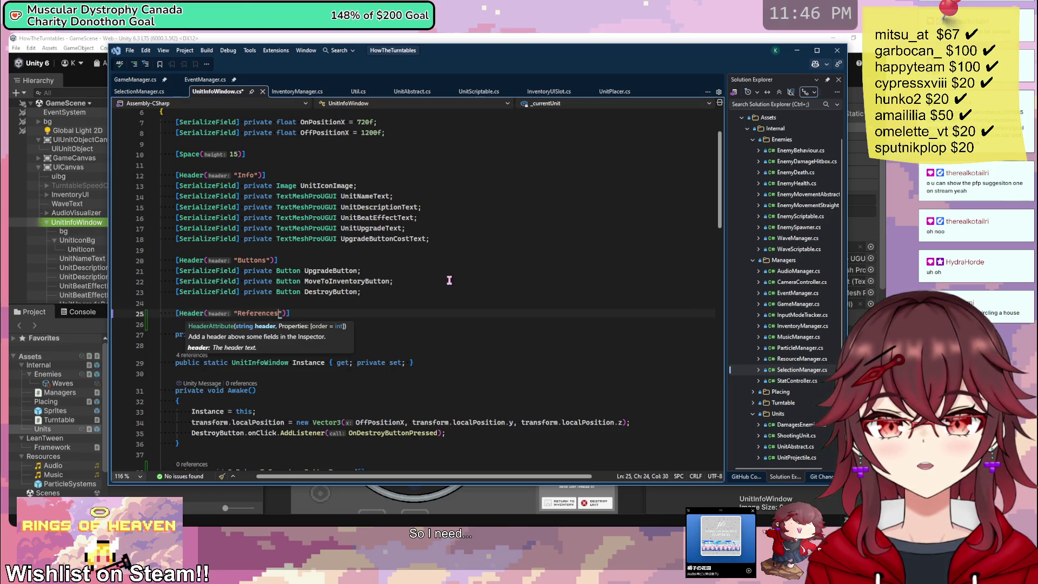
key(End)
key(Return)
text(Seri)
key(Tab)
key(End)
text(priva)
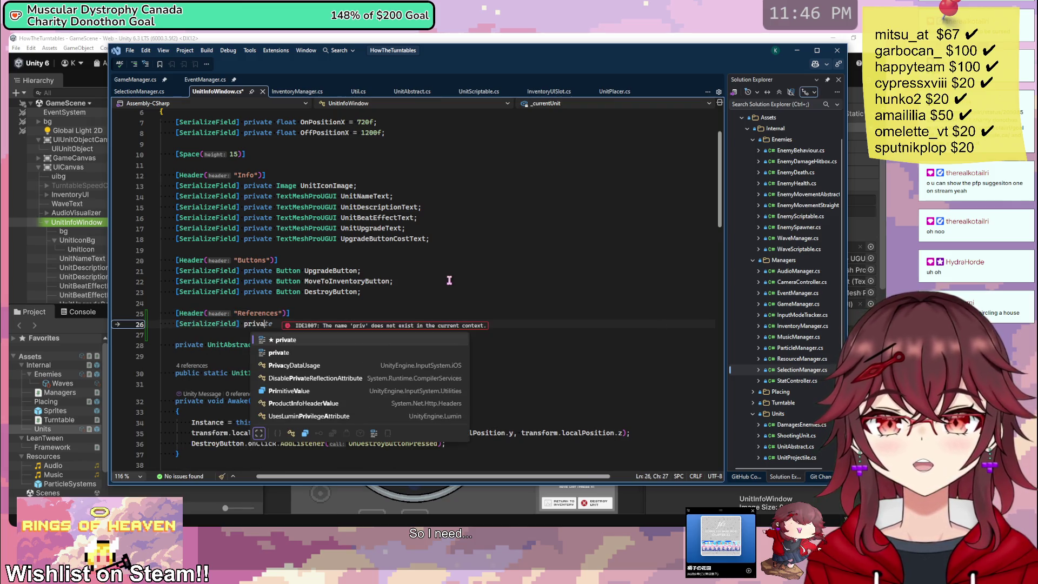
text(te Inv)
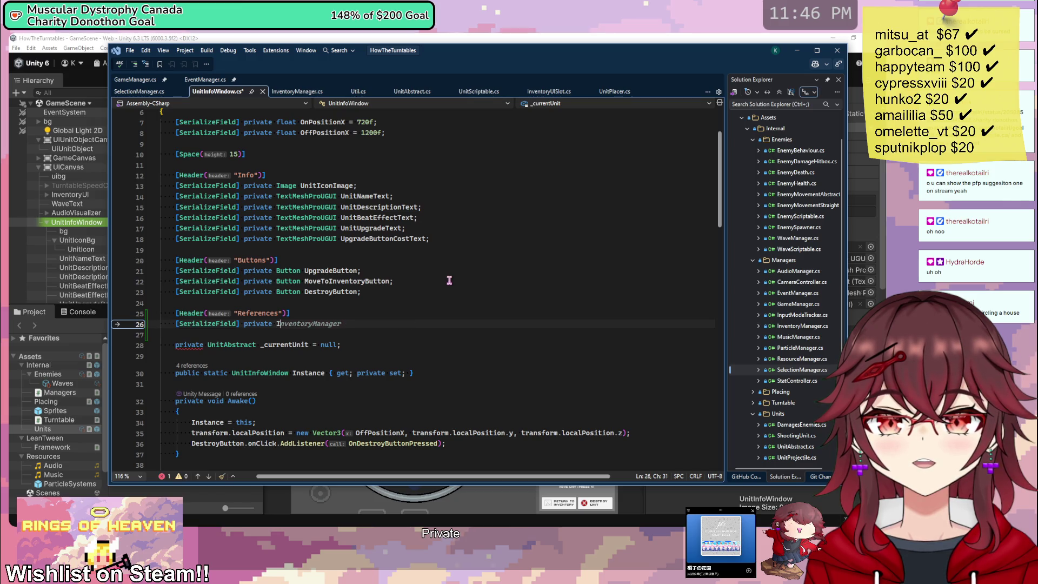
key(Tab)
key(Tab)
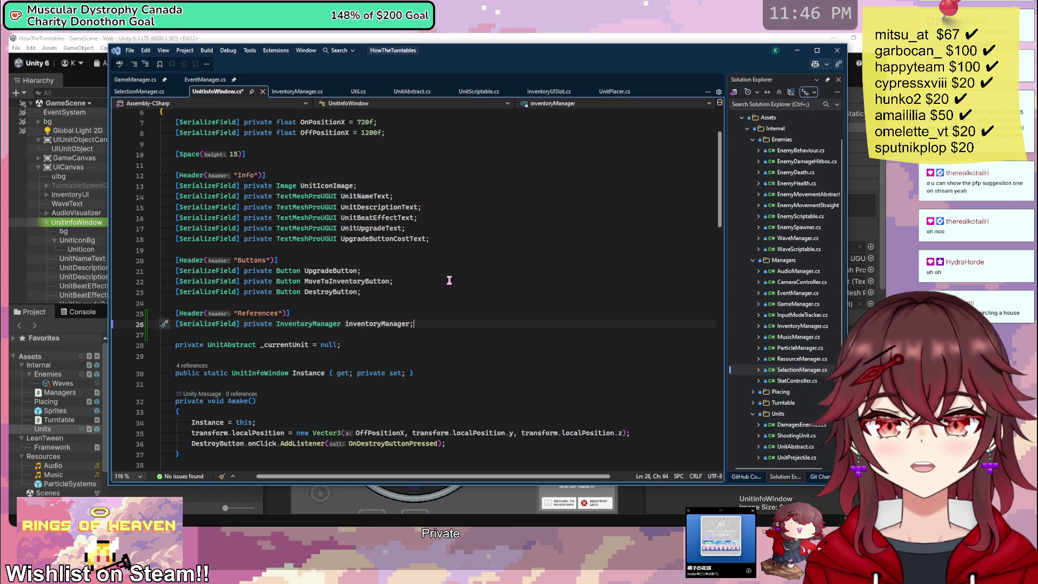
Step: Remove [SerializeField] from the OnPositionX and OffPositionX fields at once
scroll(366, 306, up, 2)
click(245, 183)
click(246, 193)
ctrl+alt+click(245, 186)
key(BackSpace)
key(BackSpace)
key(BackSpace)
key(BackSpace)
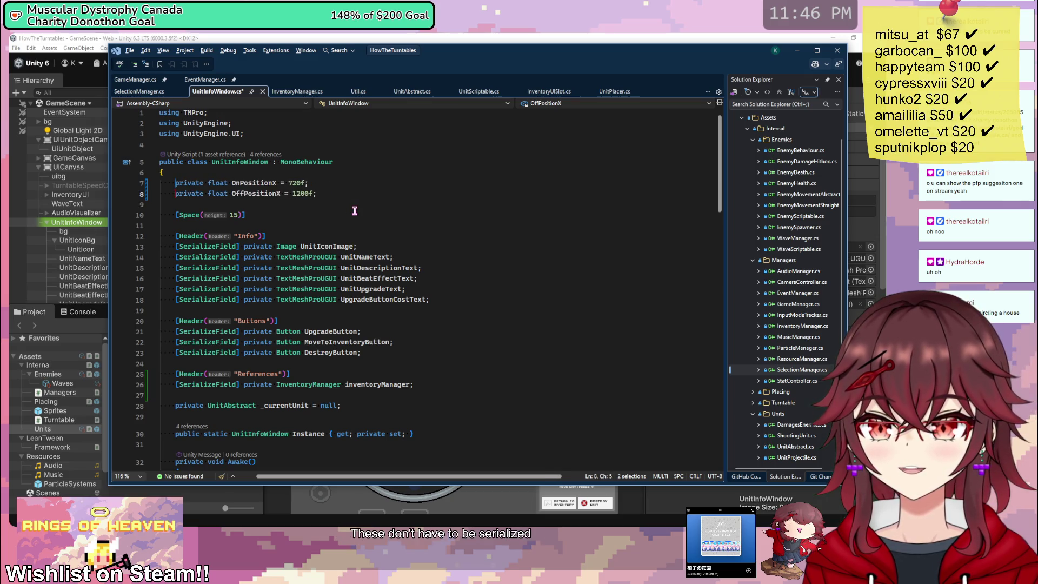
Step: Make the OnPositionX and OffPositionX floats readonly on both lines together
key(Right)
key(Right)
key(Right)
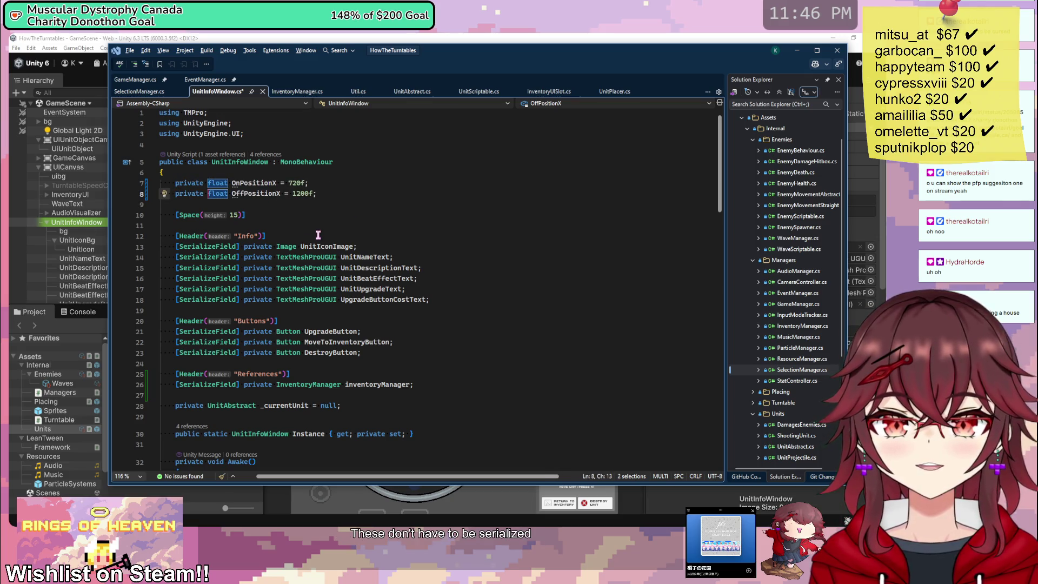
text(const)
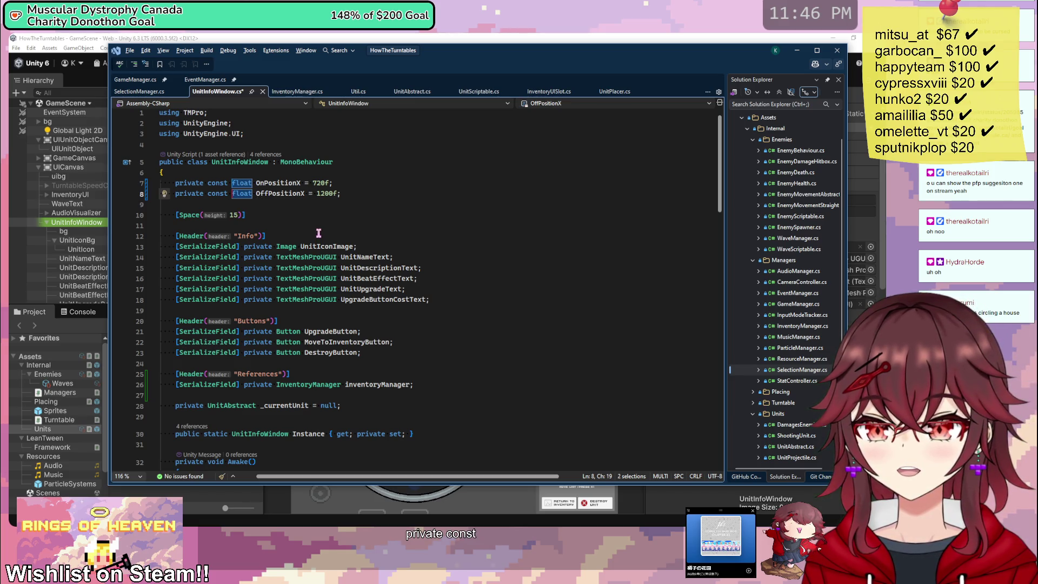
key(BackSpace)
key(BackSpace)
key(BackSpace)
text(reao)
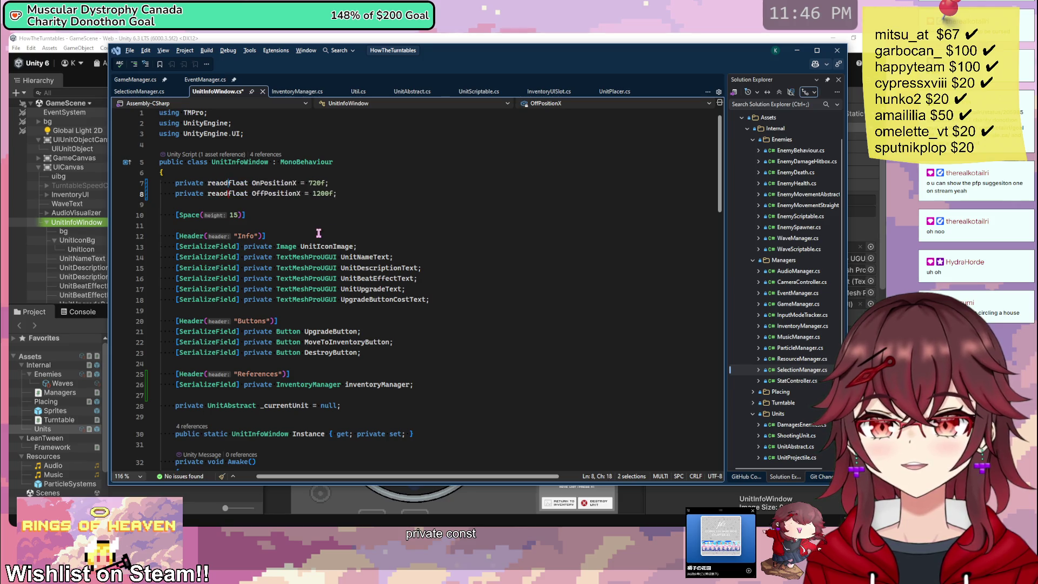
key(BackSpace)
text(donly)
Step: Delete the Space(15) attribute line above the Info header
click(317, 228)
drag(371, 215, 393, 196)
key(BackSpace)
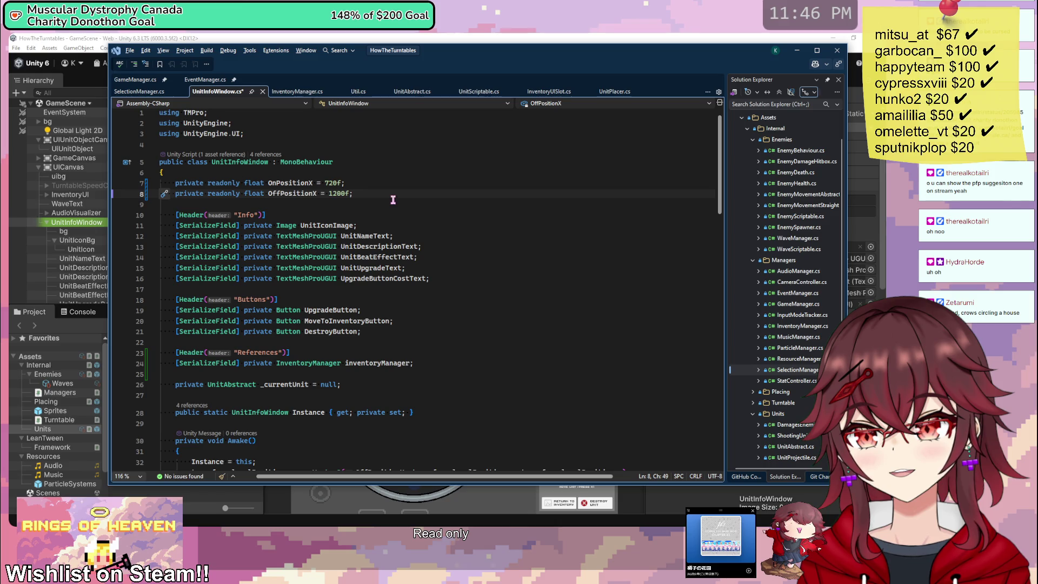
scroll(402, 196, down, 7)
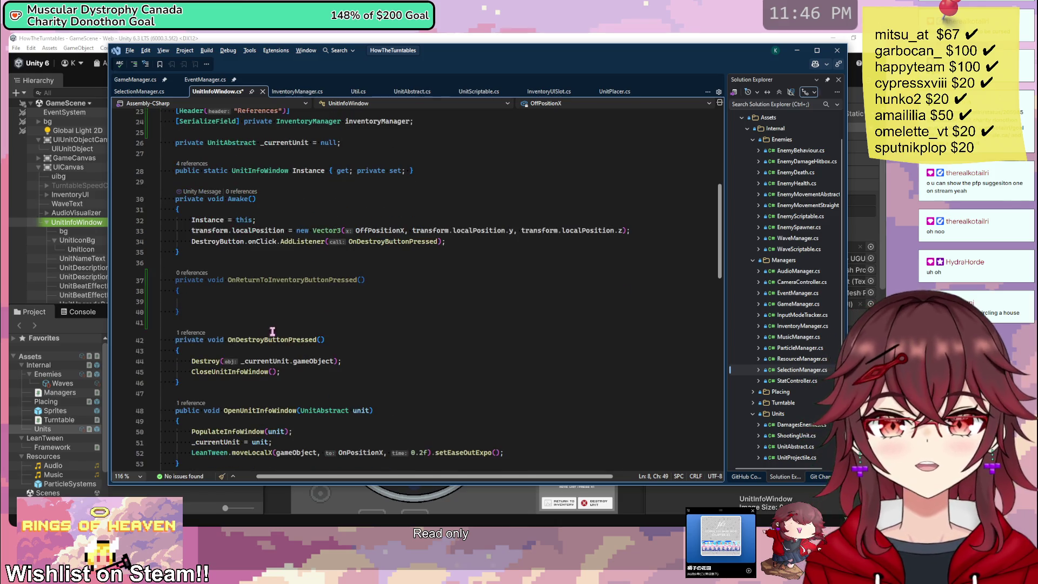
Step: In Awake, add MoveToInventoryButton.onClick.AddListener(OnReturnToInventoryButtonPressed);
click(469, 243)
key(Return)
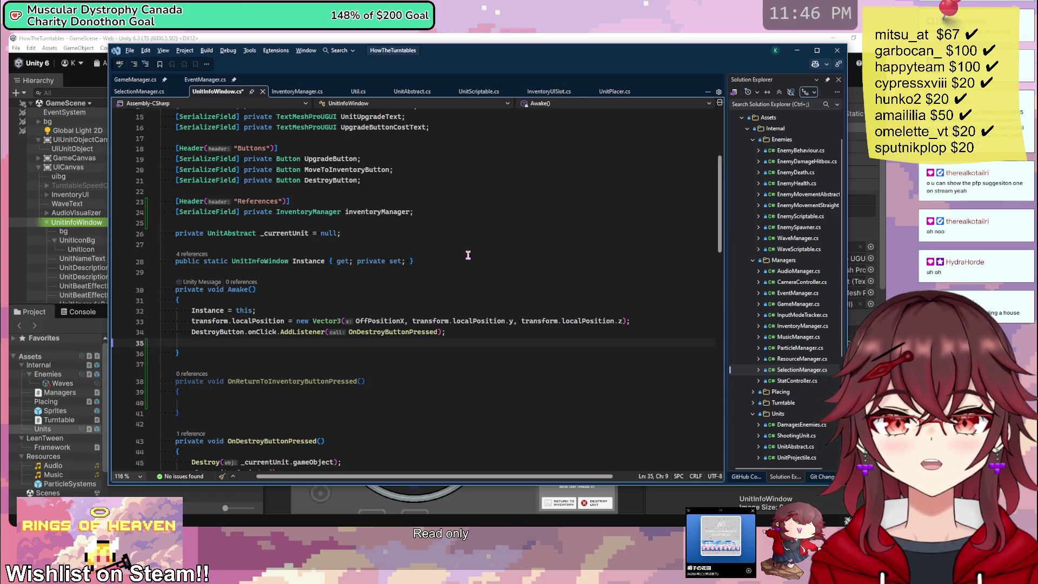
text(MoveToInventoryButton.onClick.AddListener(OnReturnToInventoryButtonPressed);)
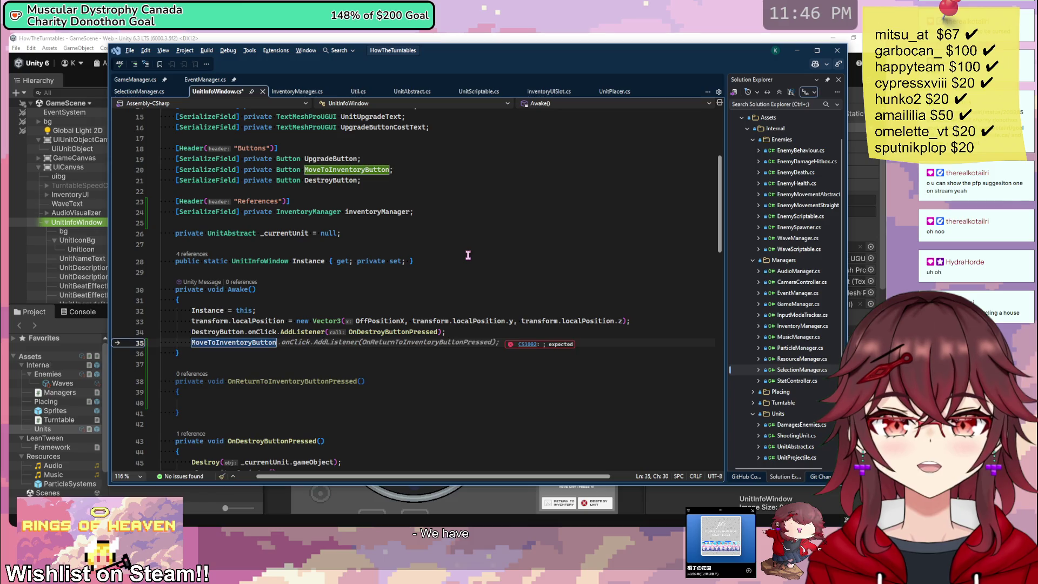
Step: Select the Destroy and CloseUnitInfoWindow lines in OnDestroyButtonPressed
scroll(406, 193, down, 3)
click(396, 314)
scroll(396, 319, down, 3)
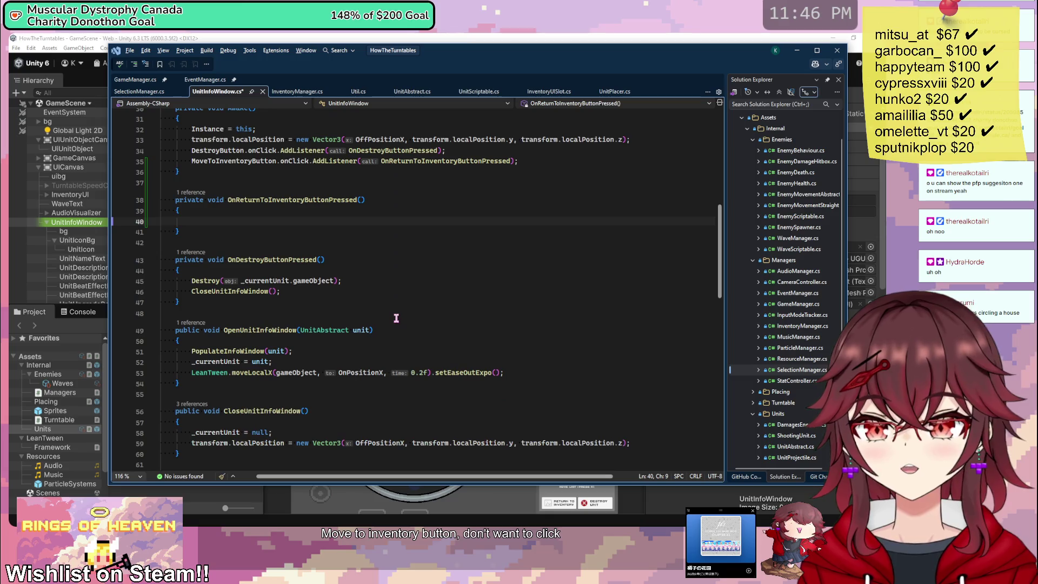
scroll(396, 318, up, 2)
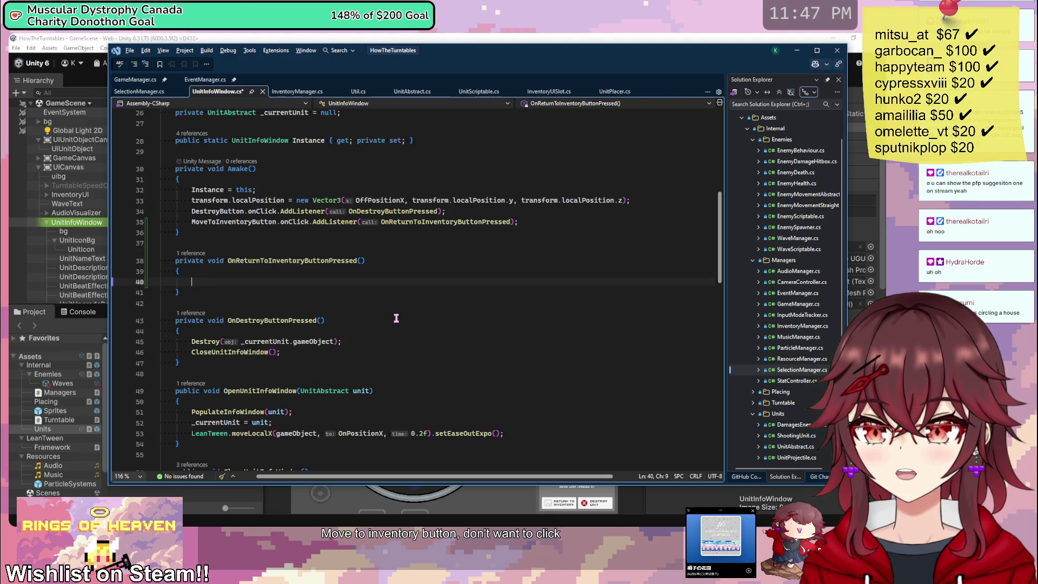
scroll(396, 319, up, 1)
scroll(396, 319, down, 1)
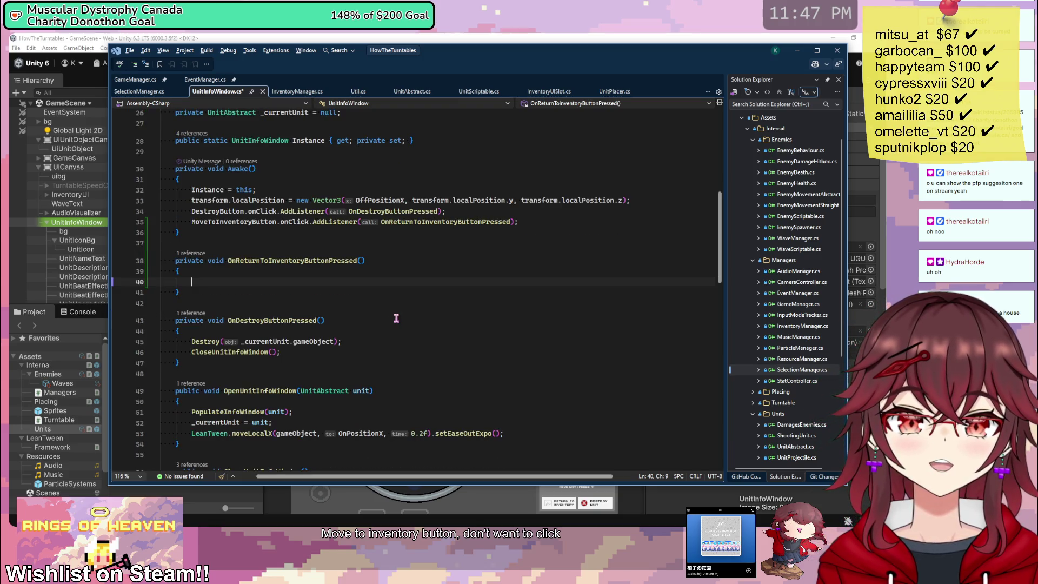
scroll(427, 279, down, 3)
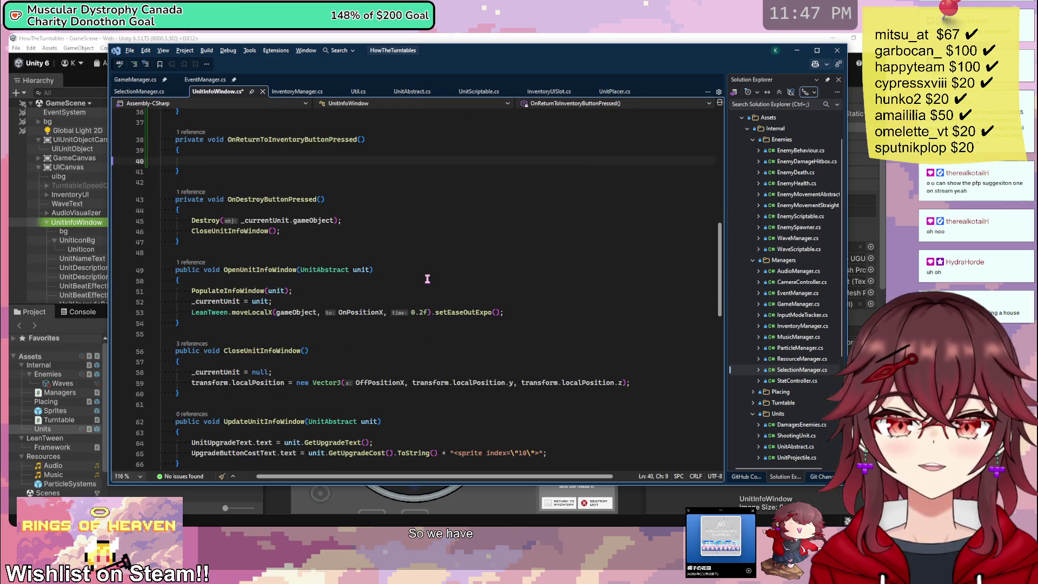
scroll(427, 278, down, 1)
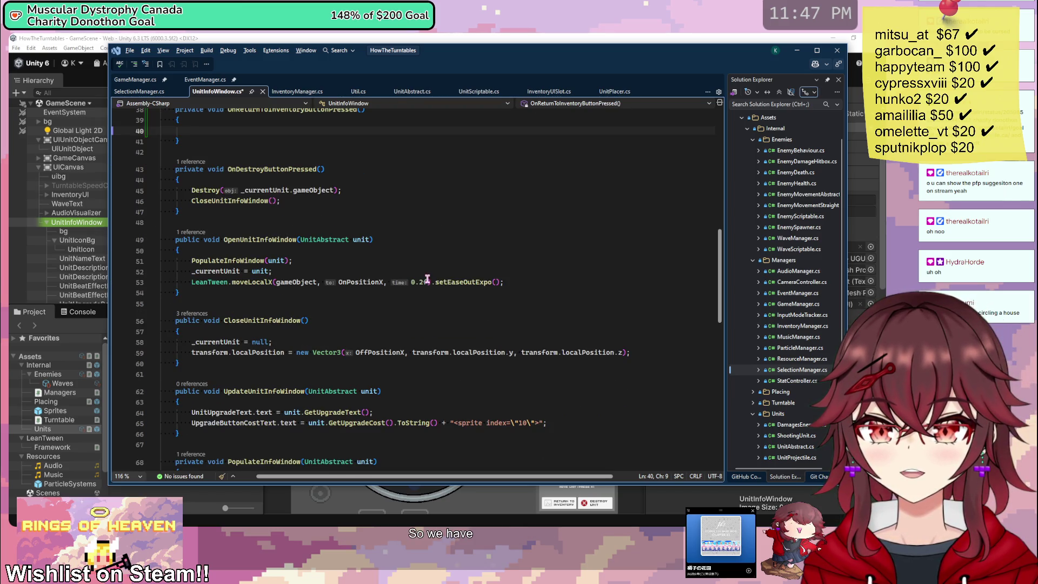
scroll(427, 279, up, 3)
scroll(427, 278, up, 2)
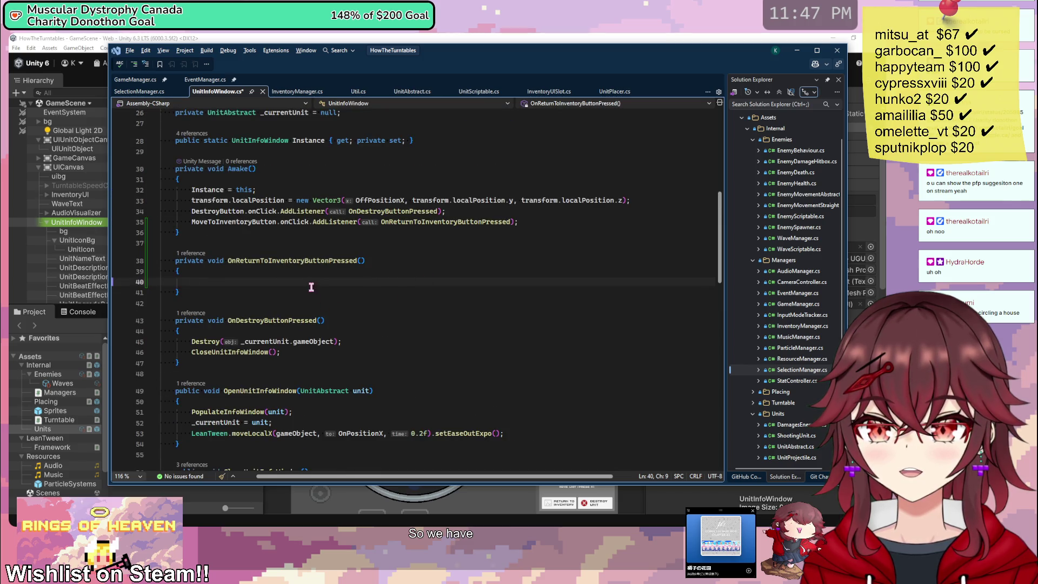
scroll(317, 296, up, 1)
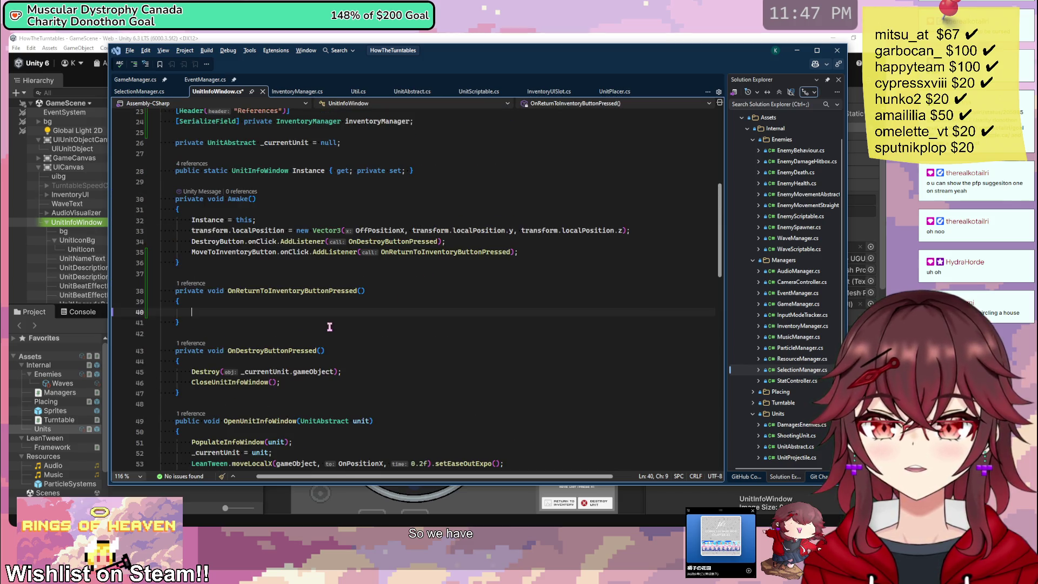
drag(342, 371, 190, 372)
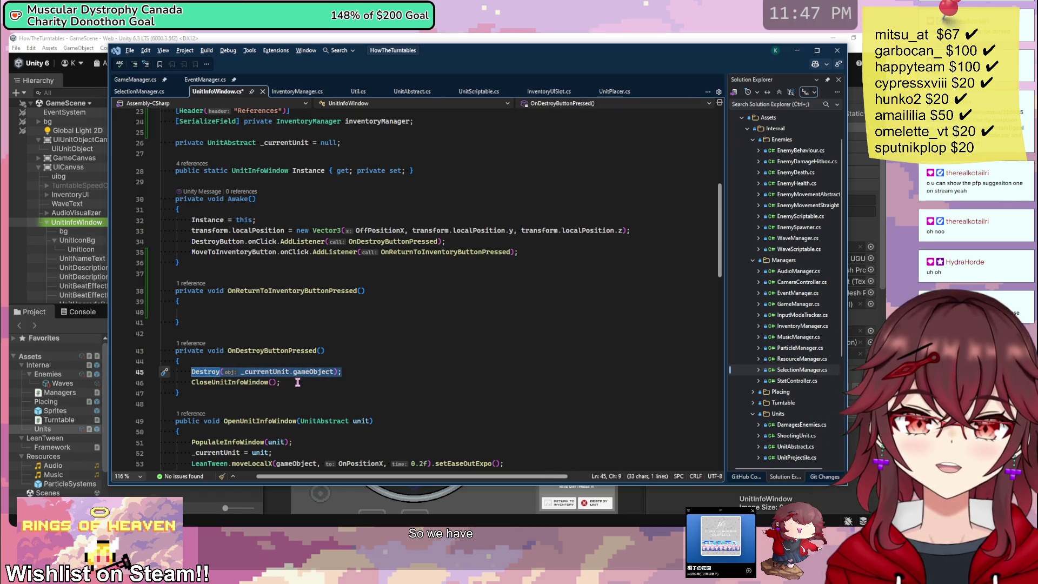
drag(298, 382, 193, 372)
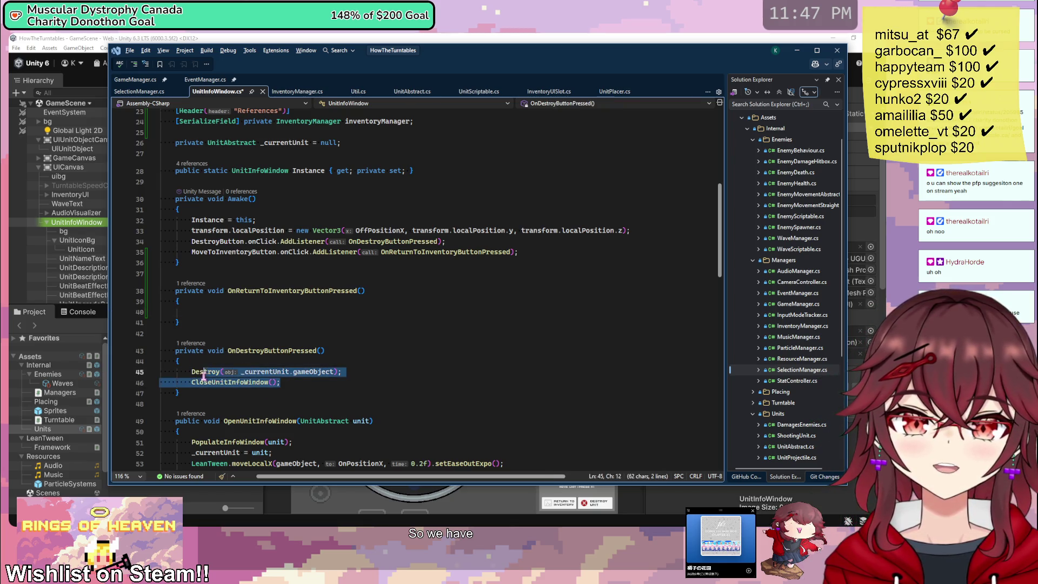
Step: Copy the Destroy and CloseUnitInfoWindow lines into OnReturnToInventoryButtonPressed
key(ctrl+c)
click(246, 317)
key(ctrl+v)
Step: Above them, add inventoryManager.AddToInventory(_currentUnit.unitScriptable.id);
click(322, 297)
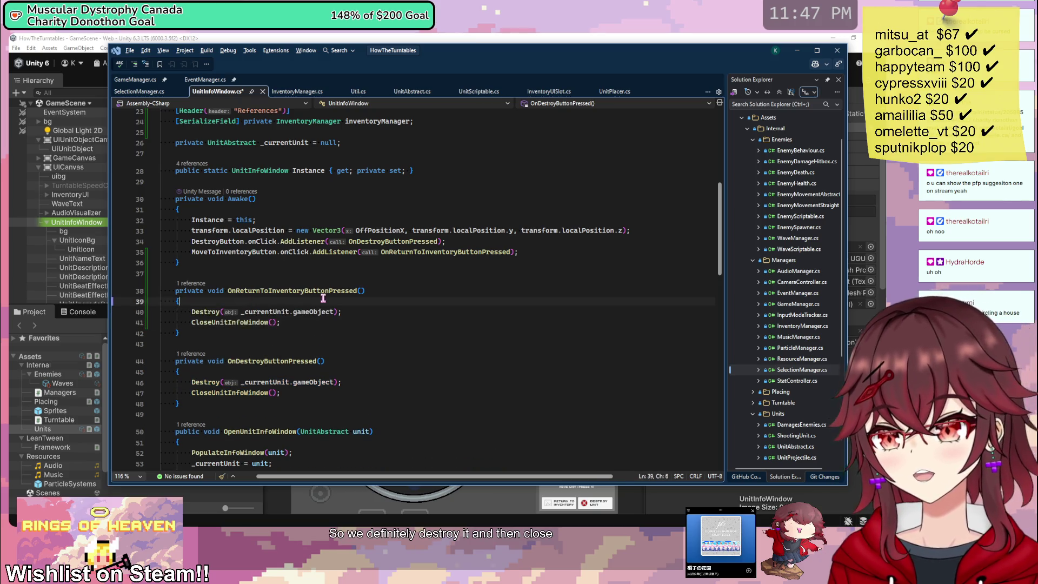
key(Return)
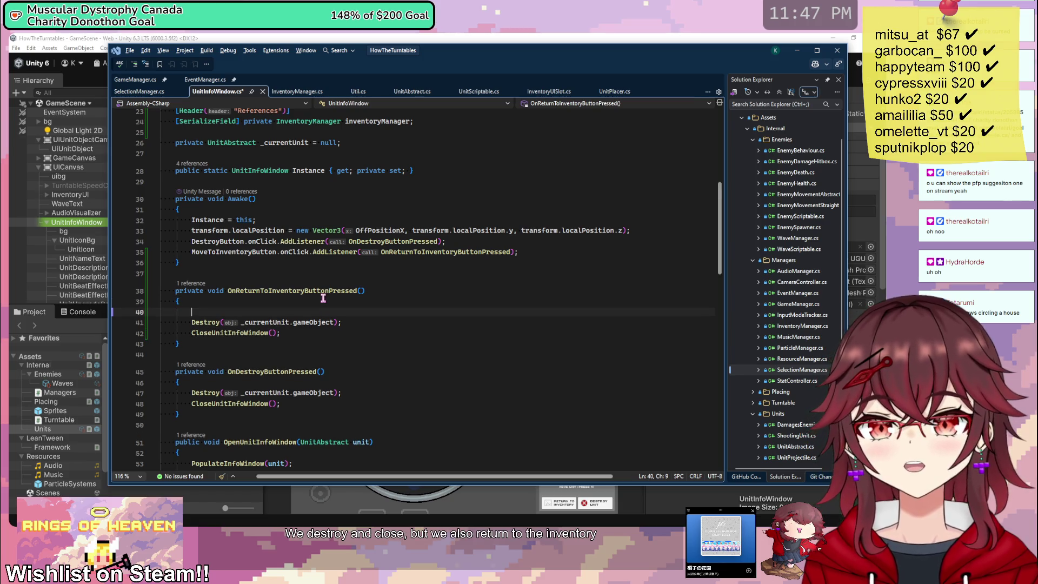
text(inven)
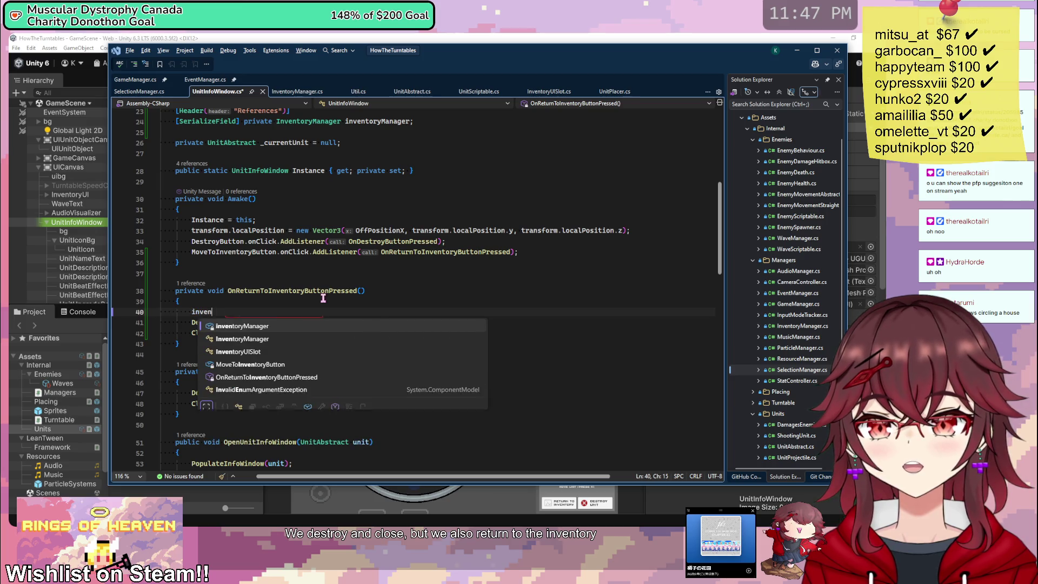
text(toryManager.)
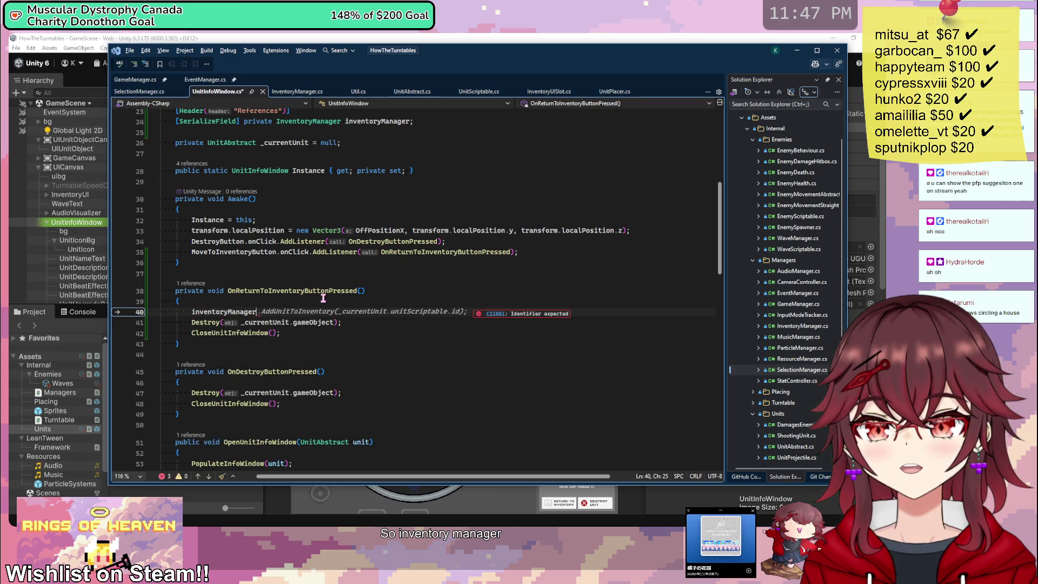
key(Tab)
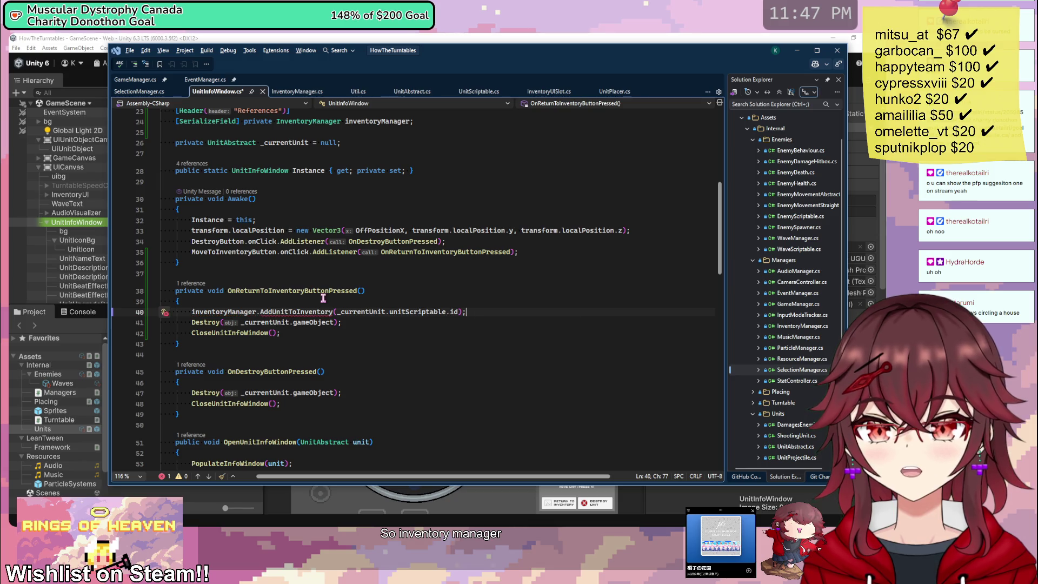
double_click(303, 312)
text(AddTo)
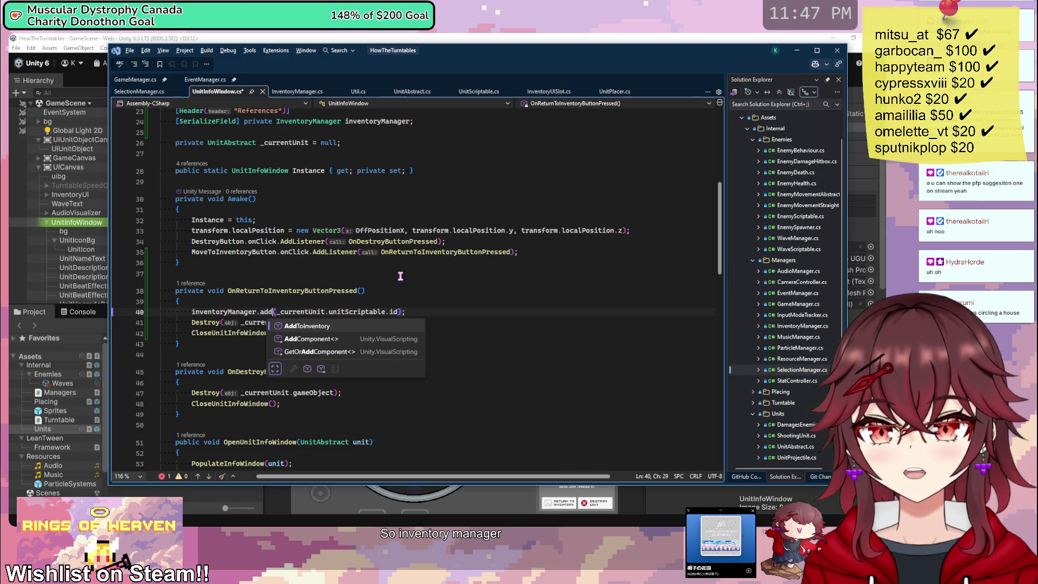
key(Tab)
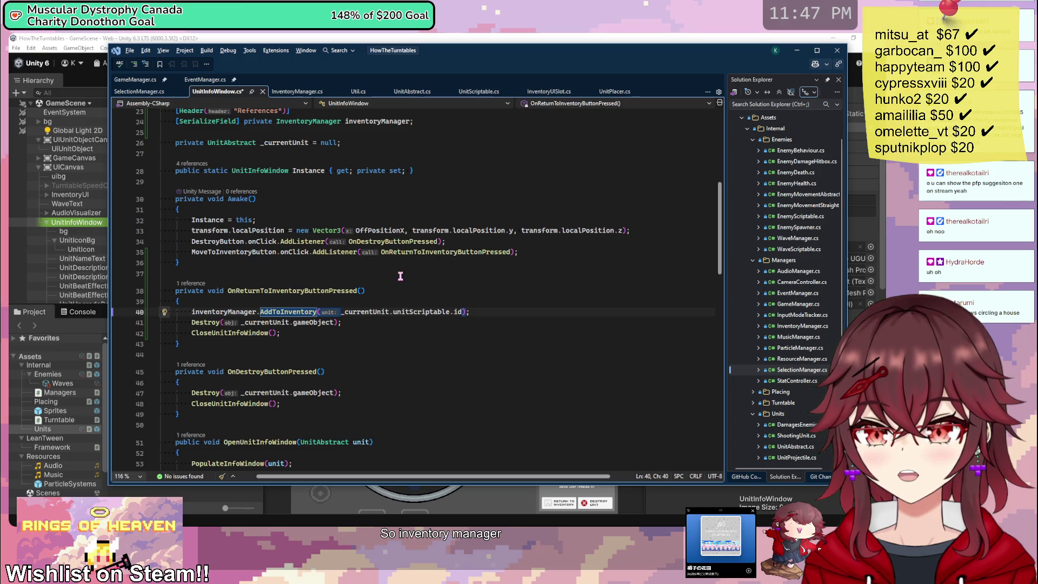
click(400, 294)
Step: Save UnitInfoWindow.cs and select the UnitInfoWindow object in Unity
key(ctrl+s)
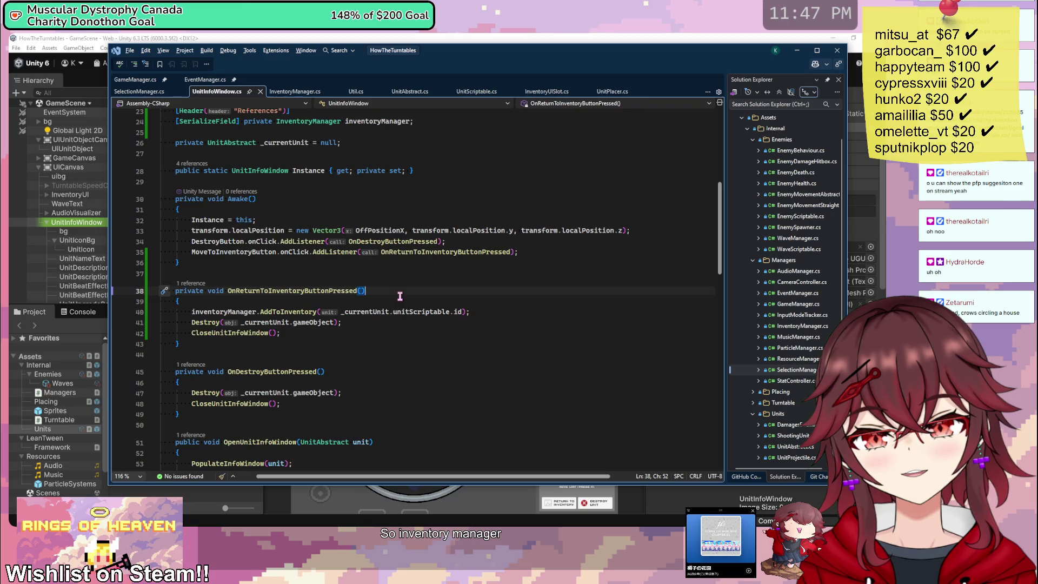
scroll(399, 289, up, 3)
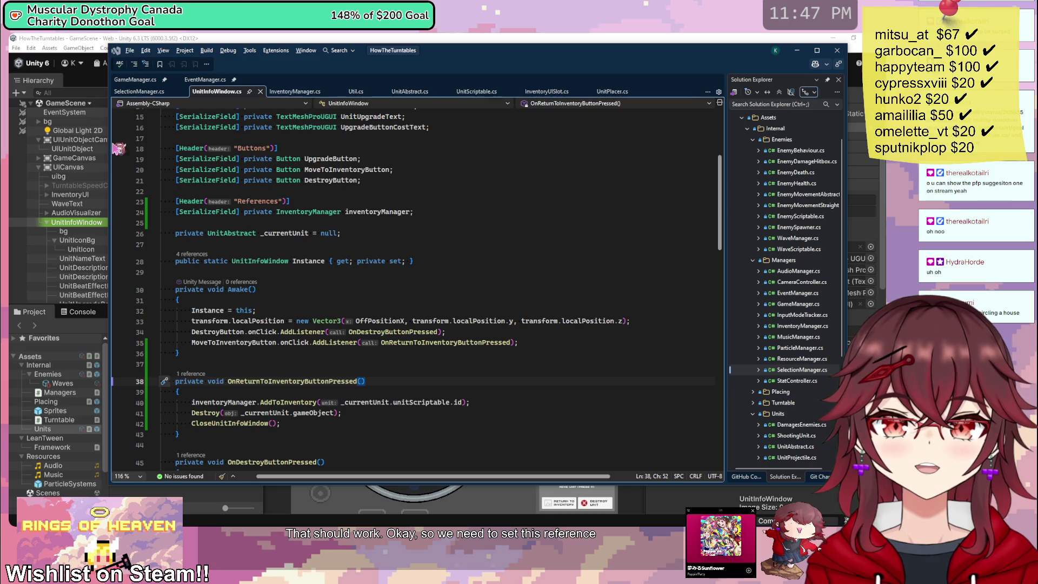
click(99, 226)
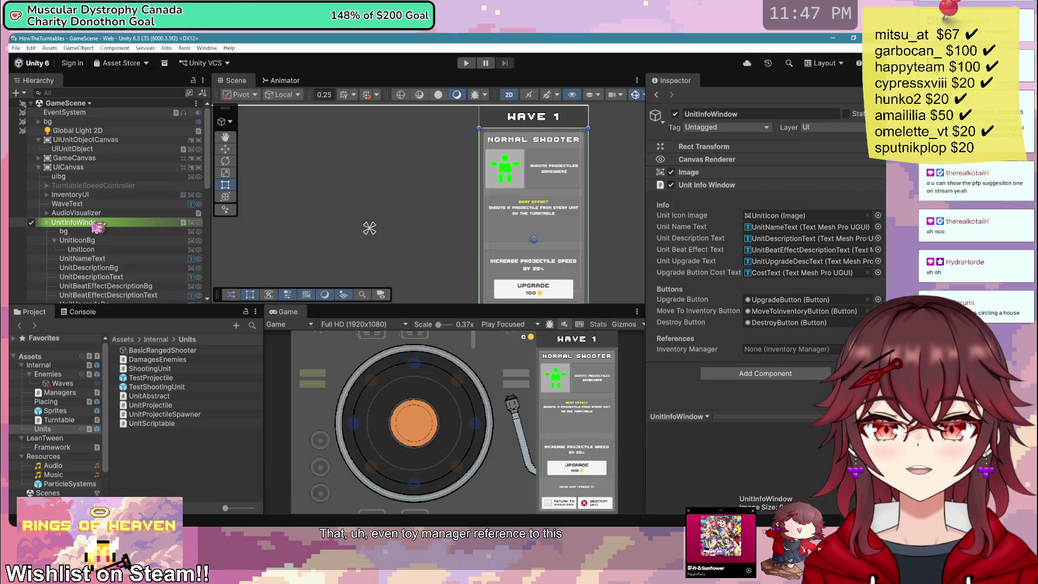
Step: Assign the InventoryManager reference, start play mode, and maximize the Game view
scroll(108, 222, down, 5)
scroll(108, 222, down, 3)
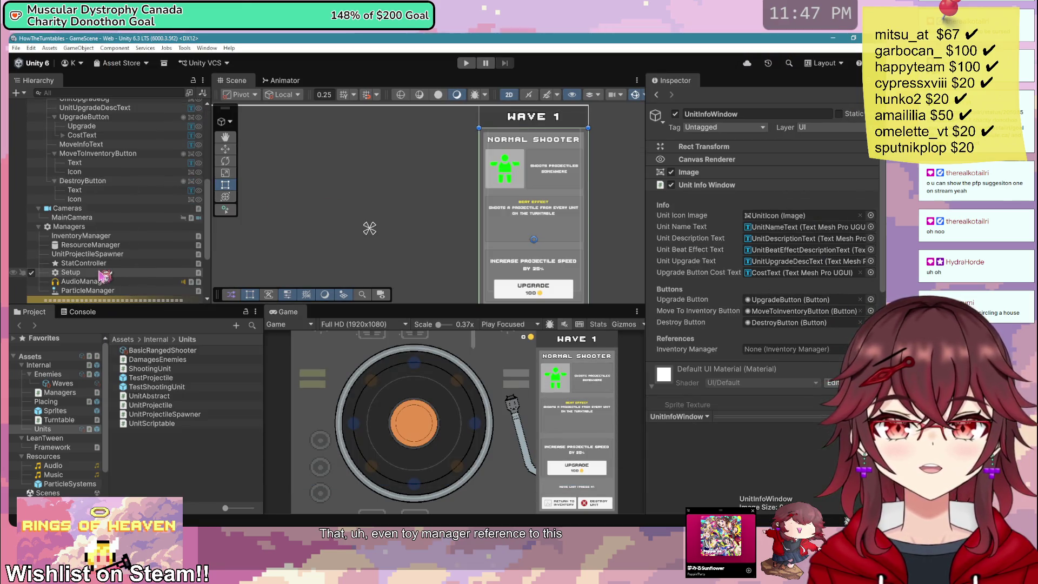
drag(81, 236, 791, 357)
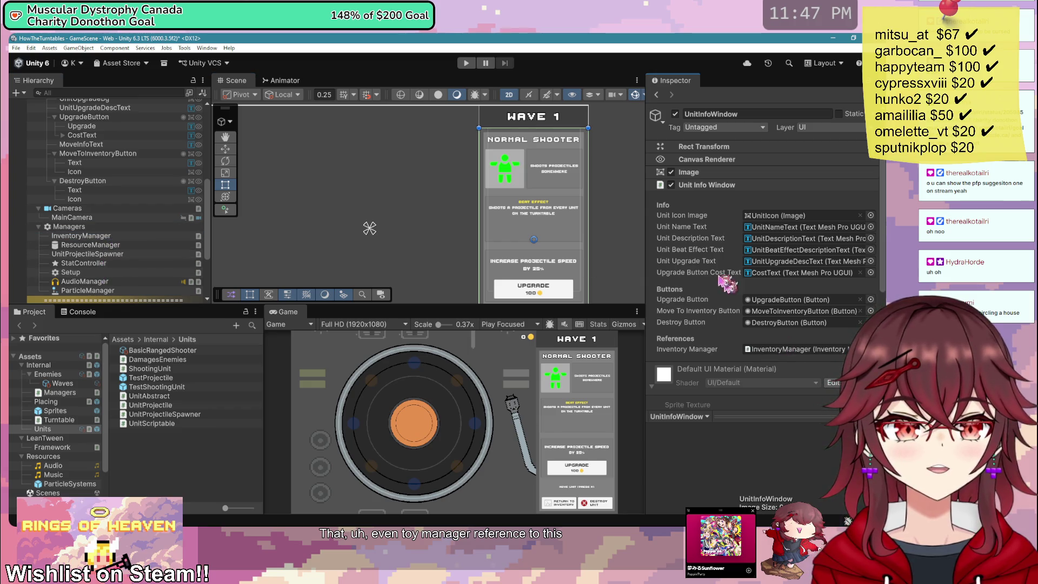
click(466, 63)
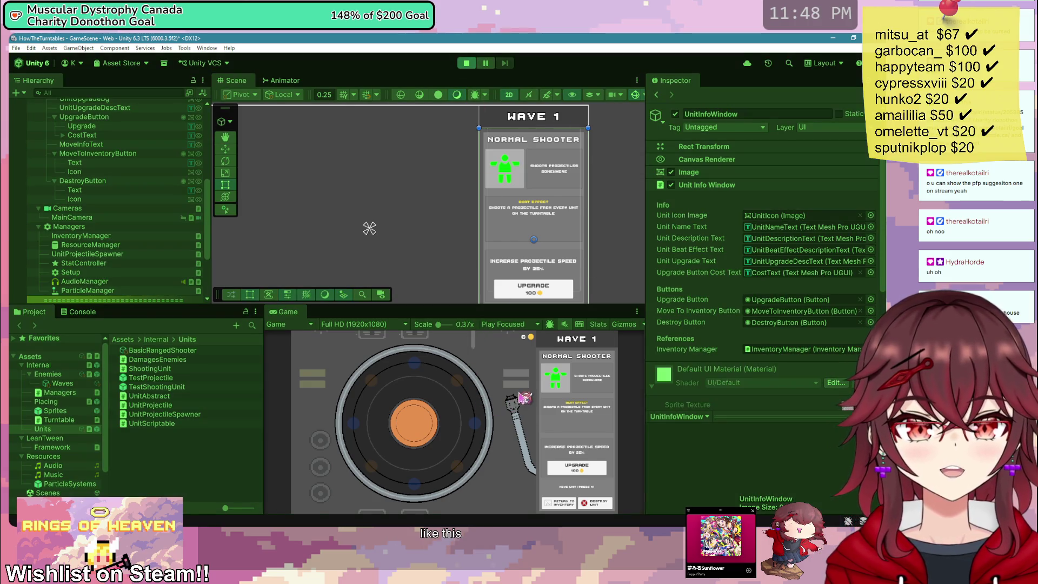
right_click(285, 312)
click(318, 339)
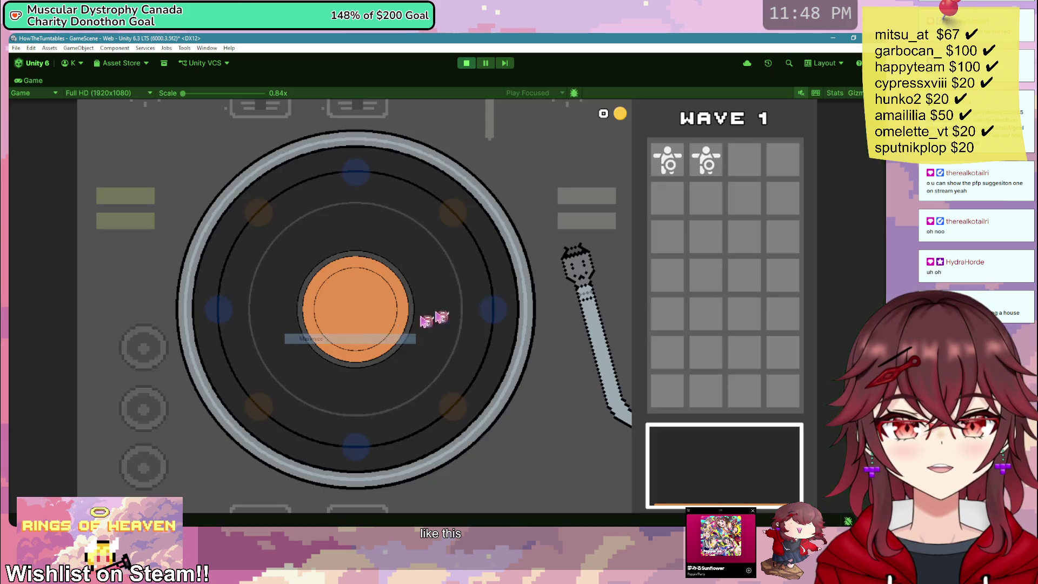
Step: Place two Shooters on the turntable, try an upgrade, and return both to inventory
drag(669, 157, 442, 262)
click(665, 206)
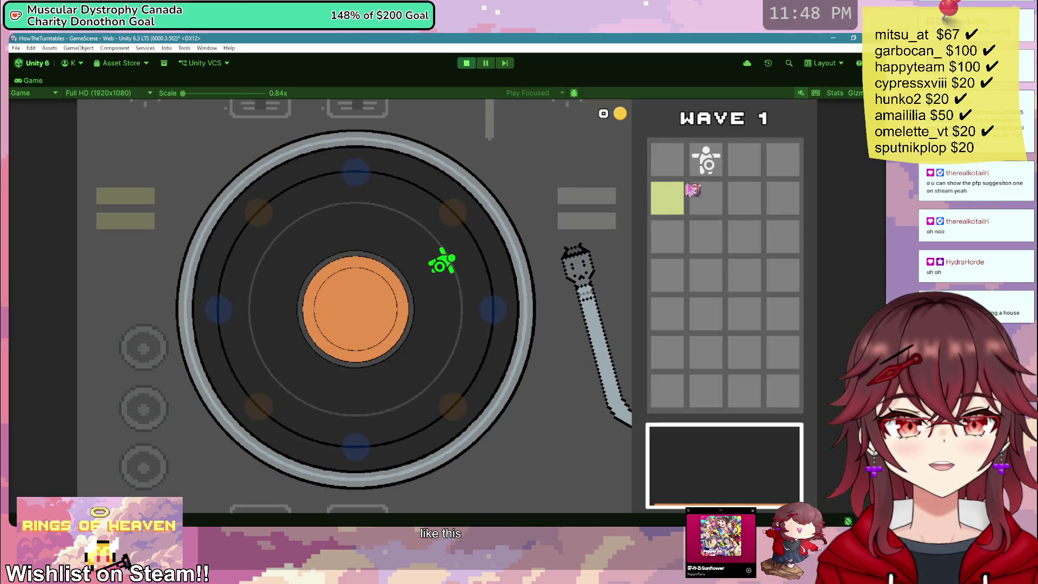
drag(706, 162, 458, 371)
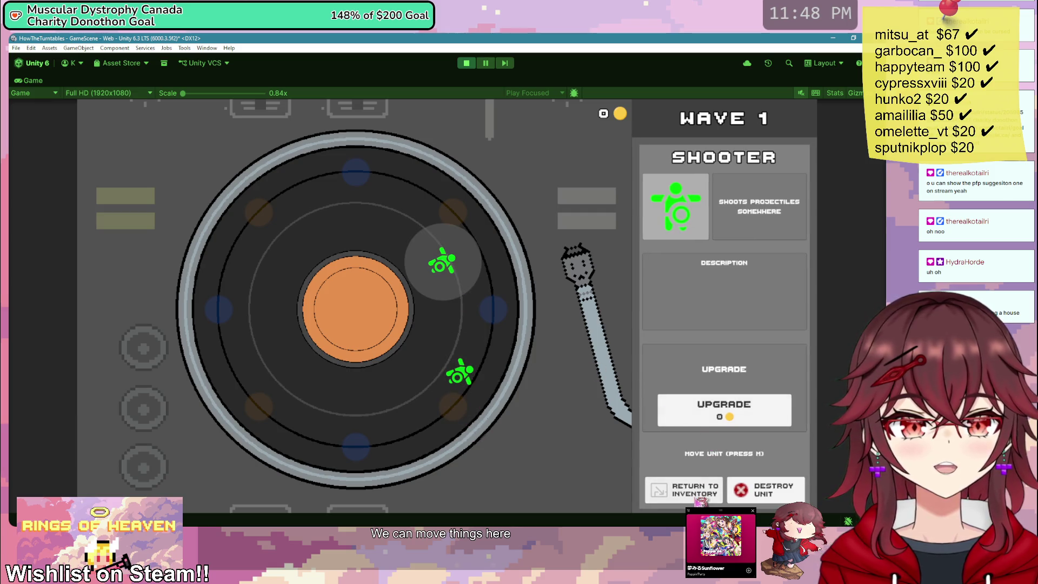
click(698, 497)
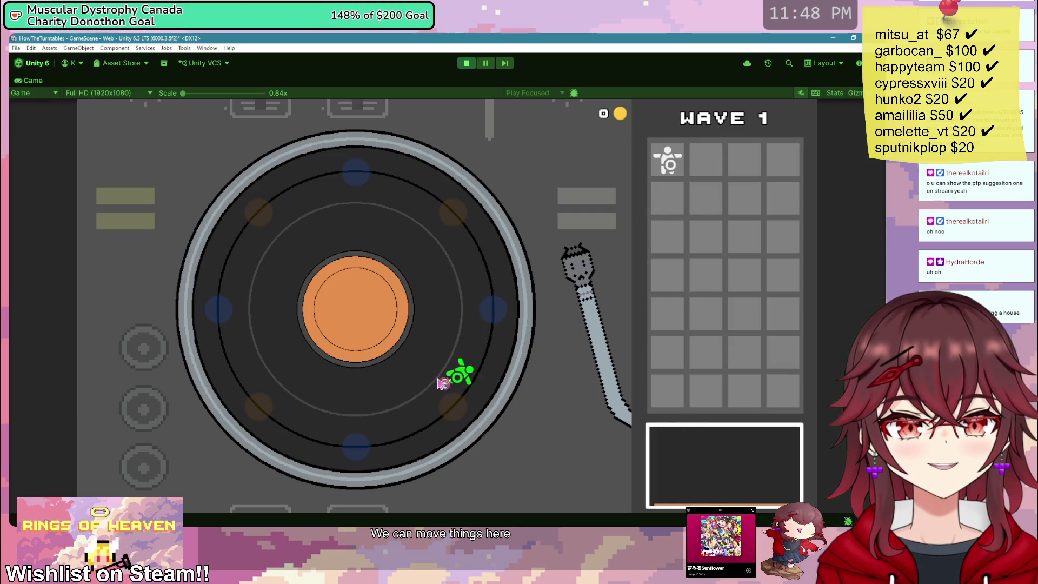
click(457, 376)
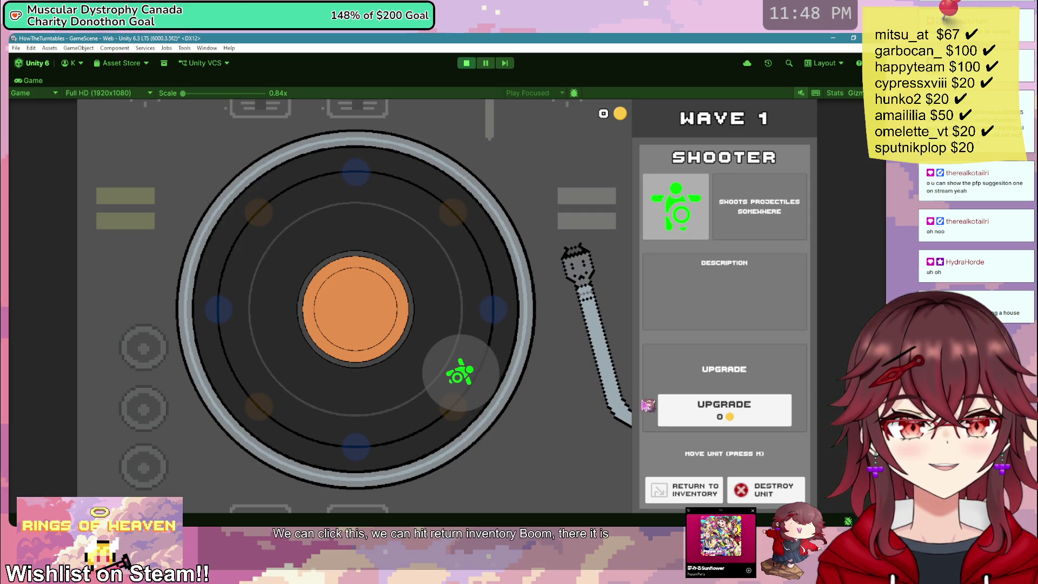
click(701, 414)
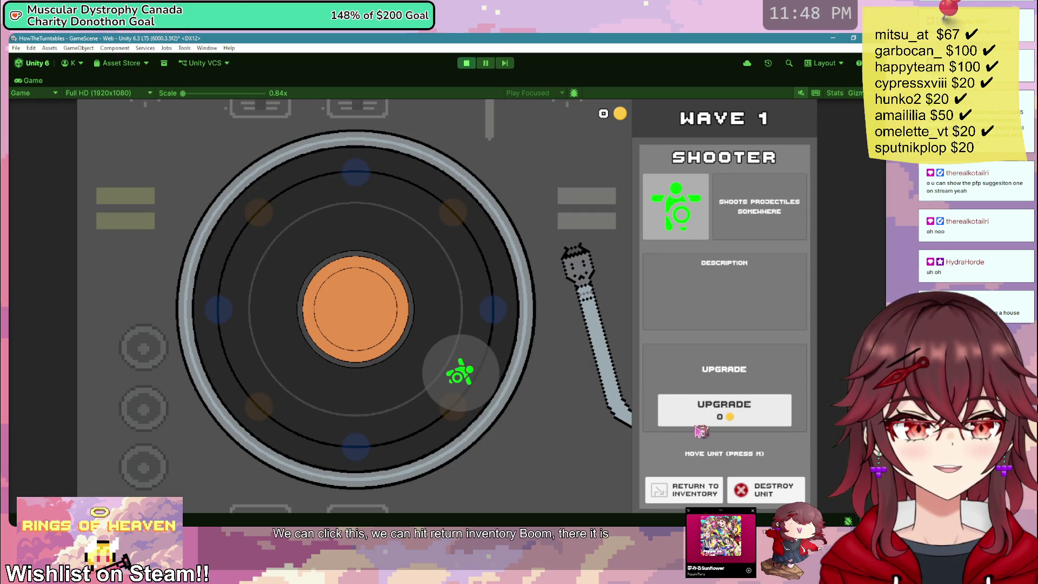
click(763, 491)
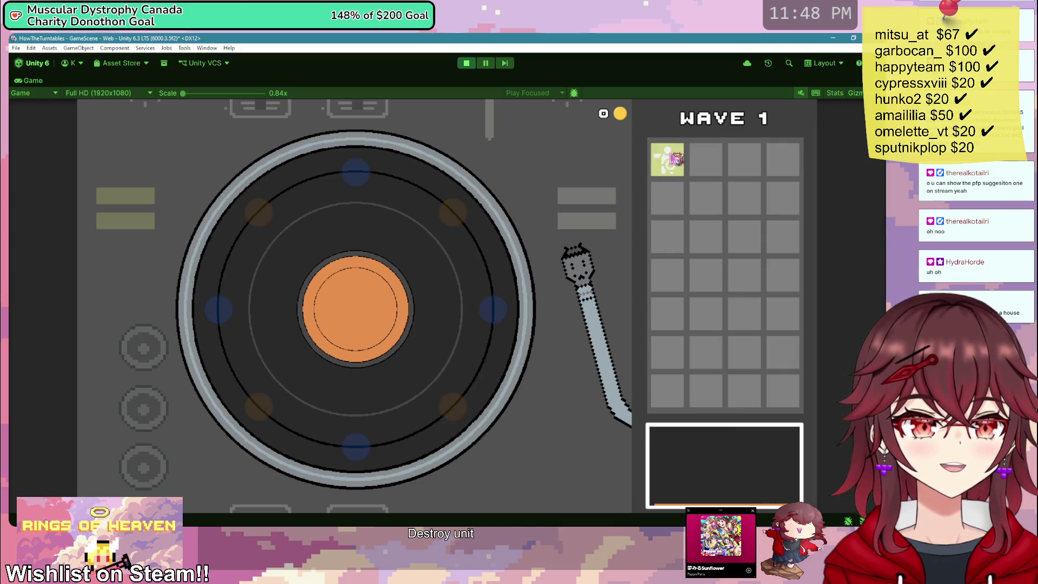
Step: Repeatedly place the Shooter and return it to inventory, then stop play mode
drag(666, 158, 459, 258)
click(478, 316)
click(453, 258)
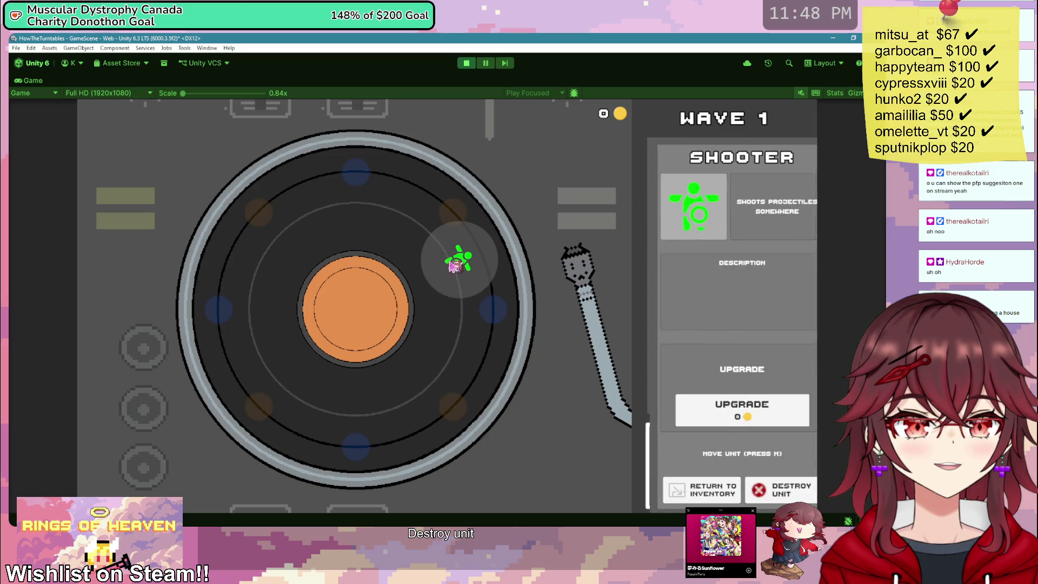
click(683, 489)
drag(669, 157, 474, 264)
click(516, 327)
click(519, 326)
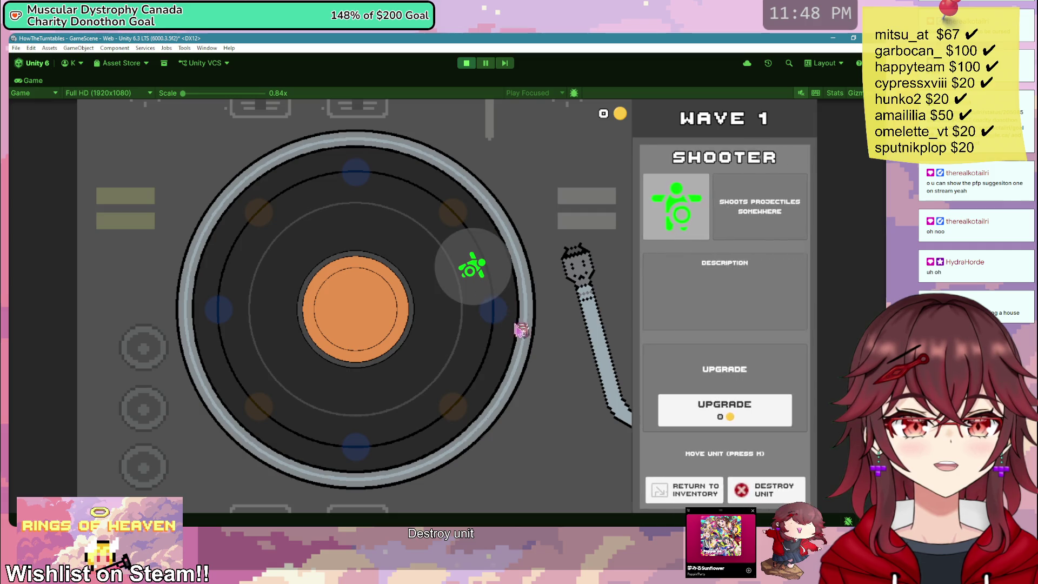
click(660, 481)
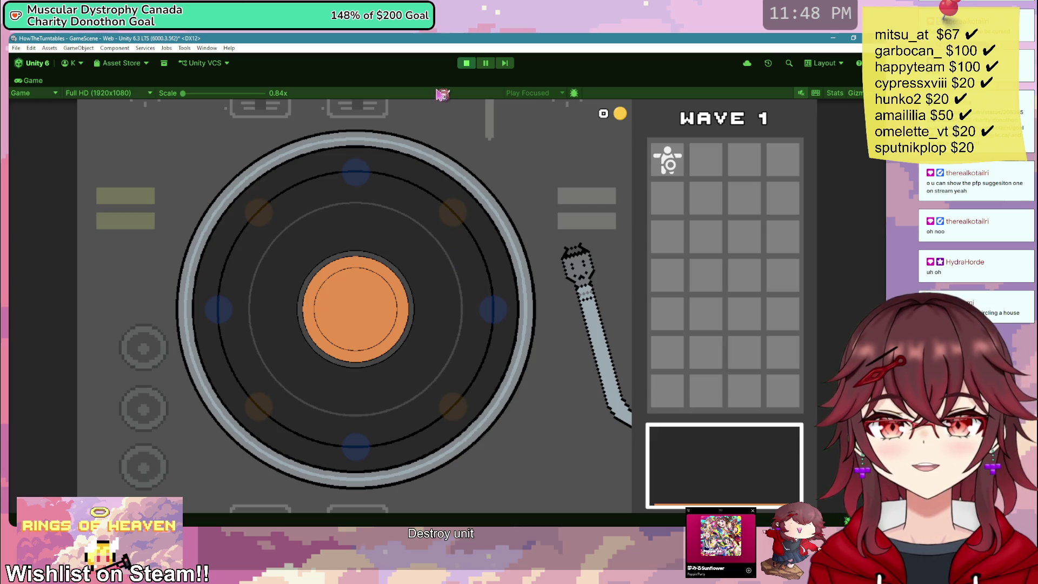
mouse_move(669, 149)
mouse_down()
mouse_move(567, 236)
mouse_move(457, 273)
mouse_up()
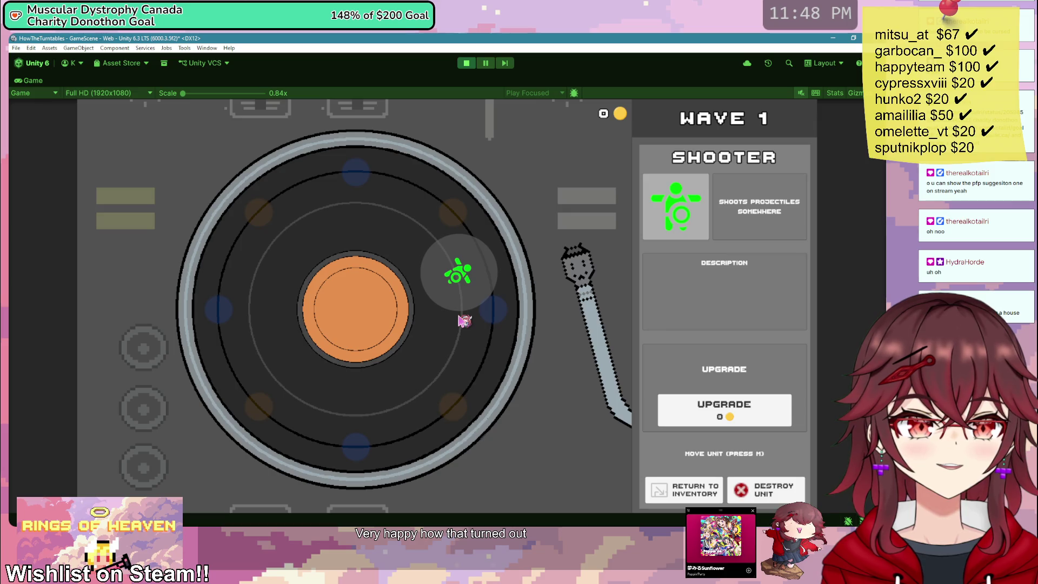
click(467, 62)
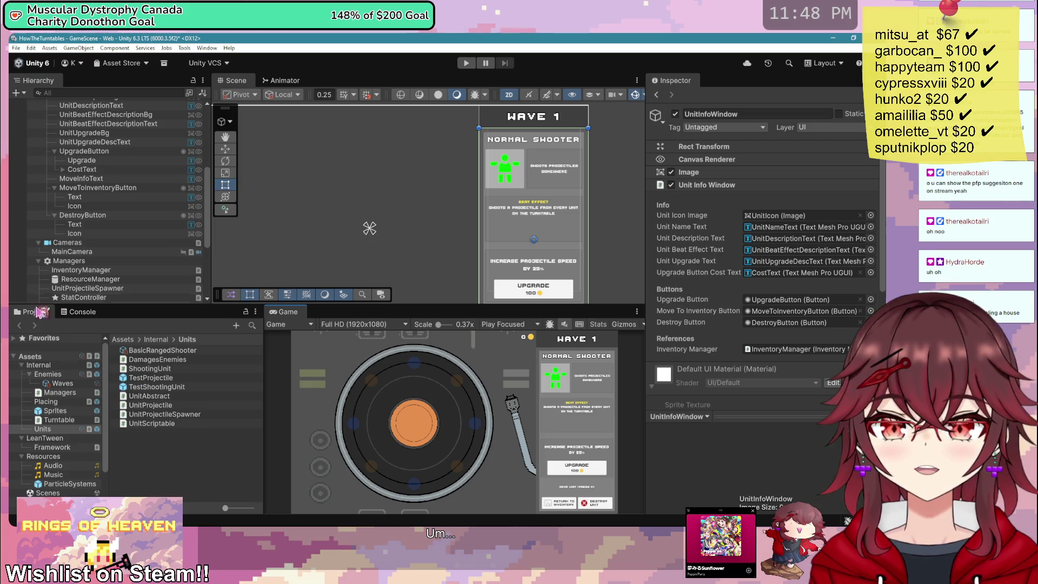
Step: Add an empty 'private void PickupUnit()' method after Awake in UnitInfoWindow.cs
key(alt+Tab)
scroll(273, 246, down, 4)
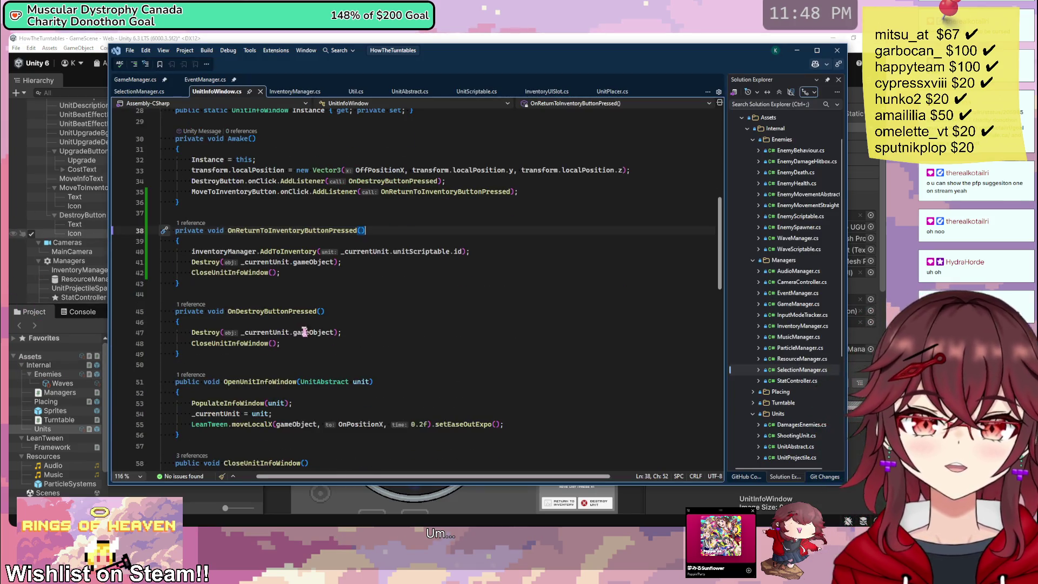
scroll(273, 246, up, 1)
key(ctrl+Return)
key(ctrl+Return)
text(private void Pickup)
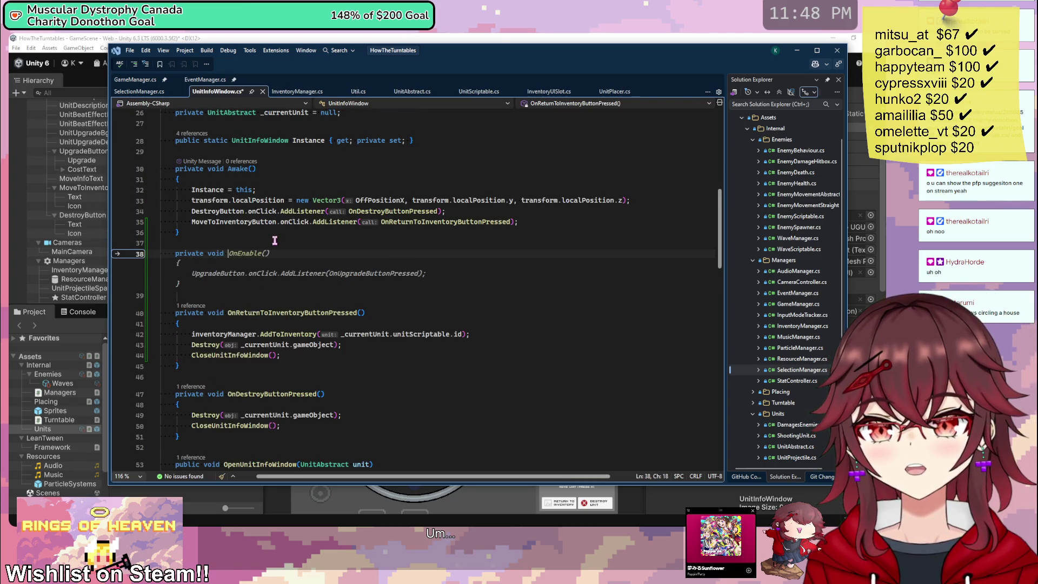
text(Unit())
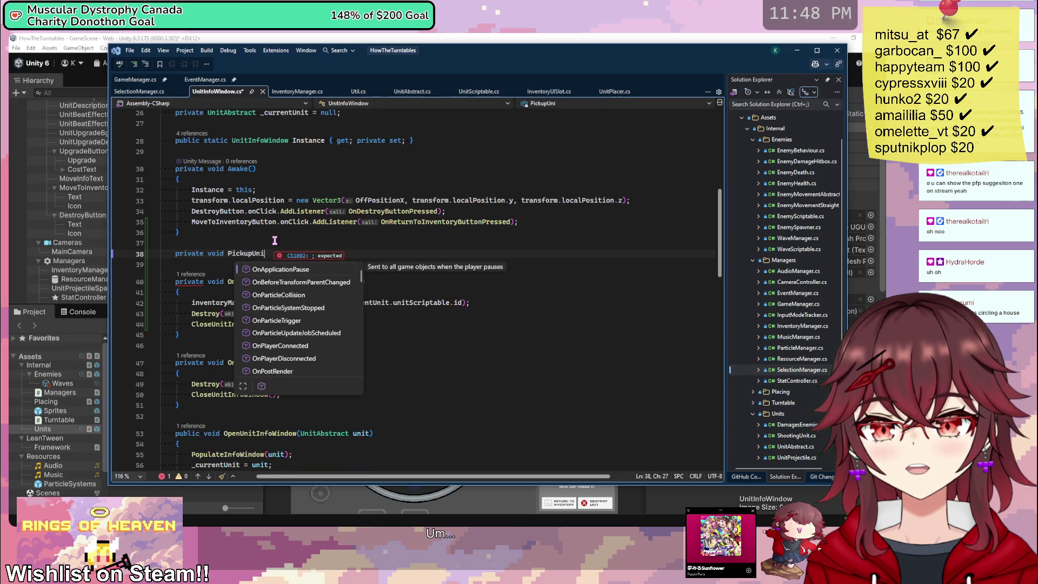
key(Return)
text({)
key(Return)
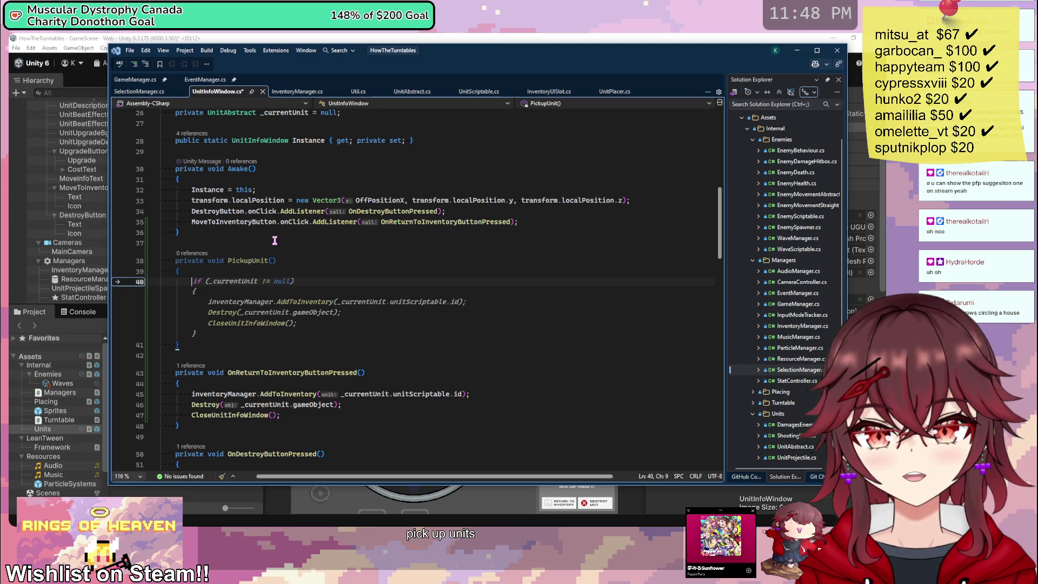
key(Escape)
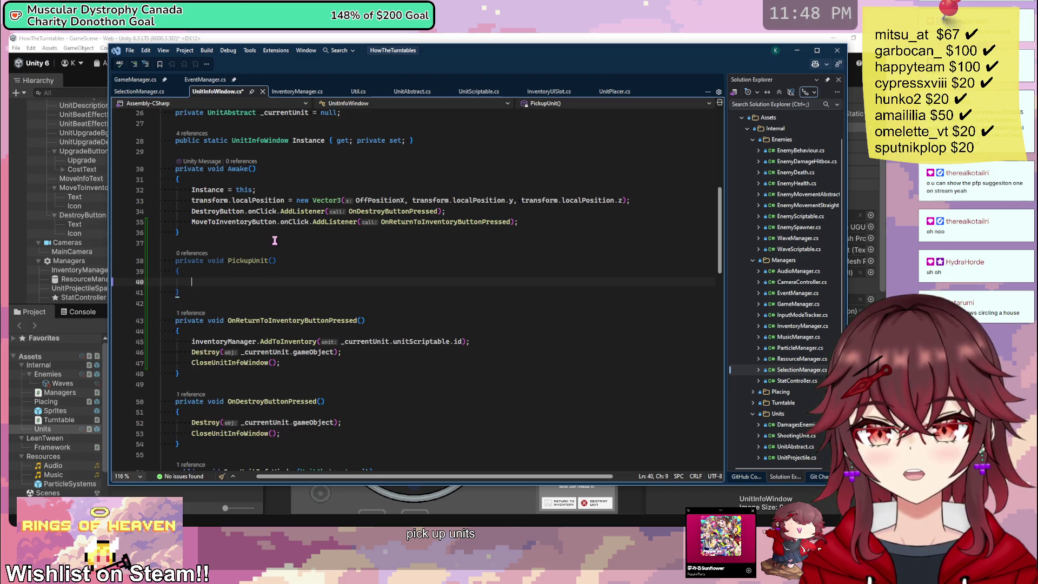
click(422, 38)
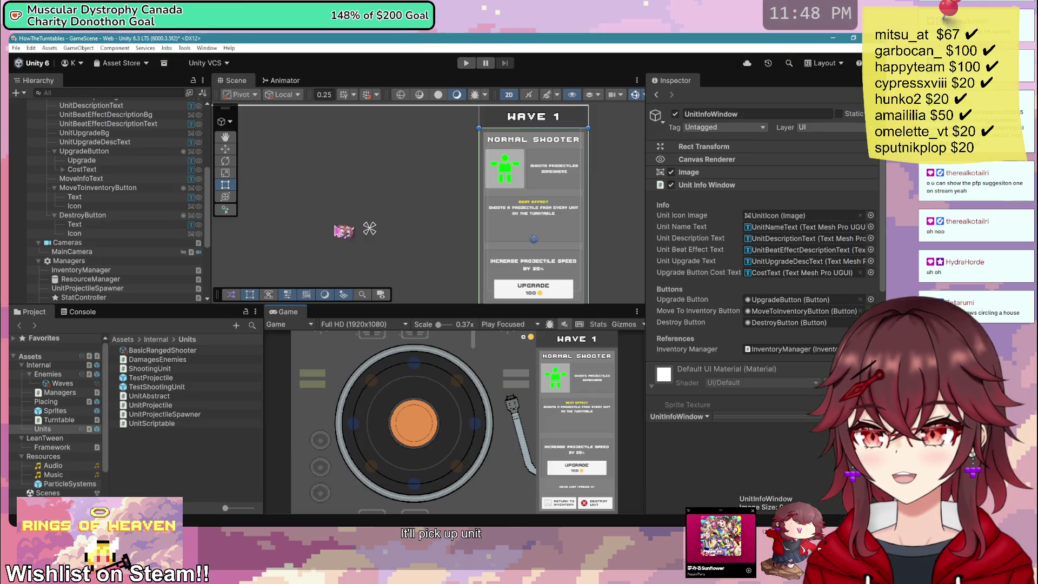
Step: In InputSystem_Actions, delete the Move action and add a new 'MoveUnit' action
click(38, 365)
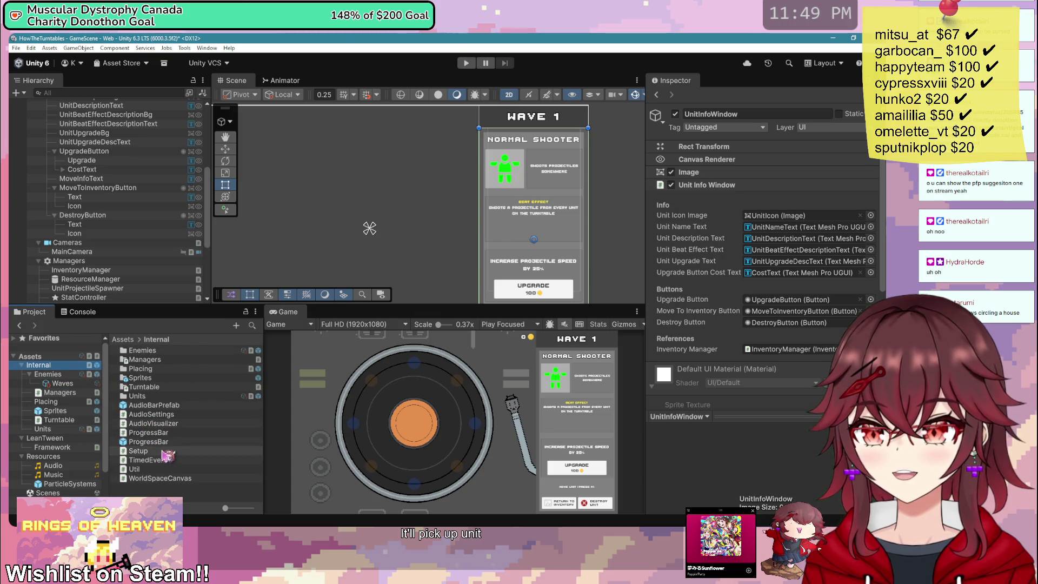
click(81, 357)
double_click(185, 459)
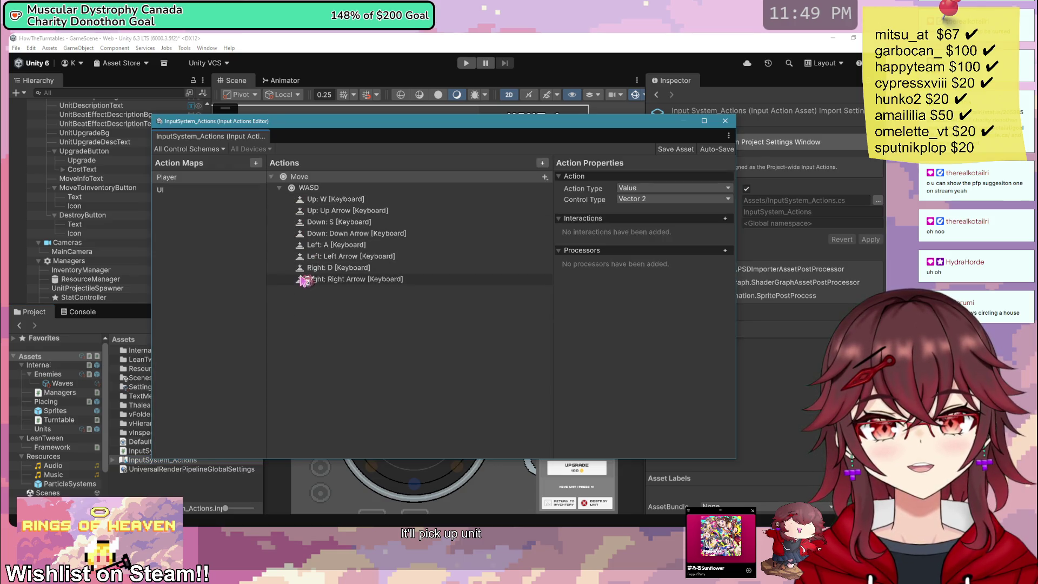
click(331, 178)
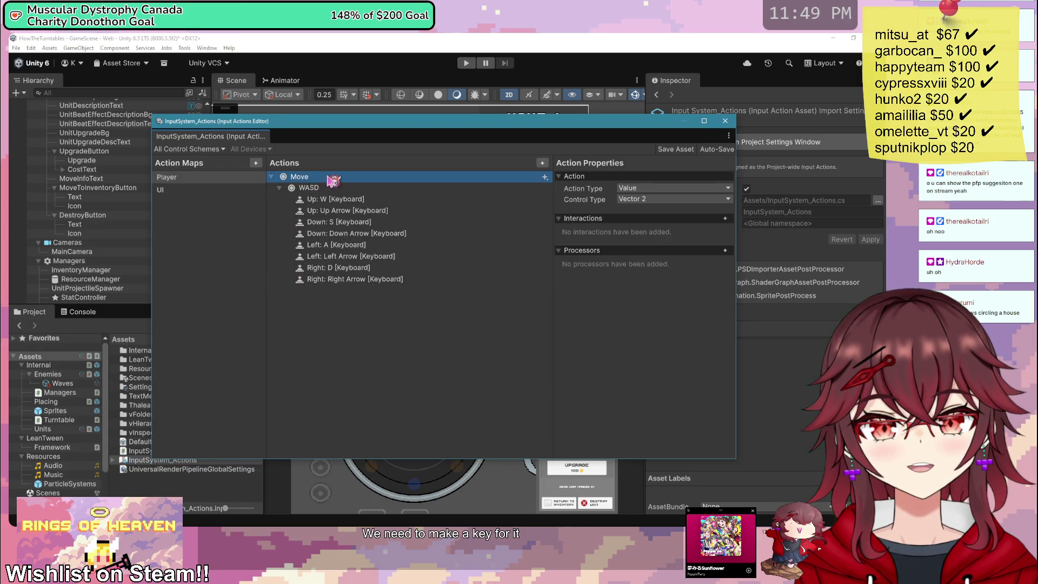
right_click(328, 176)
click(387, 245)
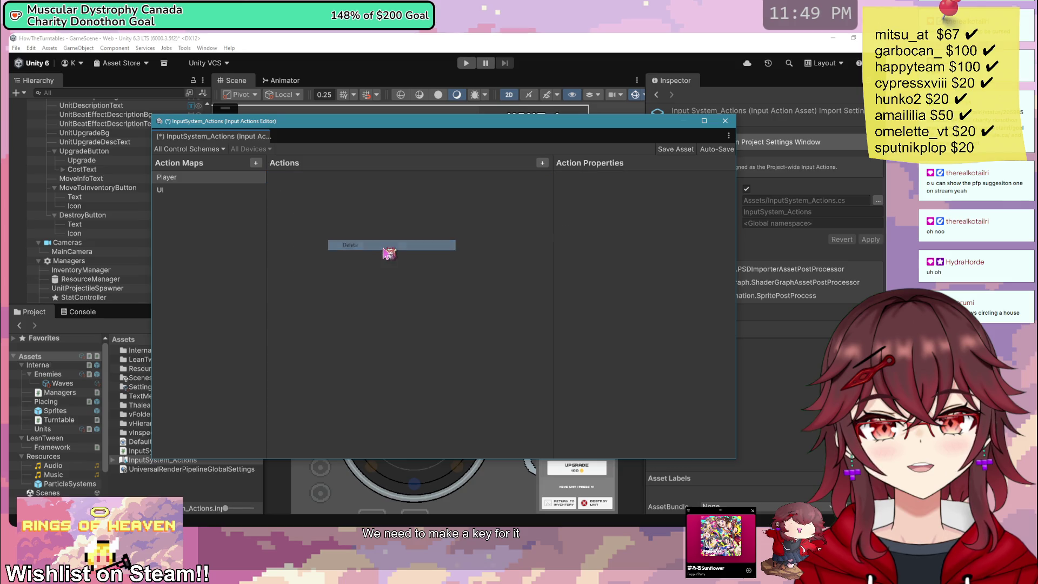
click(542, 163)
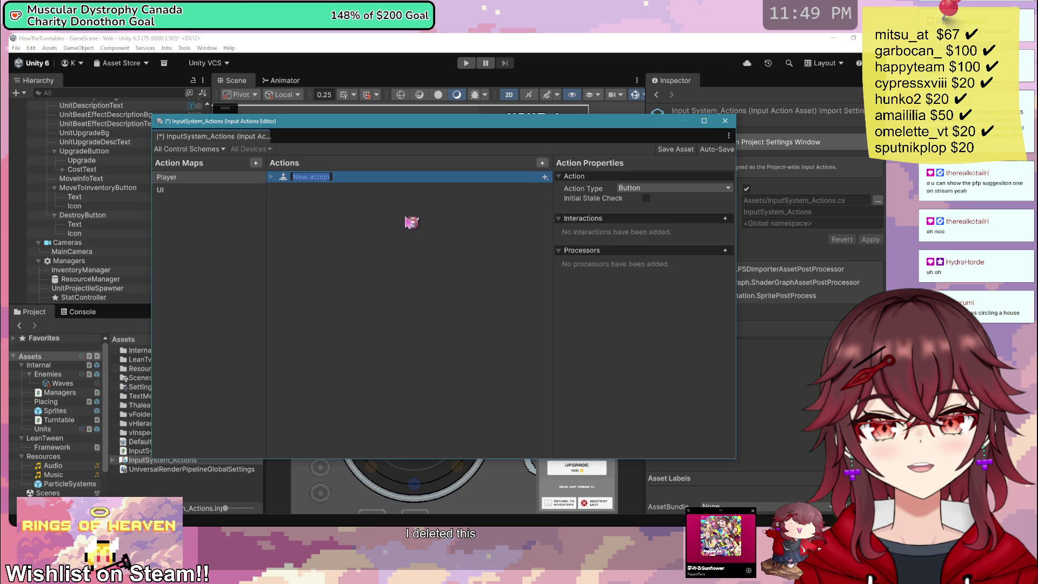
text(Mov)
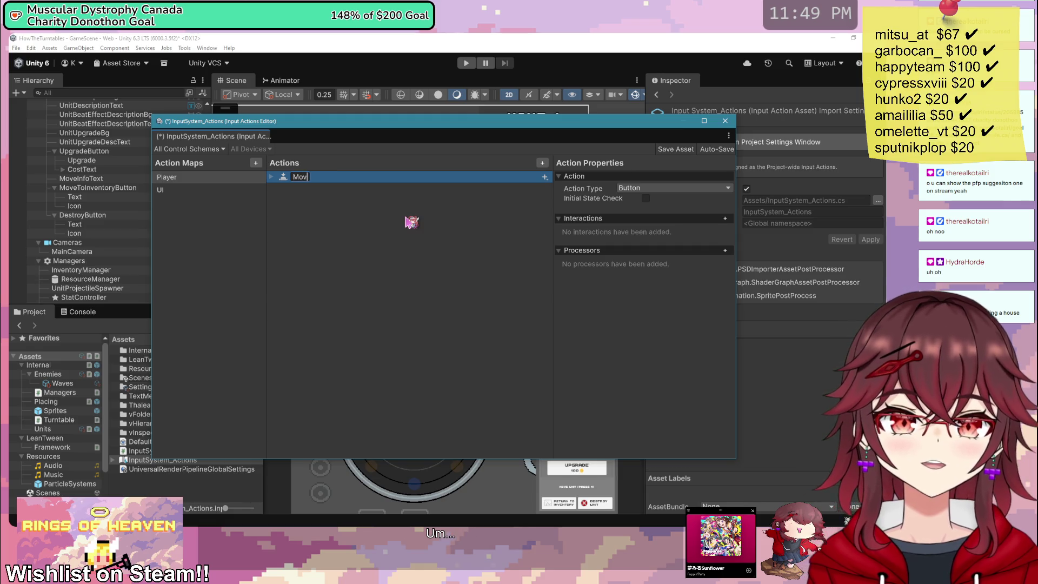
text(eU)
key(Return)
Step: Bind MoveUnit to M [Keyboard], save the asset, and close the editor
click(271, 177)
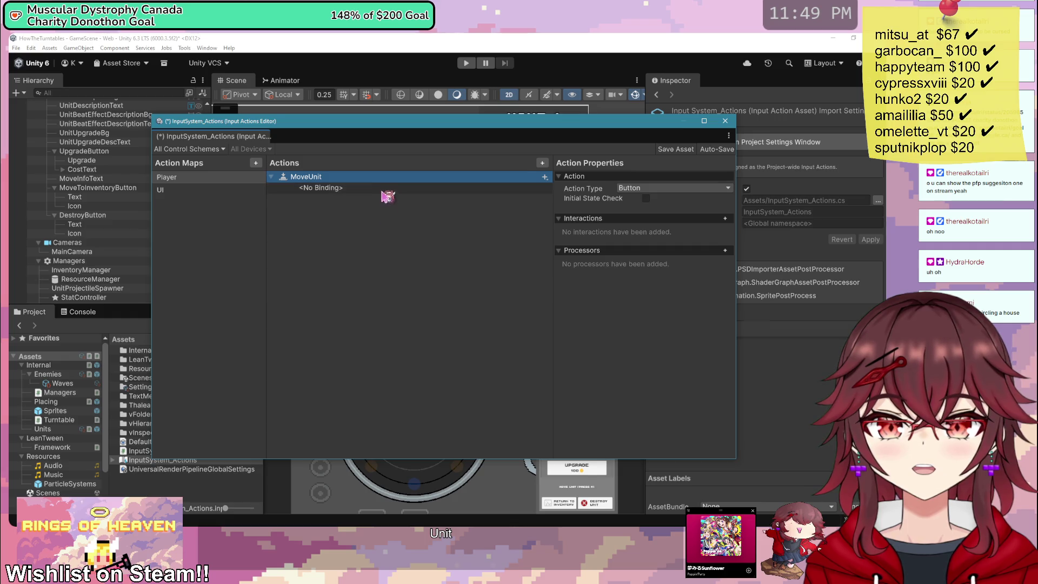
click(385, 189)
click(638, 188)
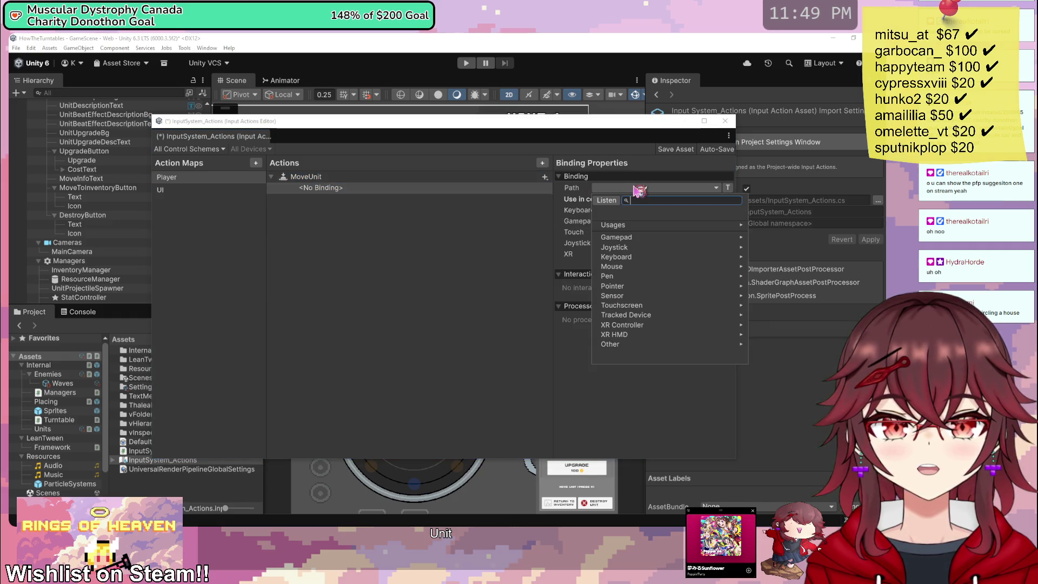
click(605, 201)
key(m)
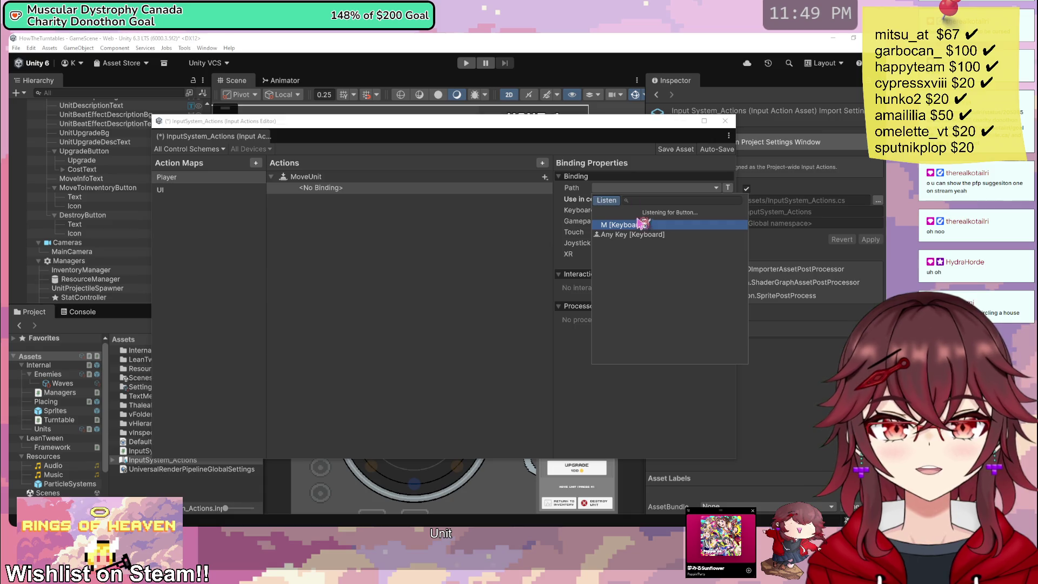
click(618, 222)
click(675, 149)
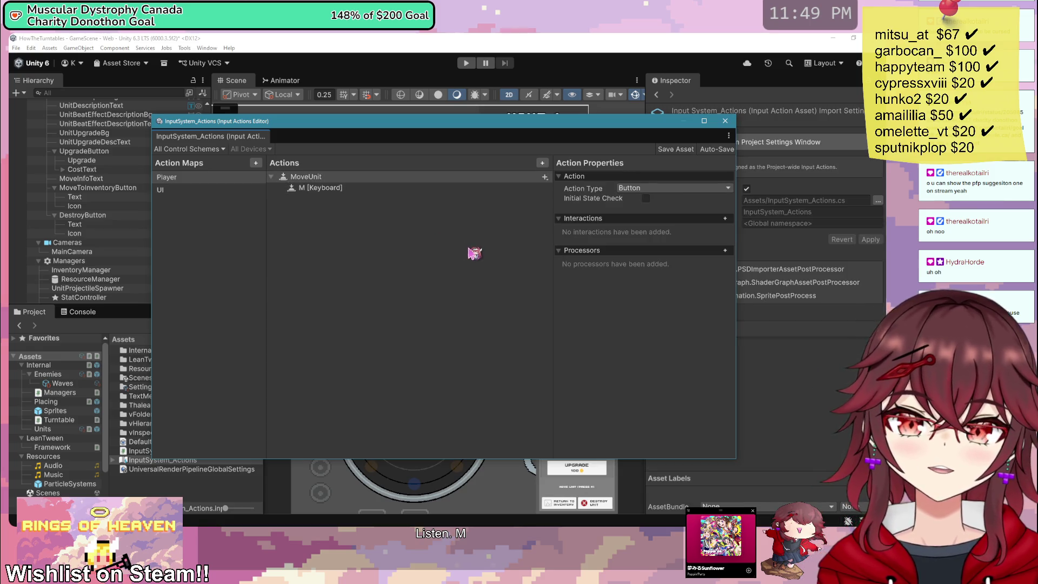
click(724, 120)
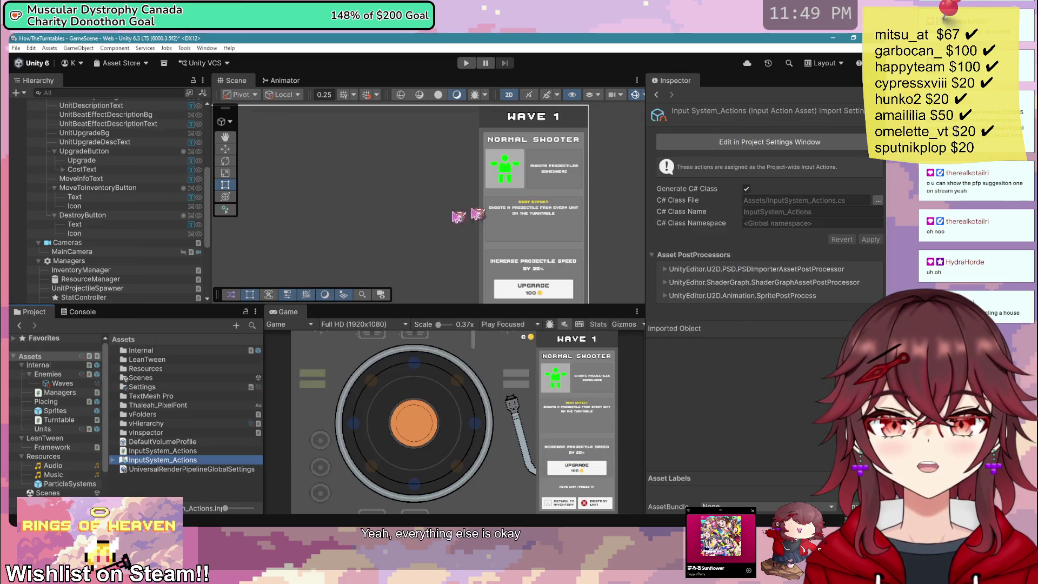
Step: Add an empty private Start method after Awake in UnitInfoWindow.cs
key(alt+Tab)
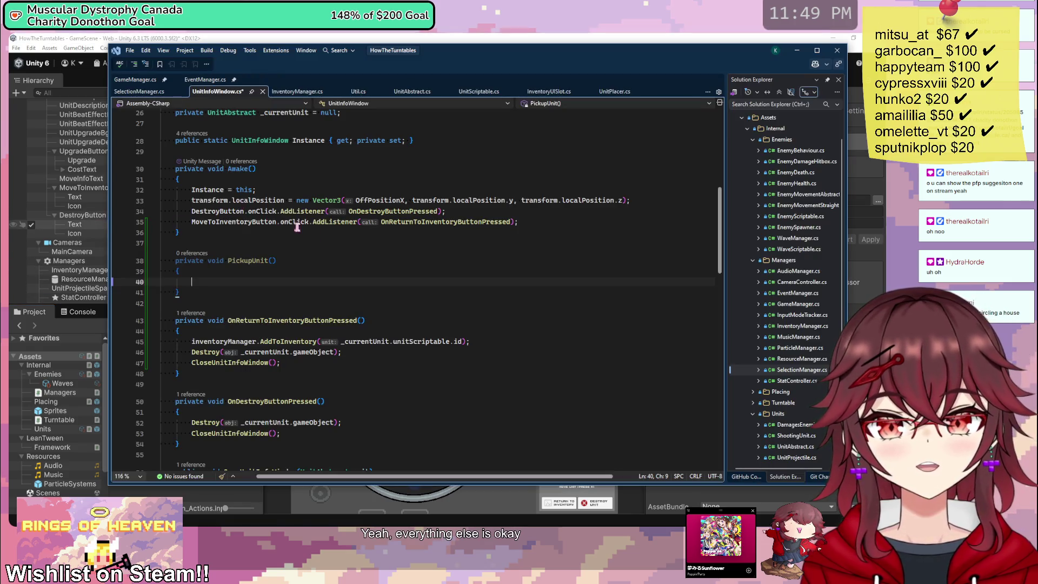
scroll(296, 227, up, 3)
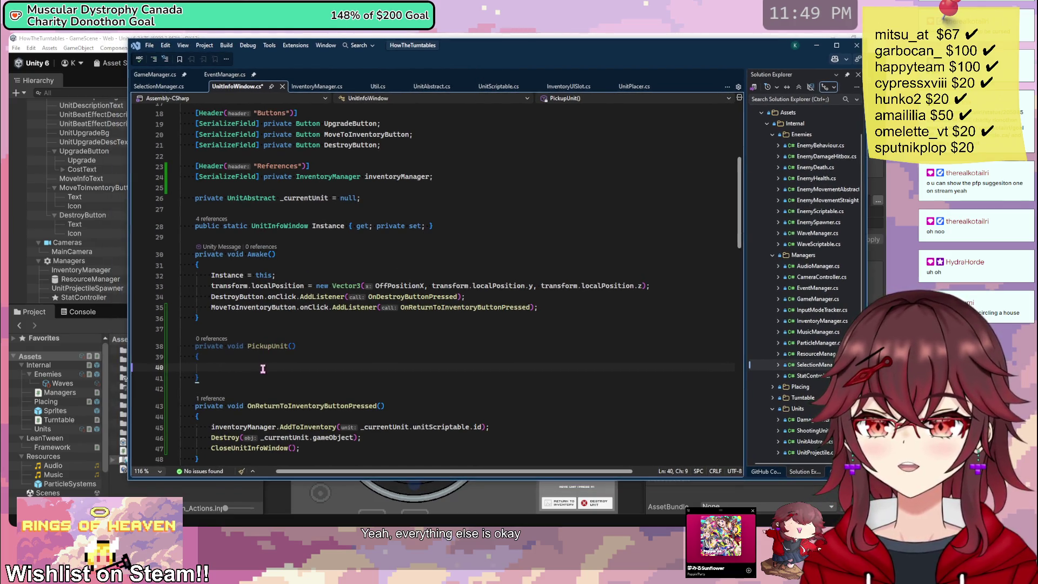
click(257, 322)
key(Return)
key(Return)
text(pr)
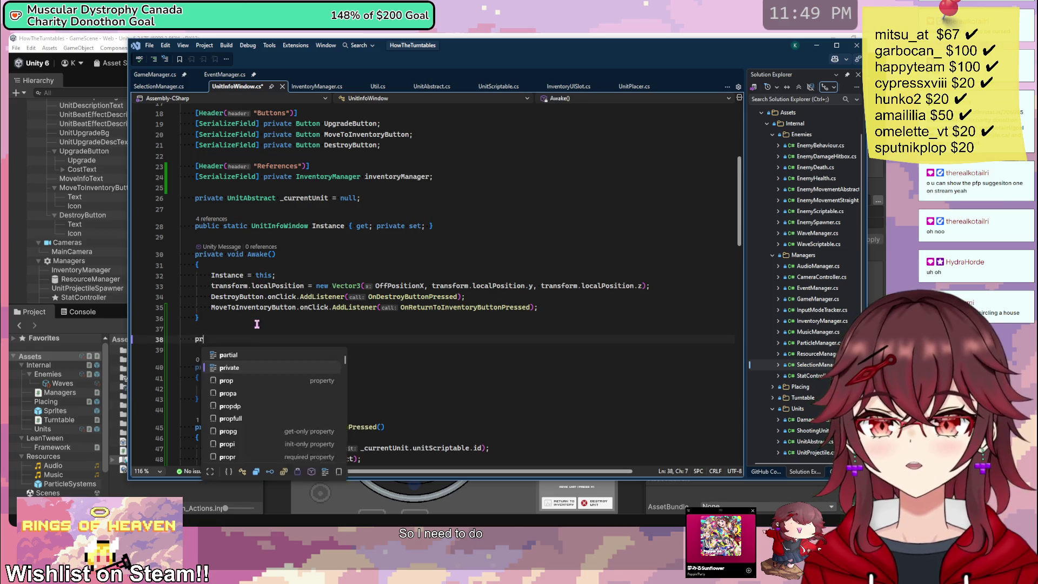
text(ivate void St)
key(Tab)
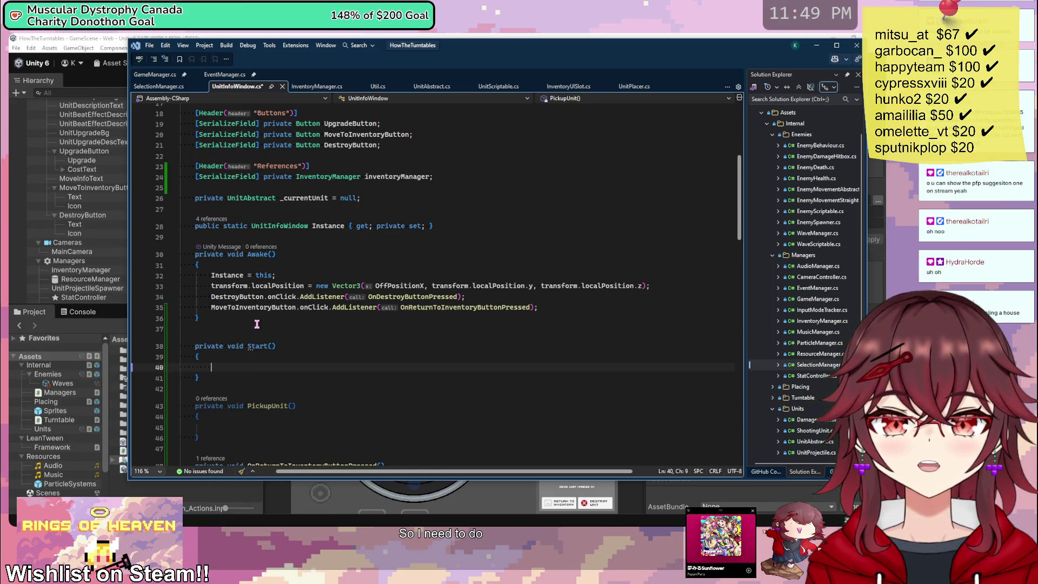
scroll(256, 323, down, 2)
key(Tab)
drag(321, 312, 211, 307)
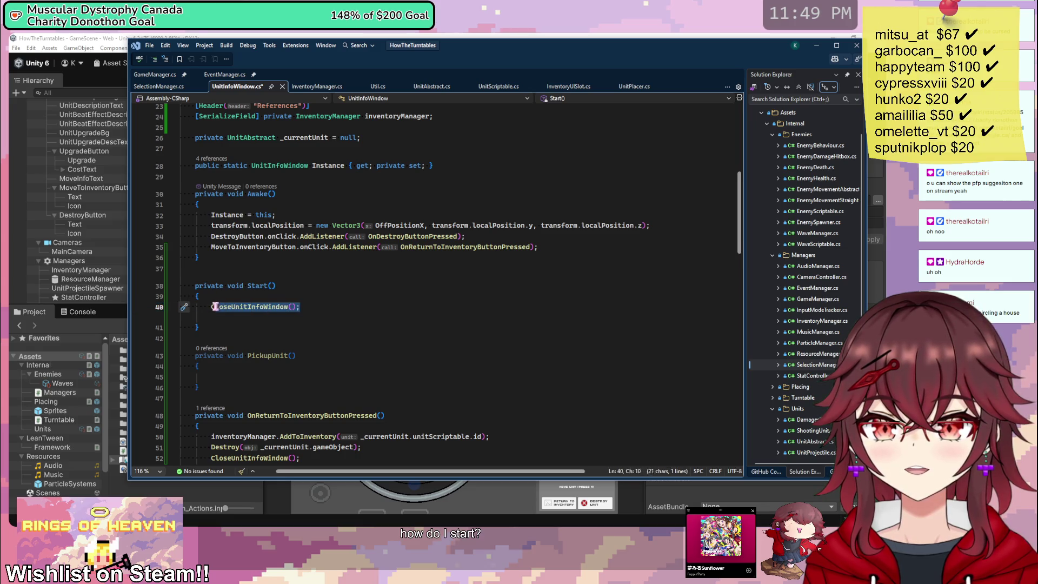
key(BackSpace)
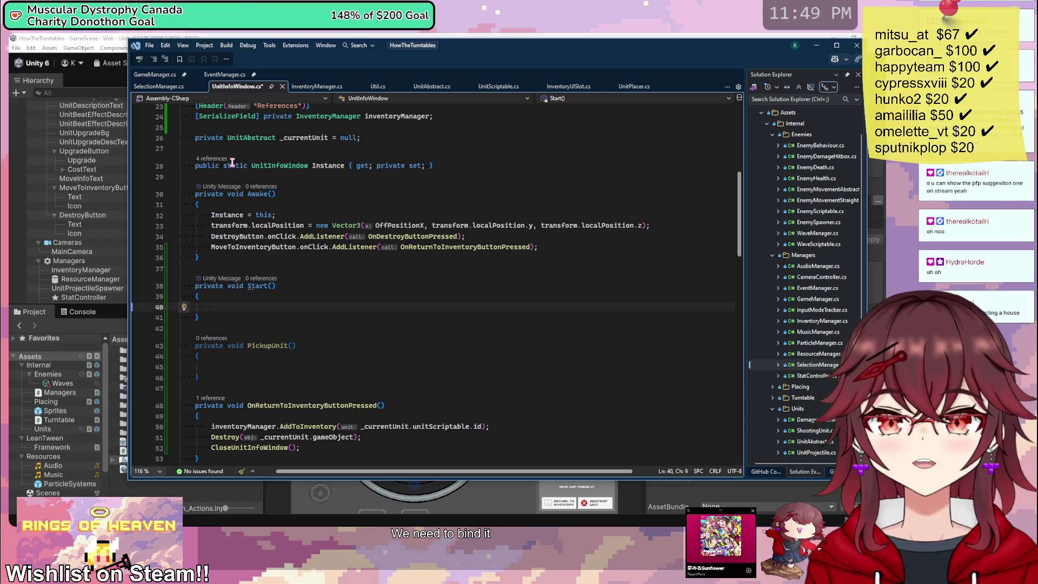
Step: In Start, subscribe InputModeTracker.InputActions.Player.MoveUnit.performed to PickupUnit
text(InputM)
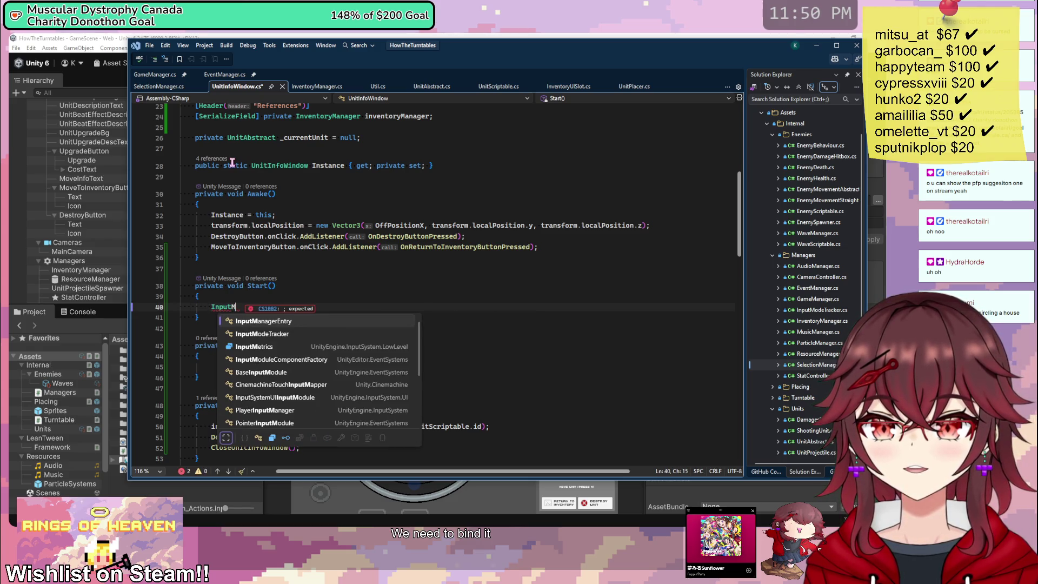
key(Down)
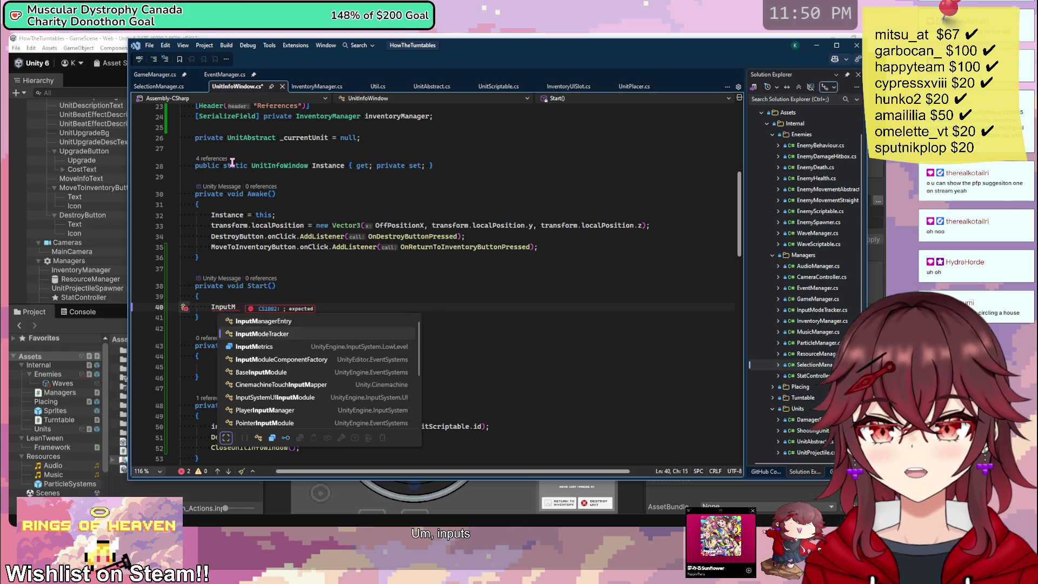
key(Tab)
text(.in)
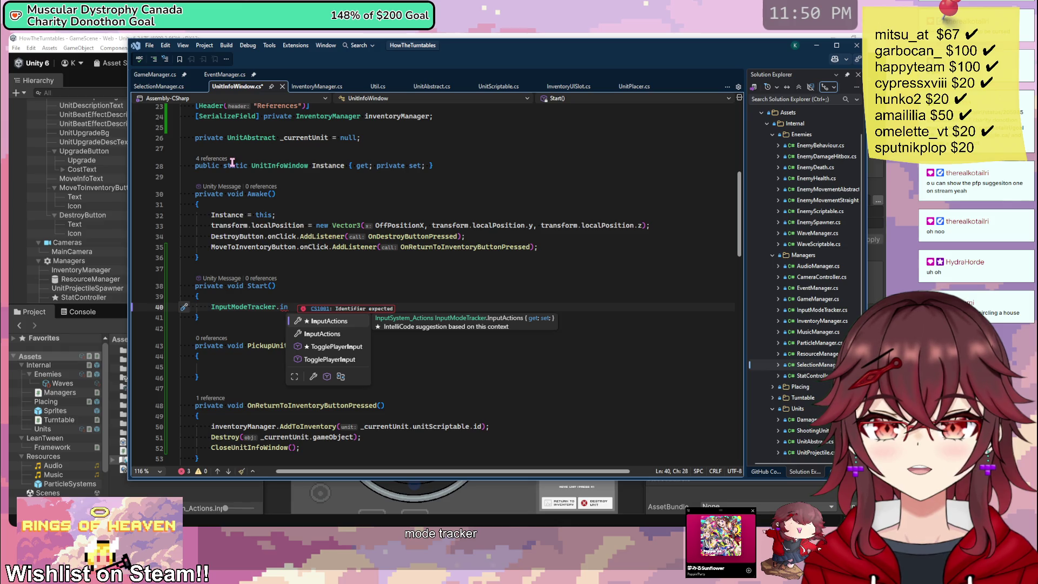
key(Tab)
key(Tab)
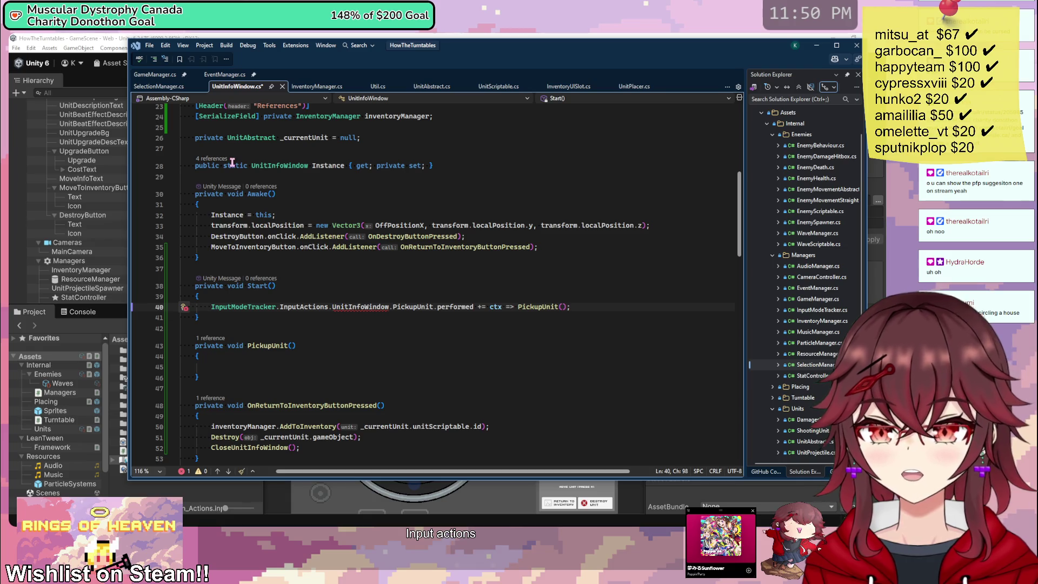
double_click(346, 306)
text(Player)
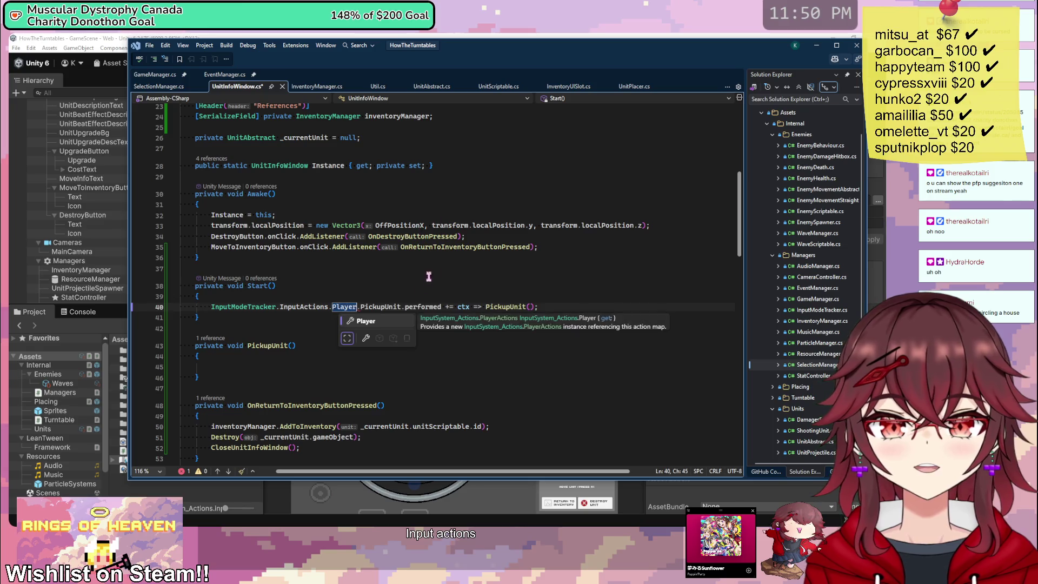
double_click(384, 308)
text(MoveUnit)
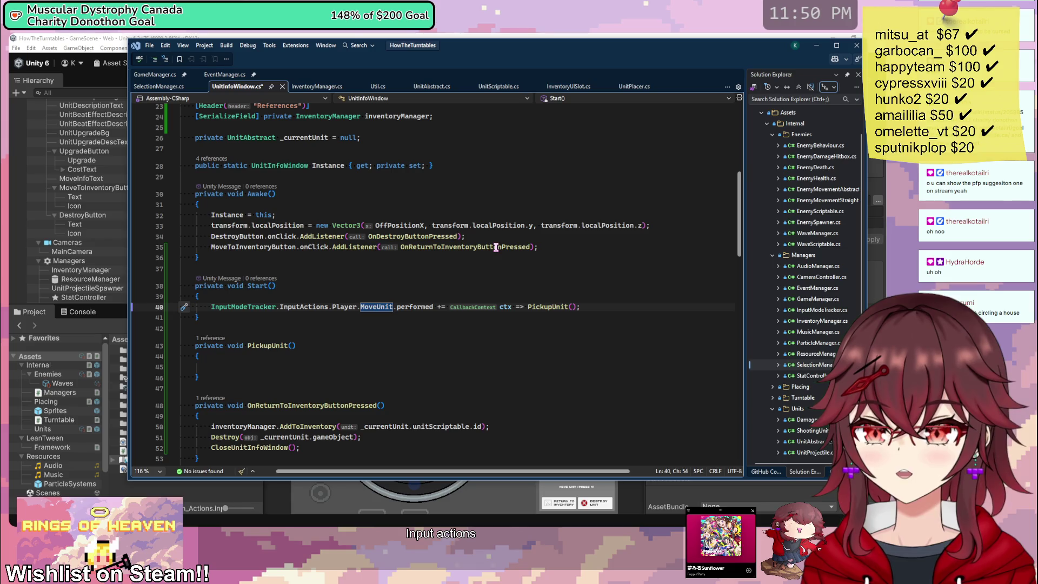
Step: Copy the Destroy and CloseUnitInfoWindow lines into the PickupUnit body
click(289, 367)
scroll(289, 367, down, 1)
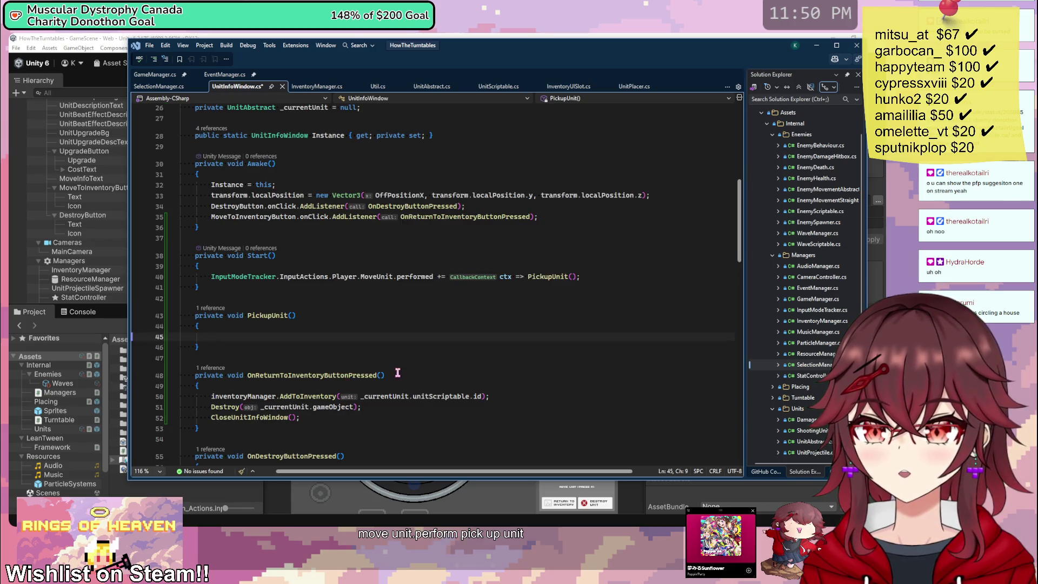
scroll(397, 372, down, 2)
scroll(397, 372, down, 1)
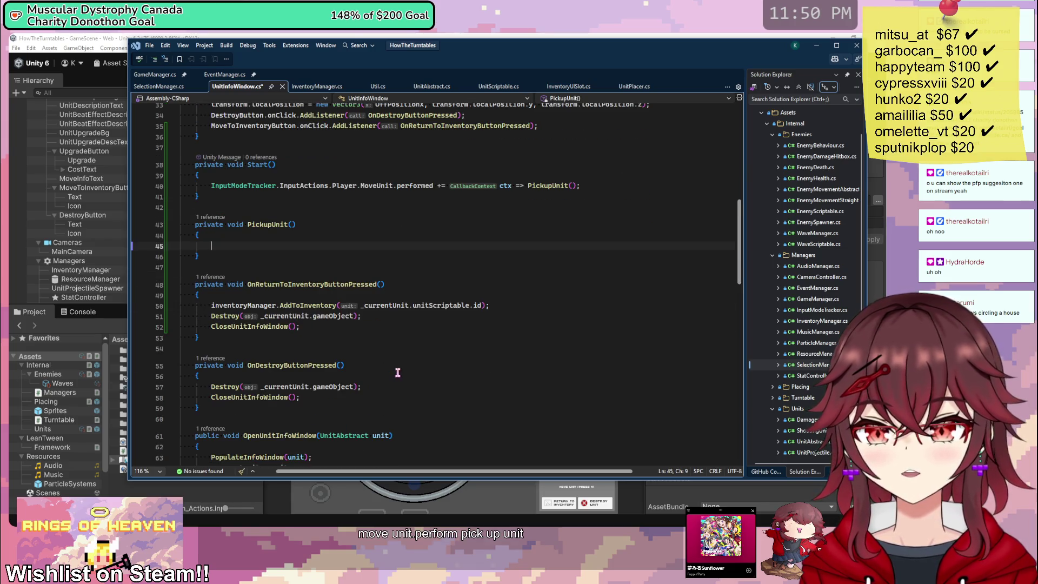
scroll(373, 386, down, 2)
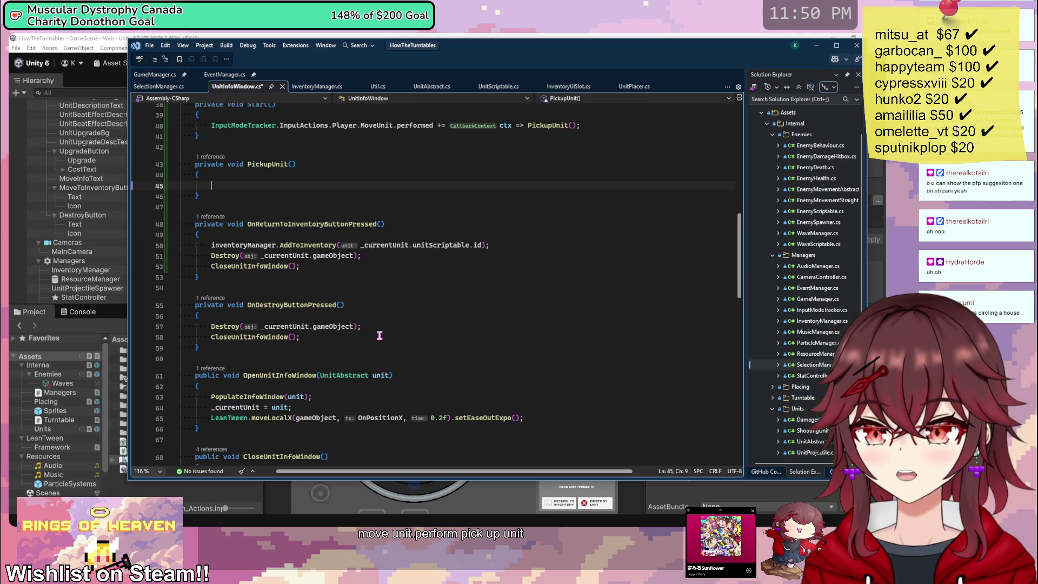
scroll(308, 400, down, 1)
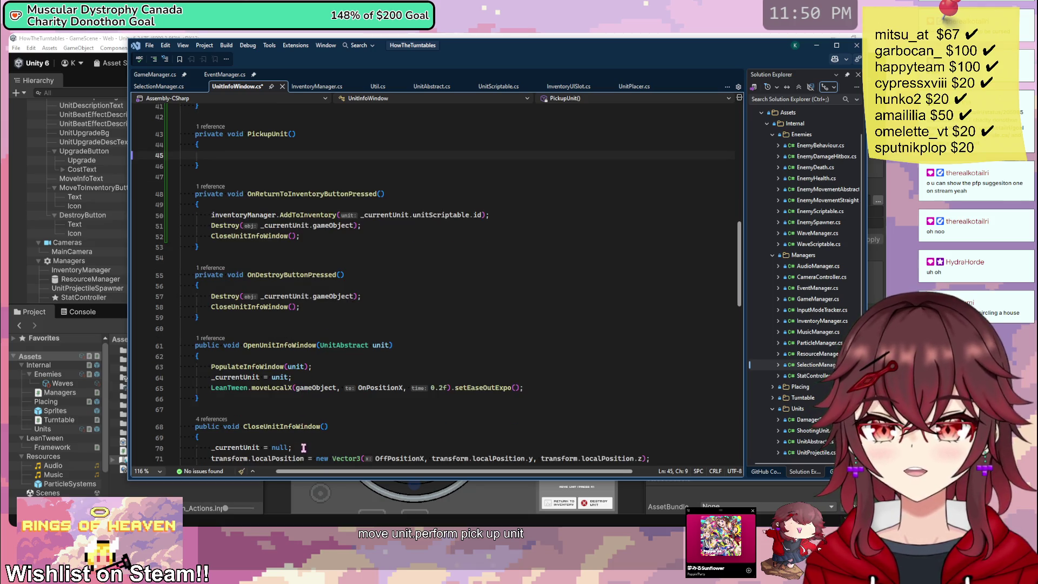
scroll(295, 271, up, 1)
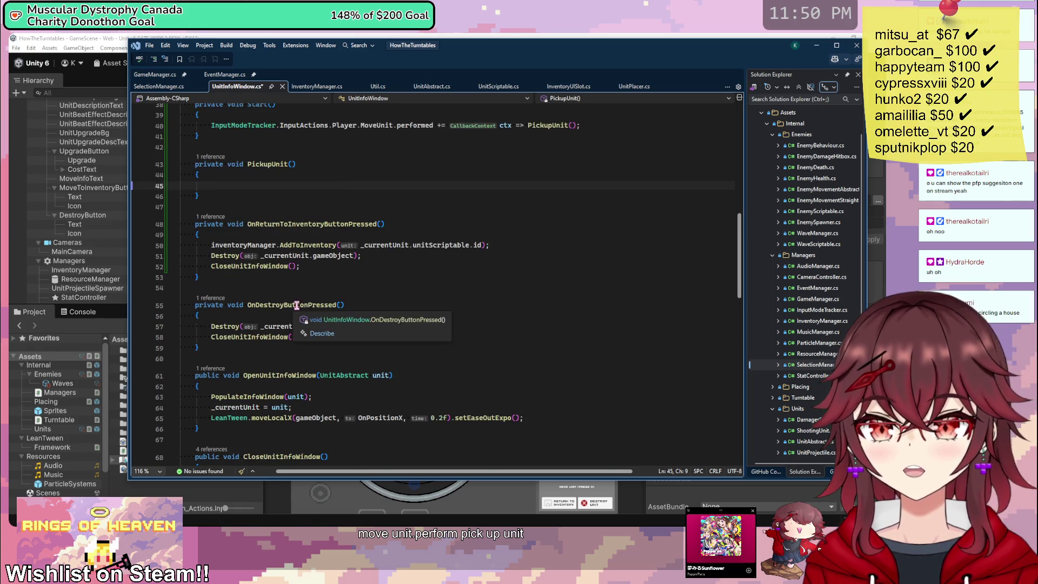
scroll(296, 308, down, 1)
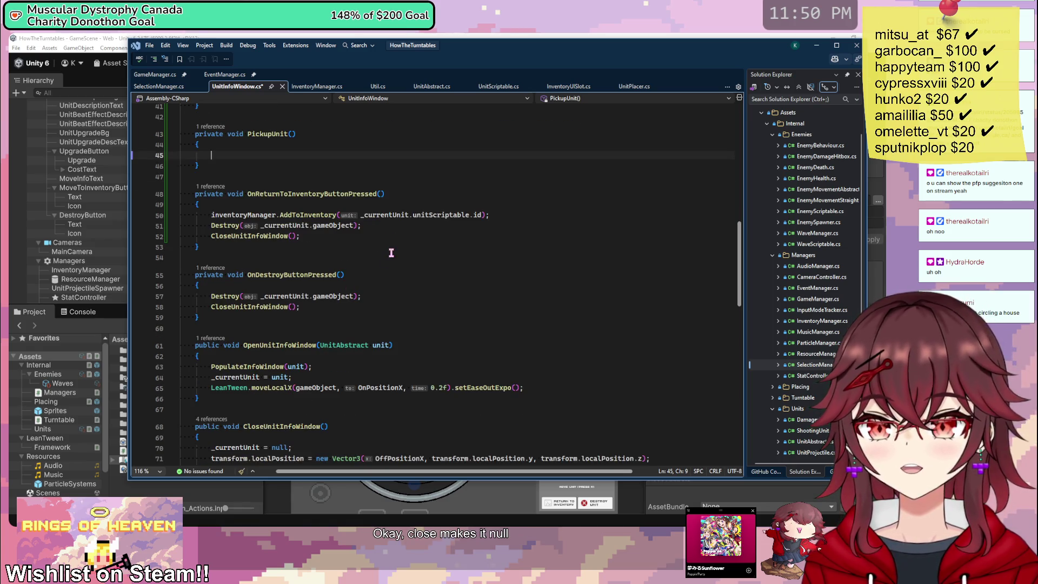
drag(308, 236, 211, 231)
key(ctrl+c)
click(219, 156)
key(ctrl+v)
scroll(359, 218, up, 1)
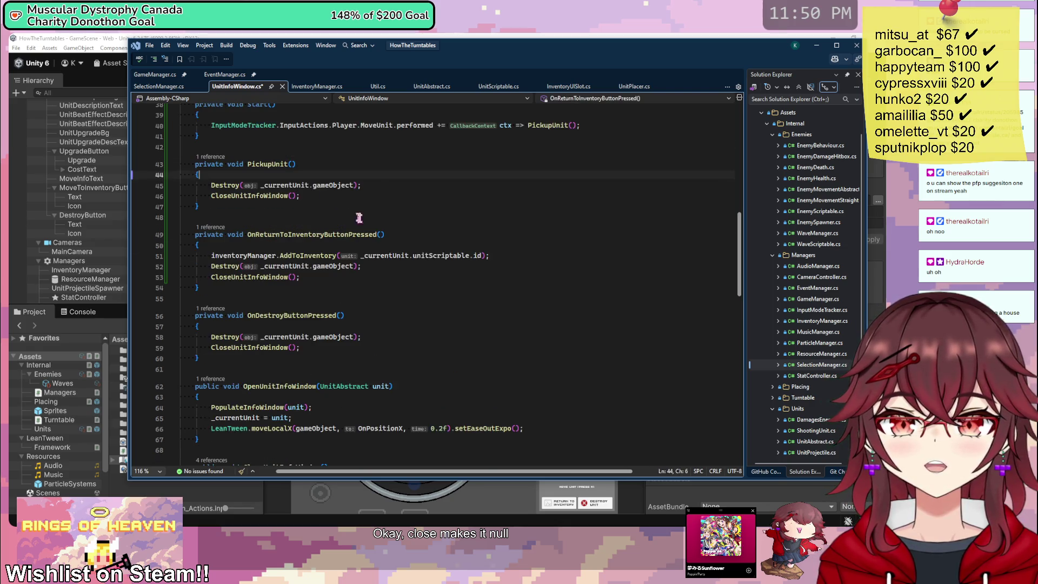
scroll(405, 201, up, 5)
click(638, 86)
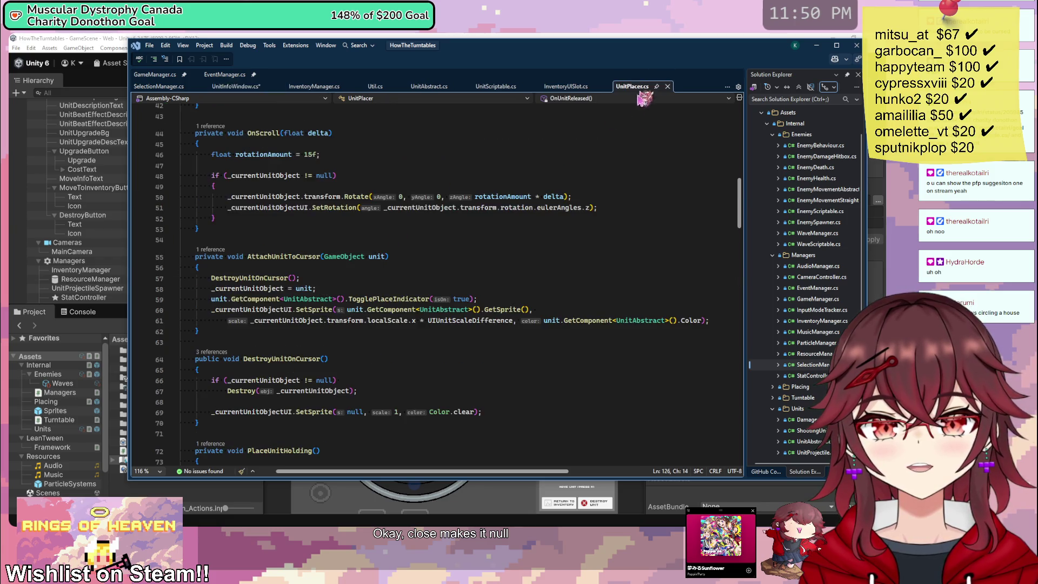
scroll(445, 254, up, 4)
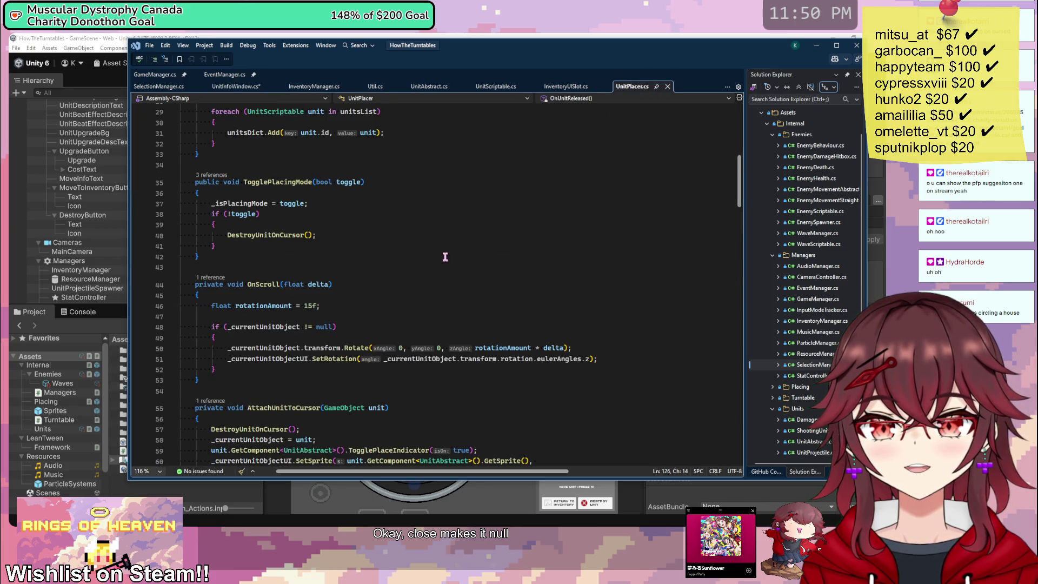
click(244, 88)
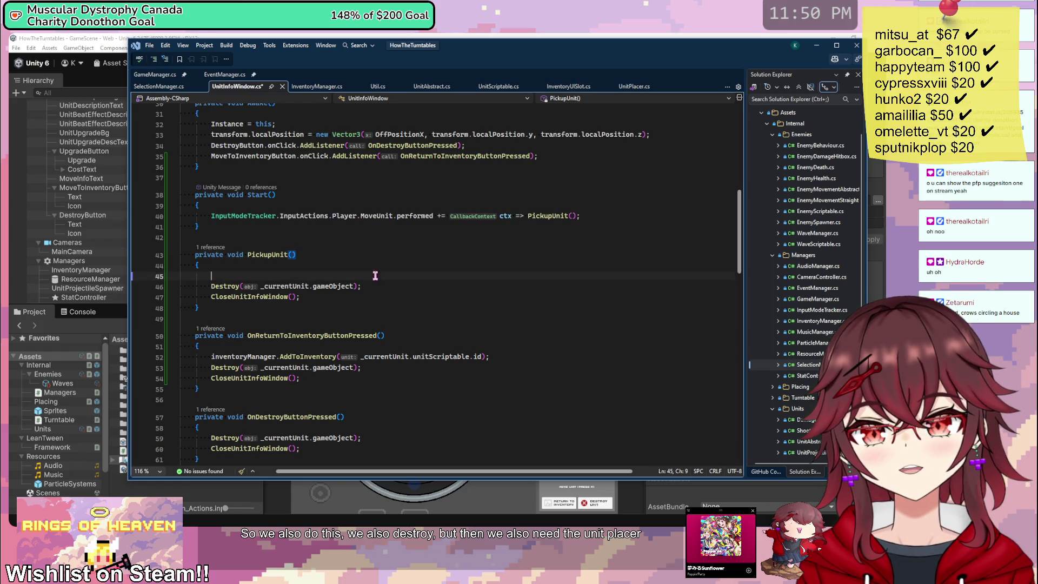
click(629, 87)
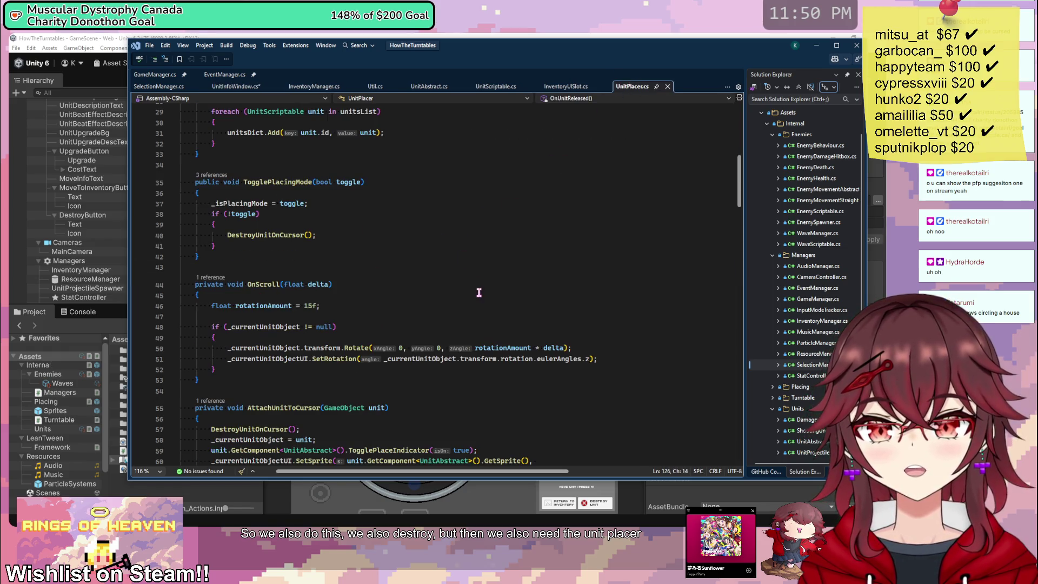
scroll(479, 293, down, 5)
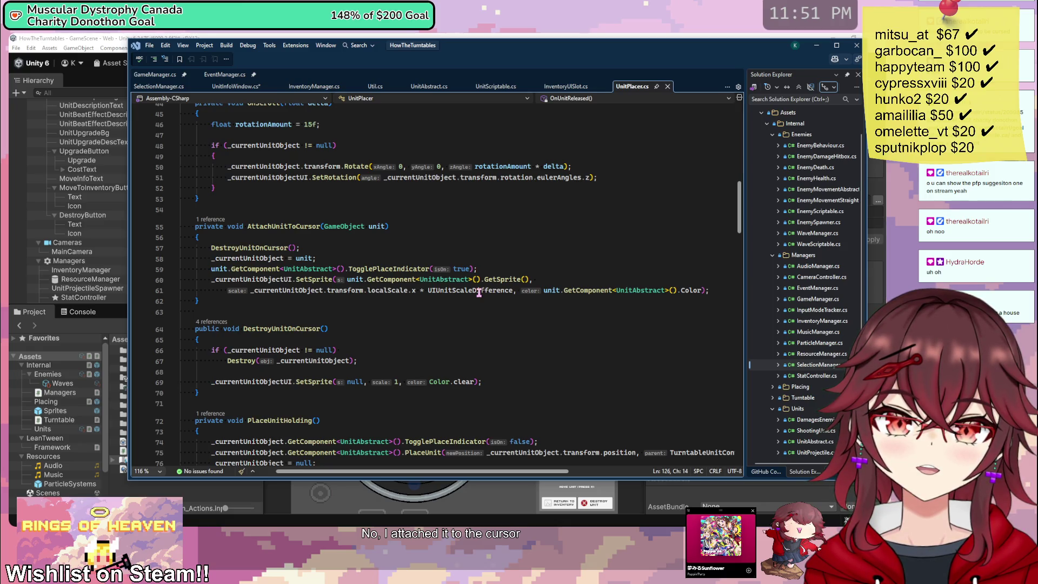
scroll(518, 218, up, 10)
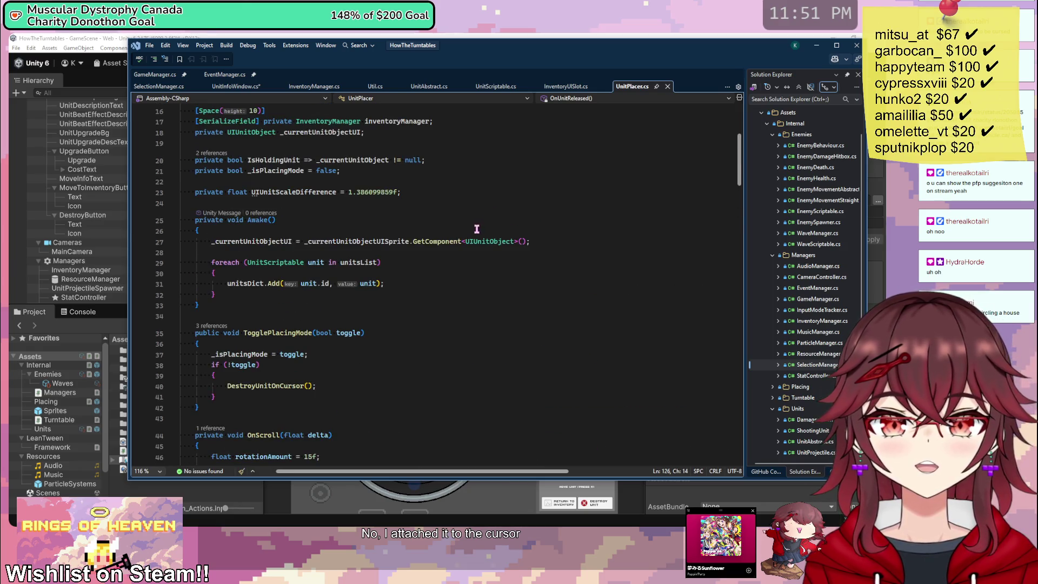
Step: Declare a 'private bool _isMovingUnit = false' field in UnitPlacer.cs
click(476, 229)
scroll(476, 229, up, 1)
click(448, 223)
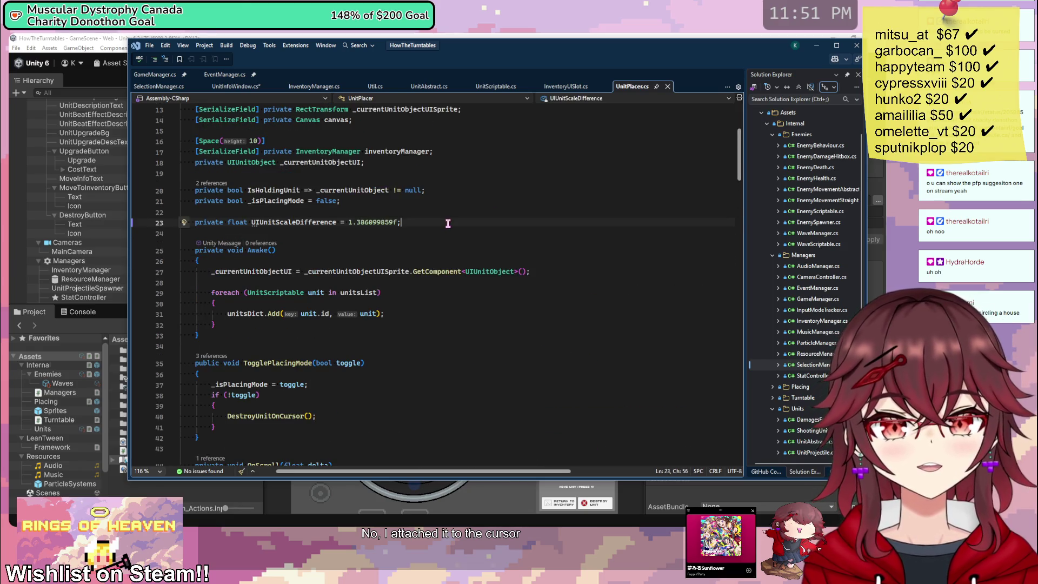
key(Up)
text(p)
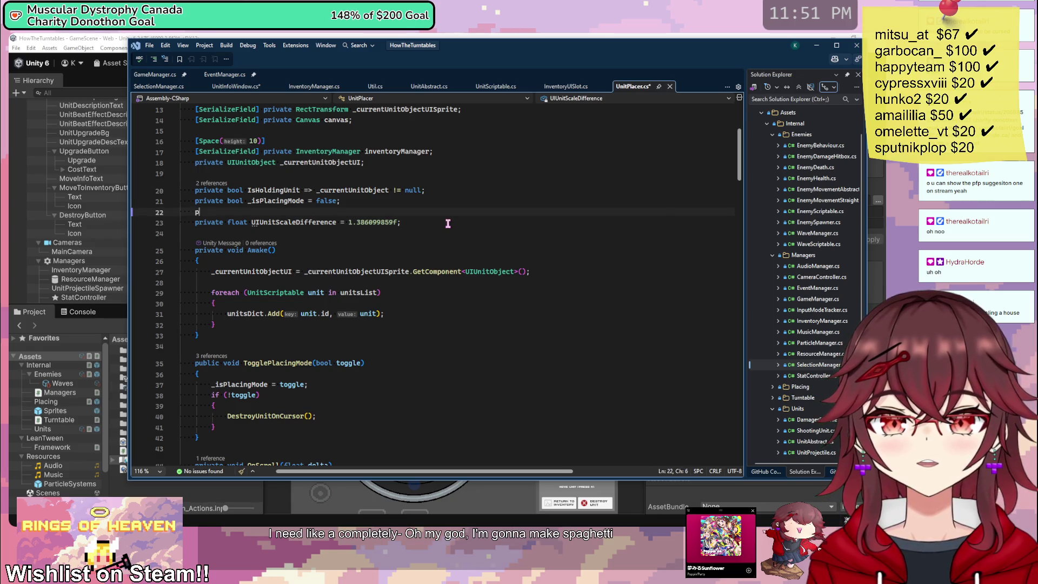
text(rivate bool _isMoving)
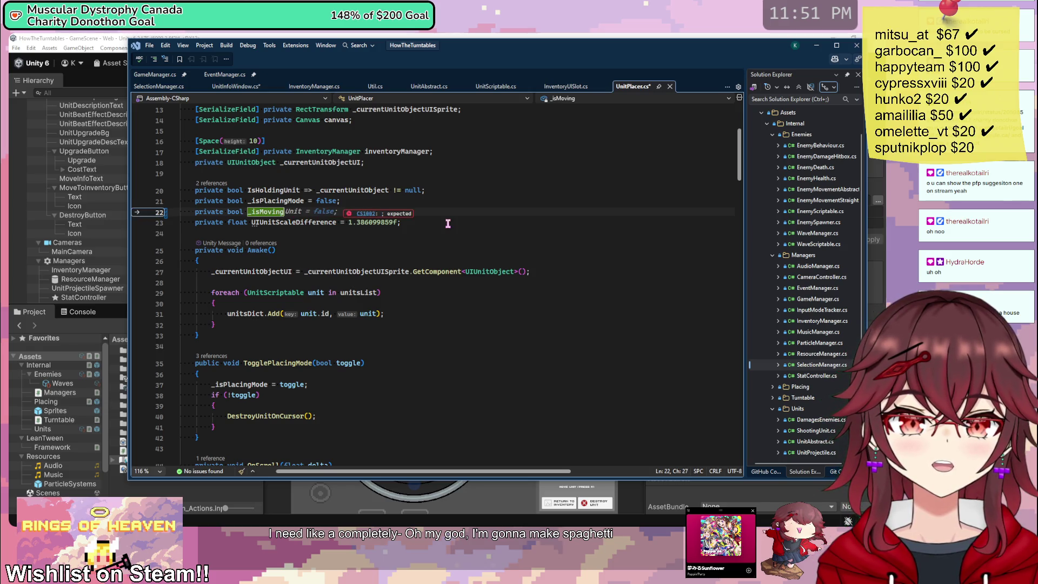
text(Unit =)
key(Tab)
Step: Add an empty 'public void MoveUnit()' method after OnScroll
scroll(354, 279, down, 6)
scroll(352, 285, down, 2)
click(348, 292)
scroll(370, 286, down, 1)
click(368, 271)
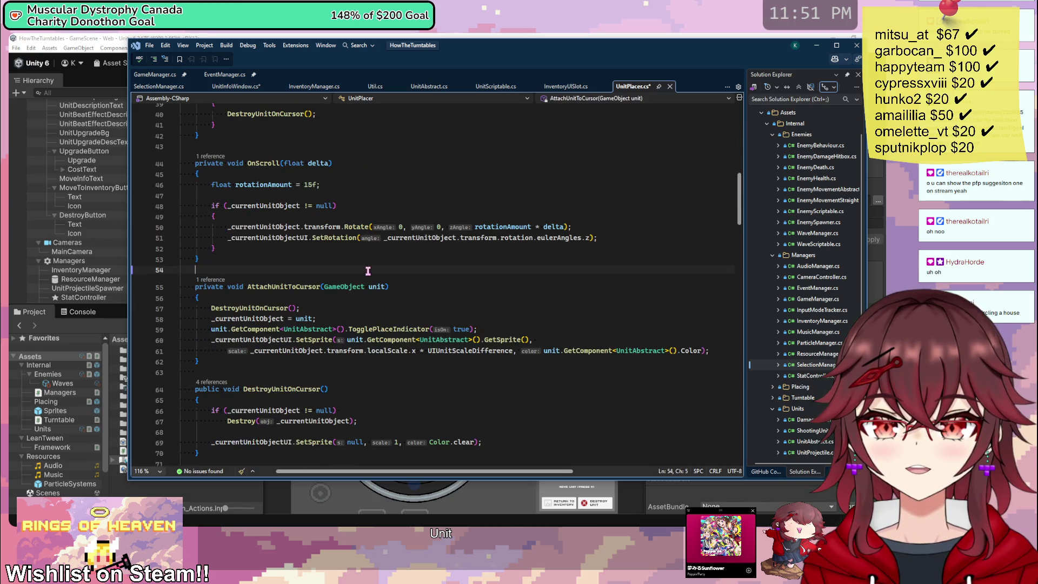
key(Return)
key(Return)
key(Up)
text(publ)
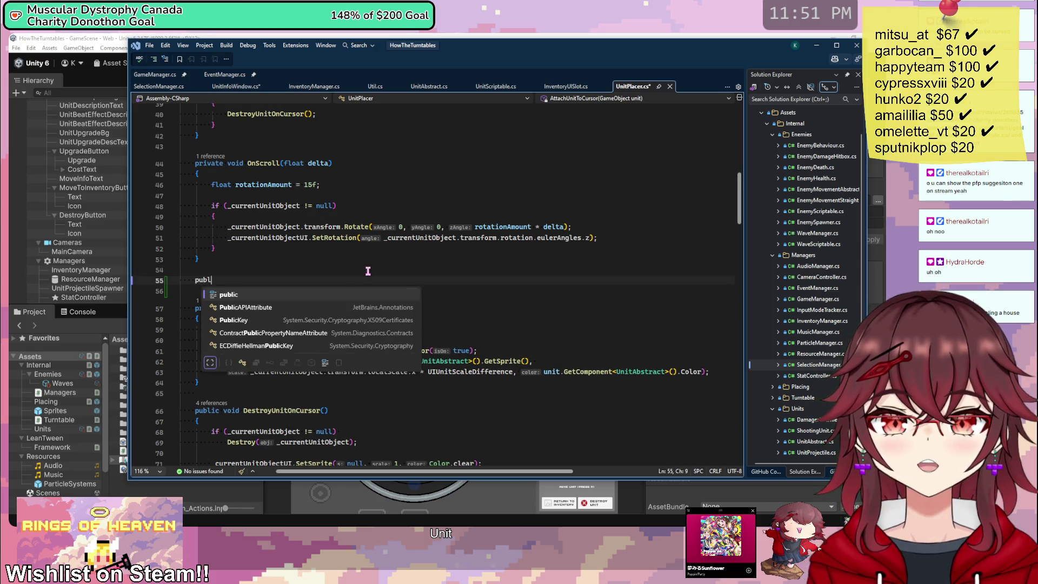
text(ic void MoveUnit())
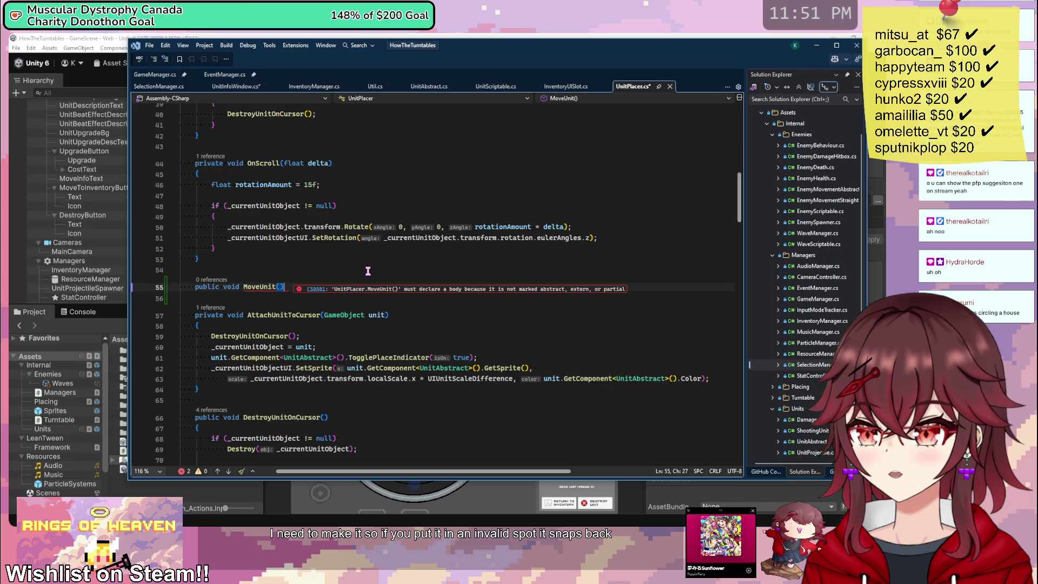
key(Return)
text({)
key(Return)
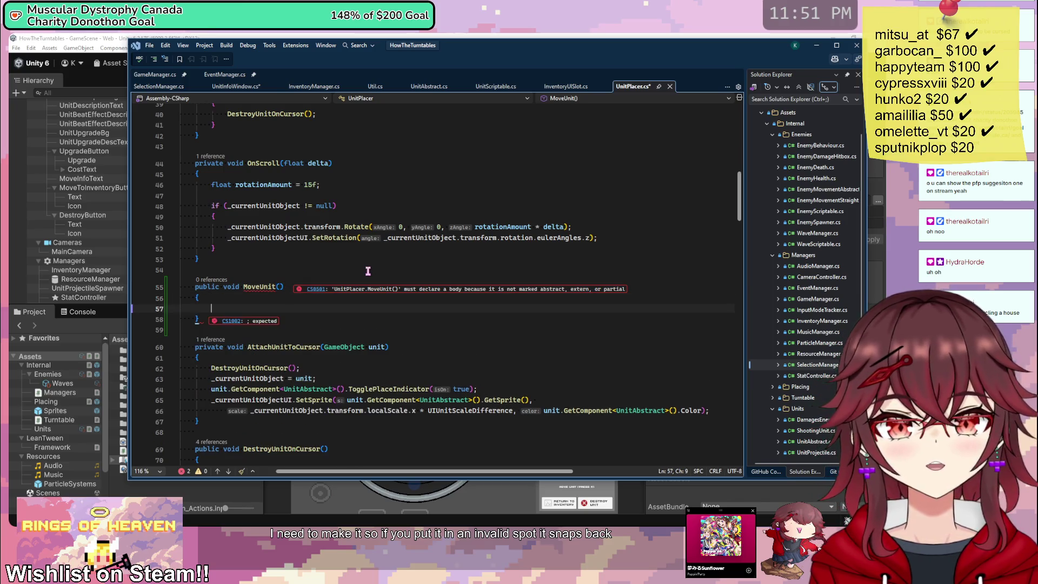
key(Up)
key(Up)
key(Right)
key(Right)
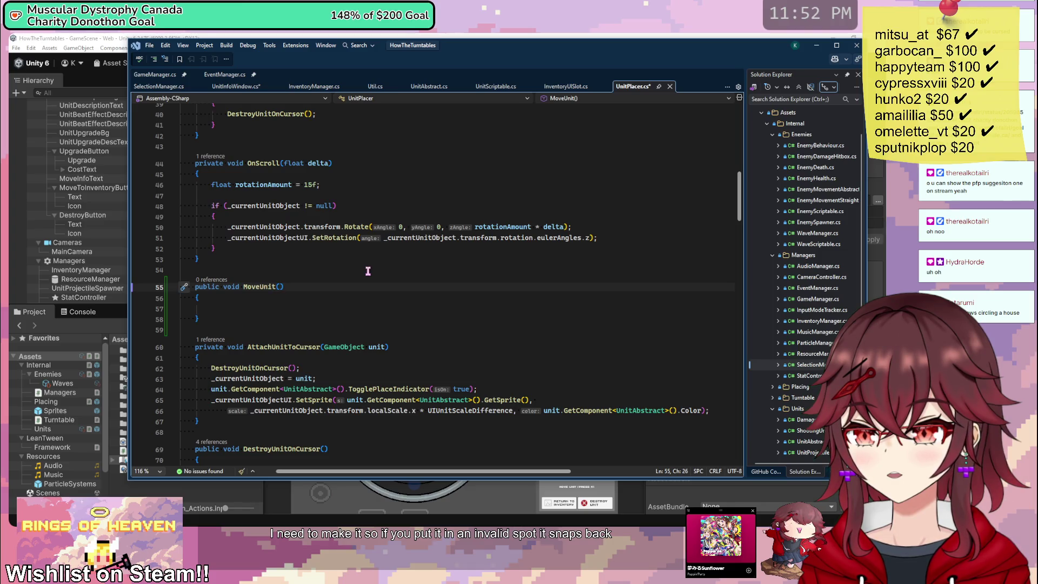
Step: Give MoveUnit the parameters 'Vector2 previousPosition, UnitAbstract unit'
text(Vector2 previous)
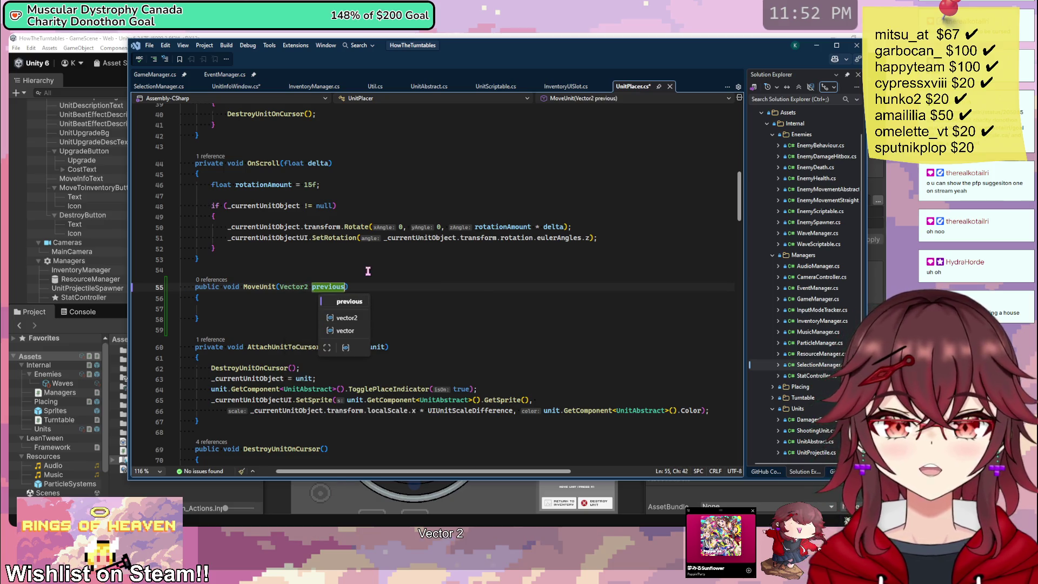
text(Positoi)
key(BackSpace)
key(BackSpace)
text(ion,)
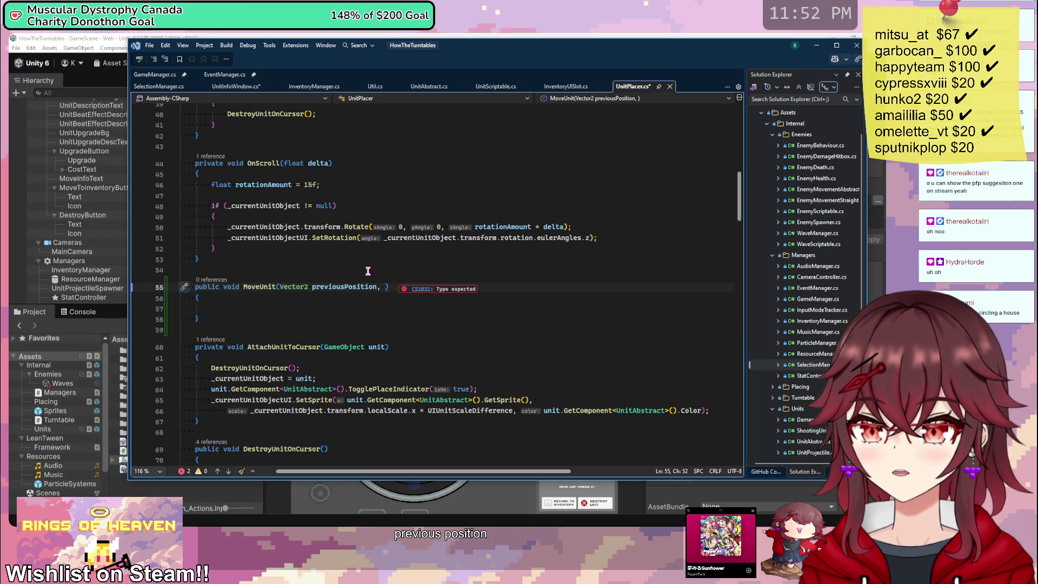
text(GameObject unit)
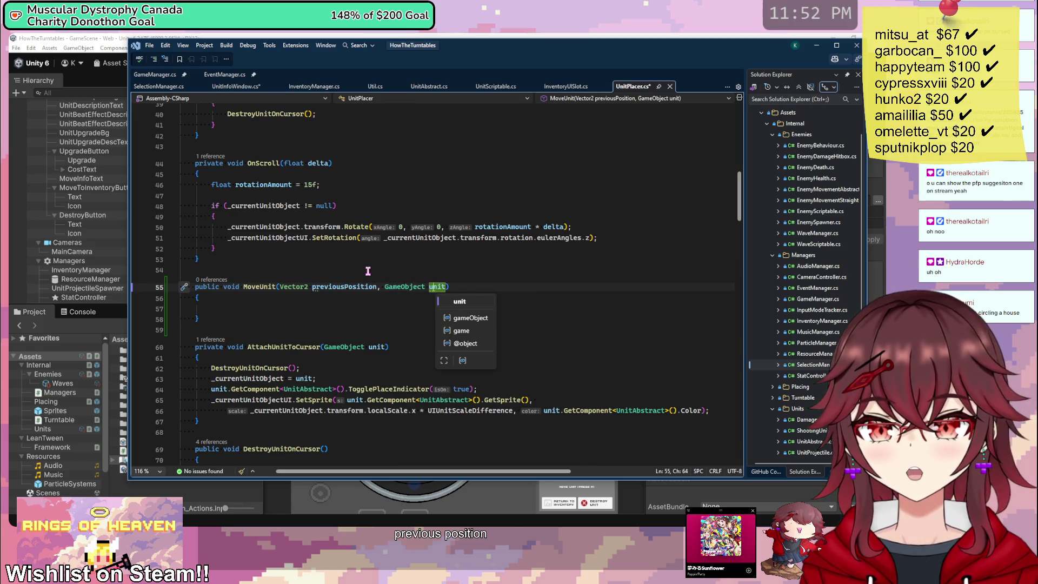
key(Left)
key(Left)
key(Left)
text(Unitab)
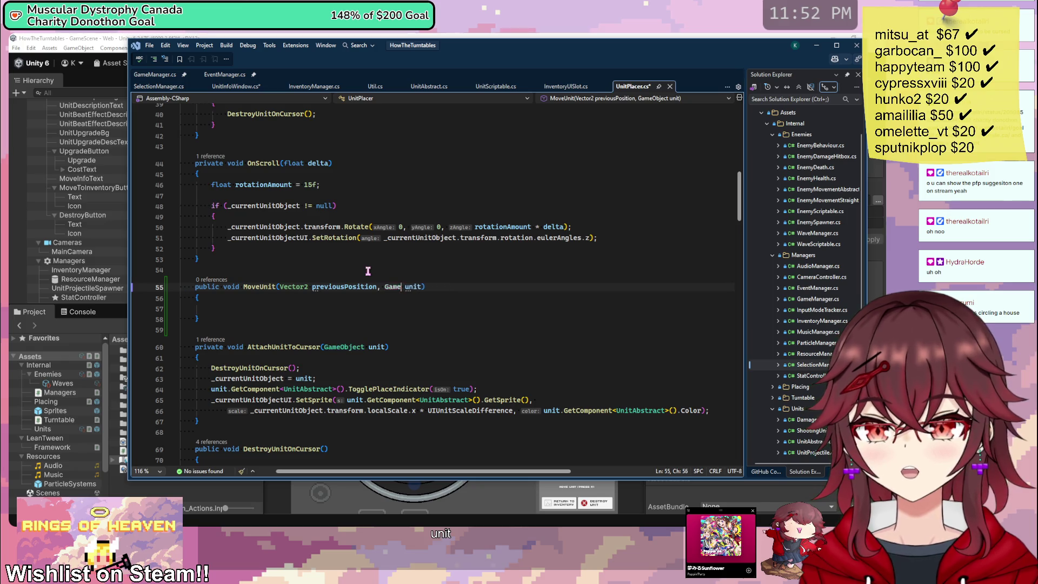
key(Tab)
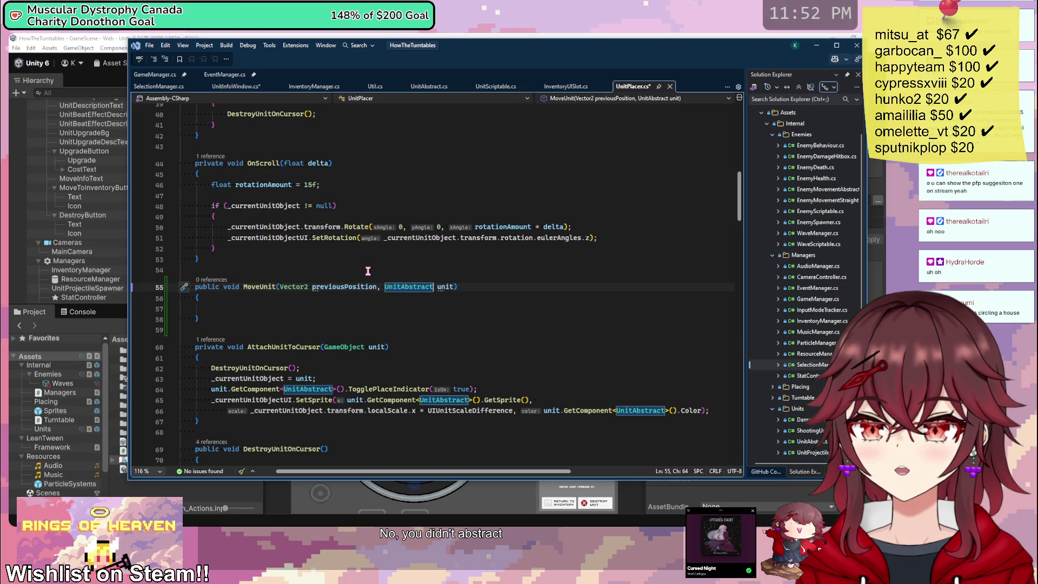
click(315, 312)
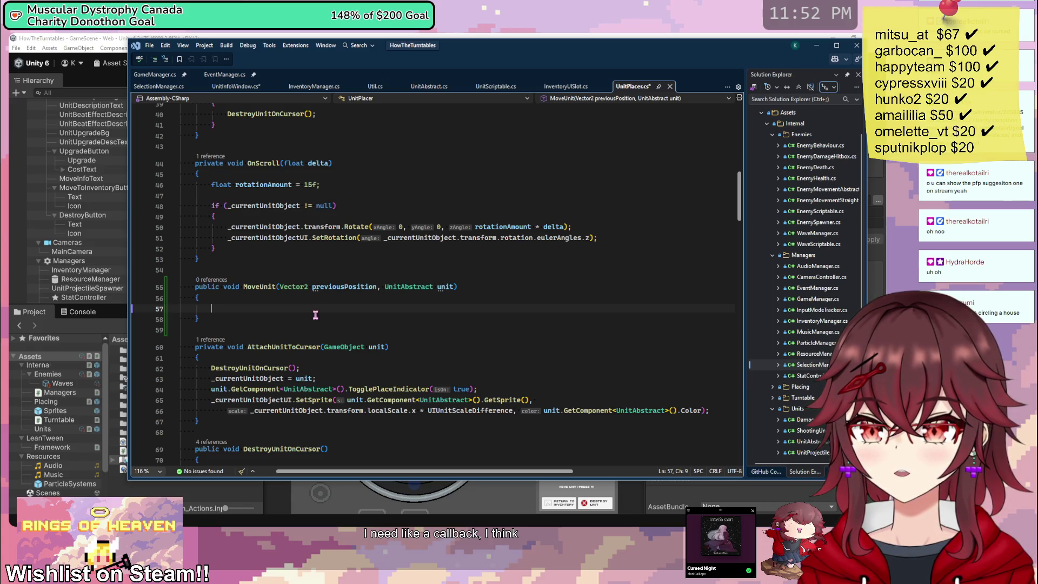
scroll(315, 314, up, 9)
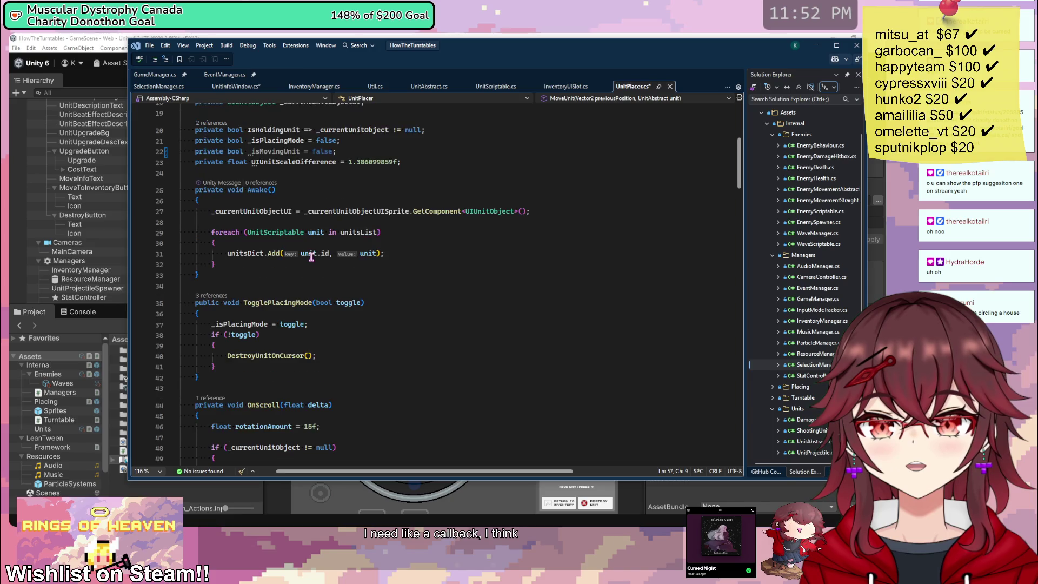
Step: Move _isMovingUnit below the scale field and add 'private Vector2 _movedUnitPreviousPos = Vector2.zero;'
click(347, 211)
key(shift+Home)
key(ctrl+x)
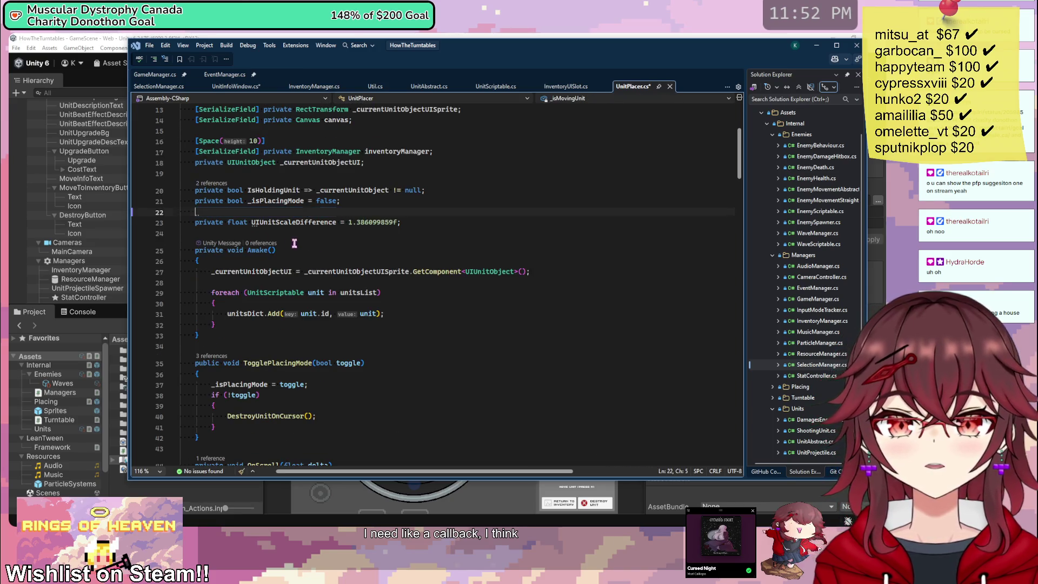
click(301, 233)
key(Return)
key(Return)
key(Up)
key(ctrl+v)
key(Return)
text(private Ve)
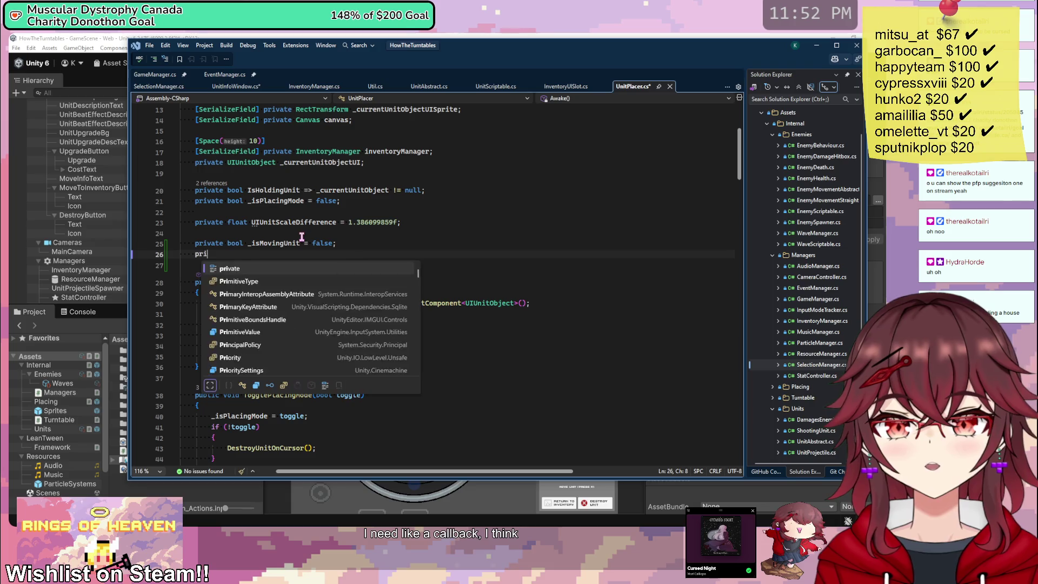
key(Tab)
text(_)
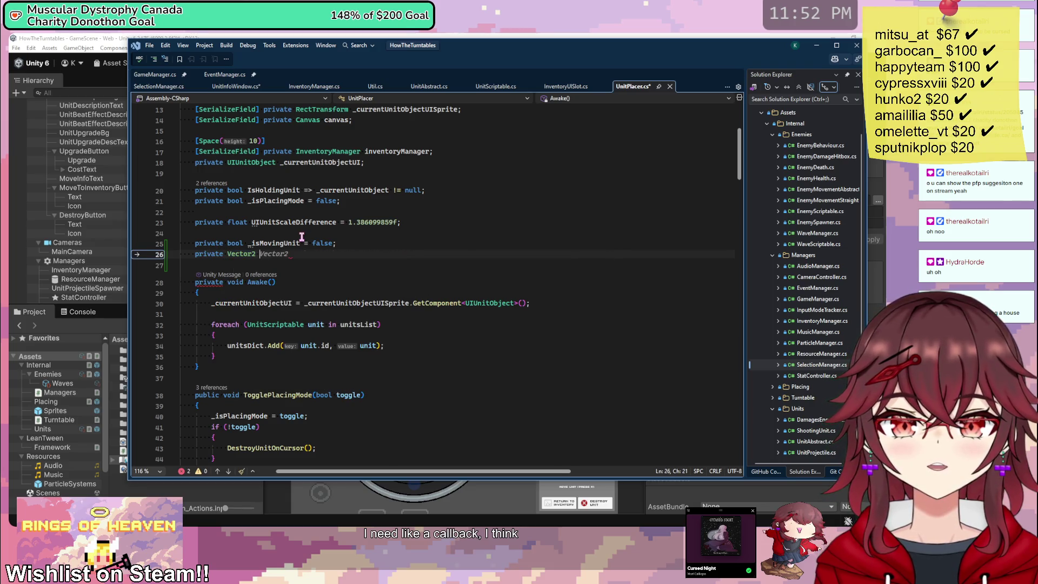
text(mov)
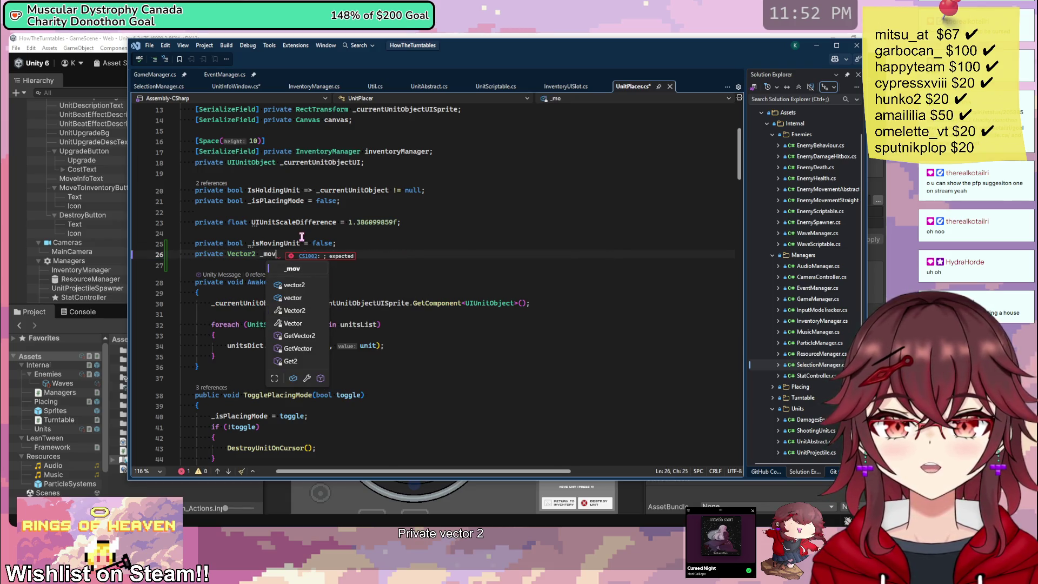
text(edUnitPrev)
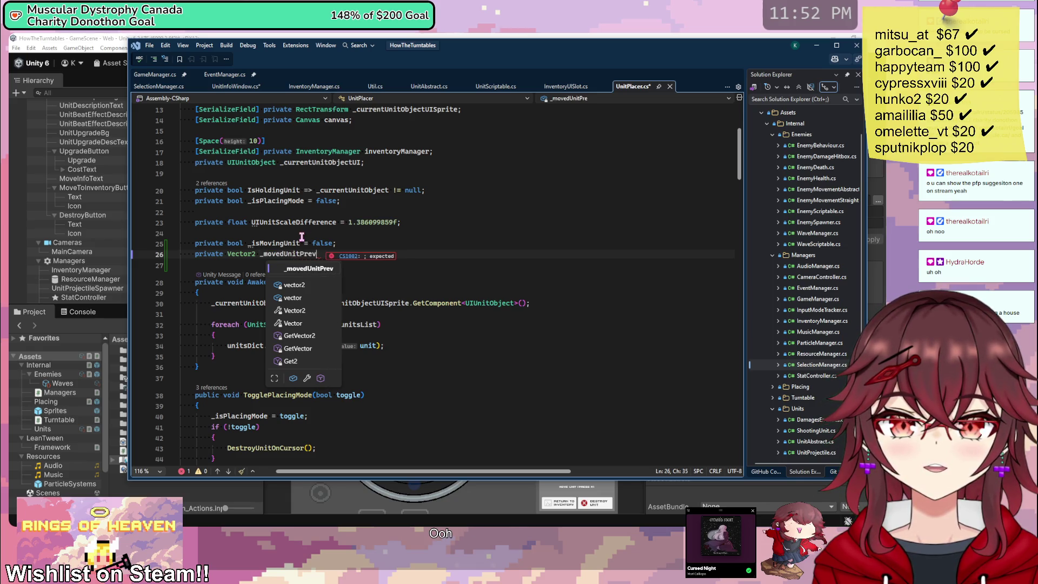
text(iousPos = Vector2.zero;)
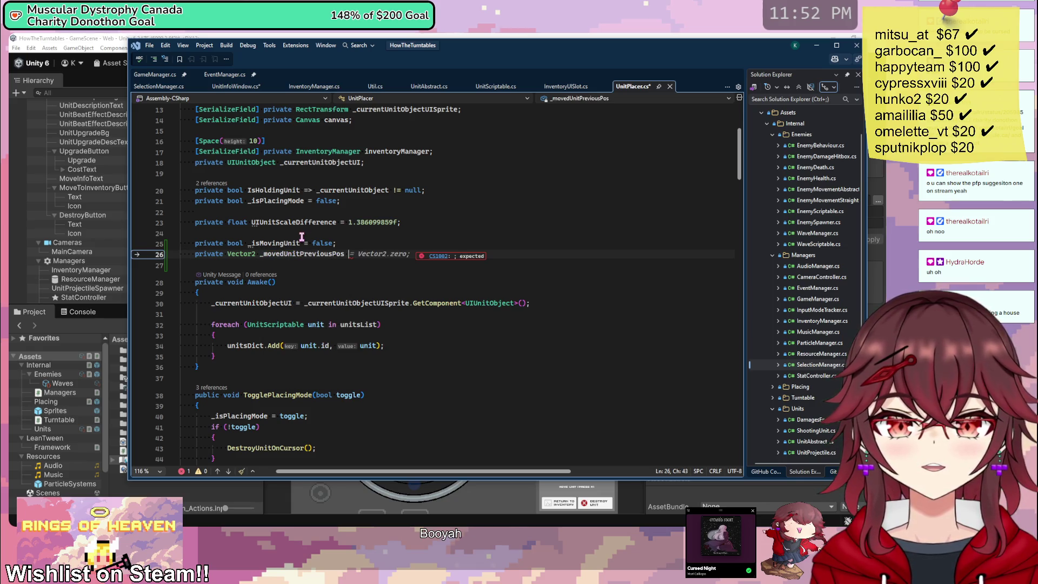
Step: In MoveUnit, assign previousPosition to _movedUnitPreviousPos
double_click(303, 253)
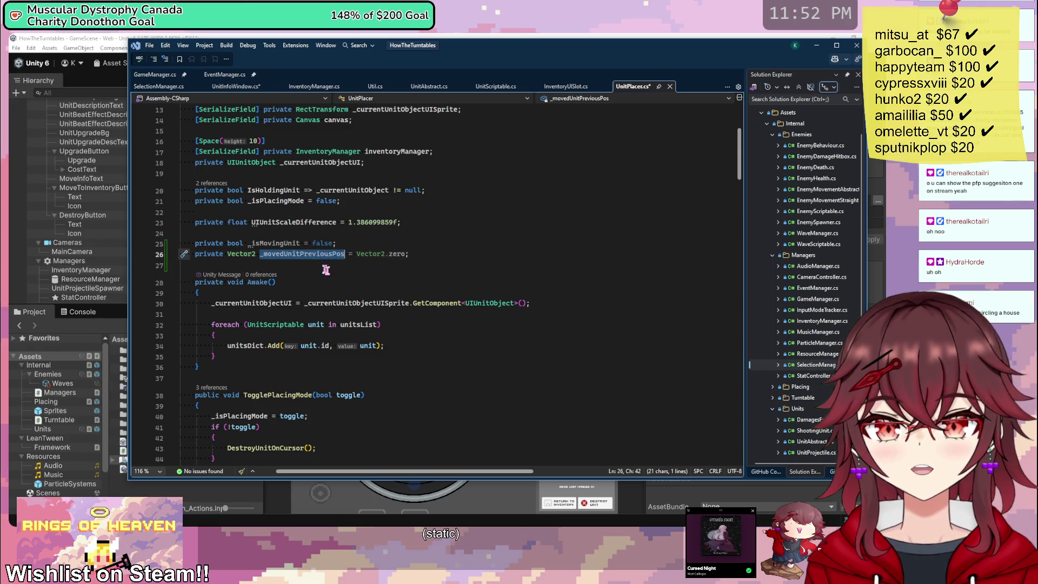
scroll(356, 302, down, 9)
click(316, 341)
key(ctrl+v)
text(= pre)
key(Tab)
text(;)
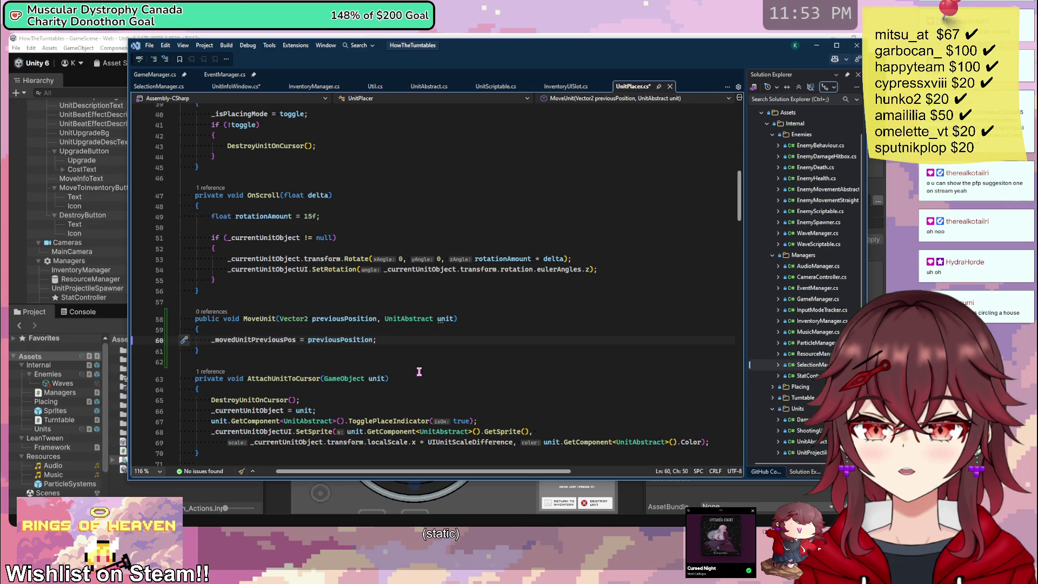
Step: Add '_isMovingUnit = true;' and 'AttachUnitToCursor(unit.gameObject);' to MoveUnit
scroll(419, 372, down, 2)
key(Return)
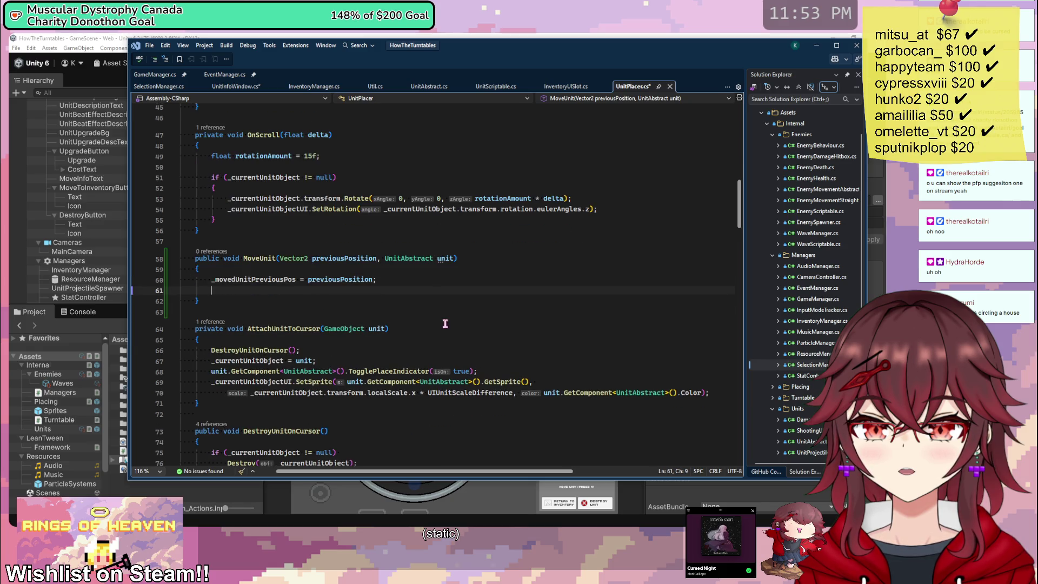
text(_isMovingUnit = )
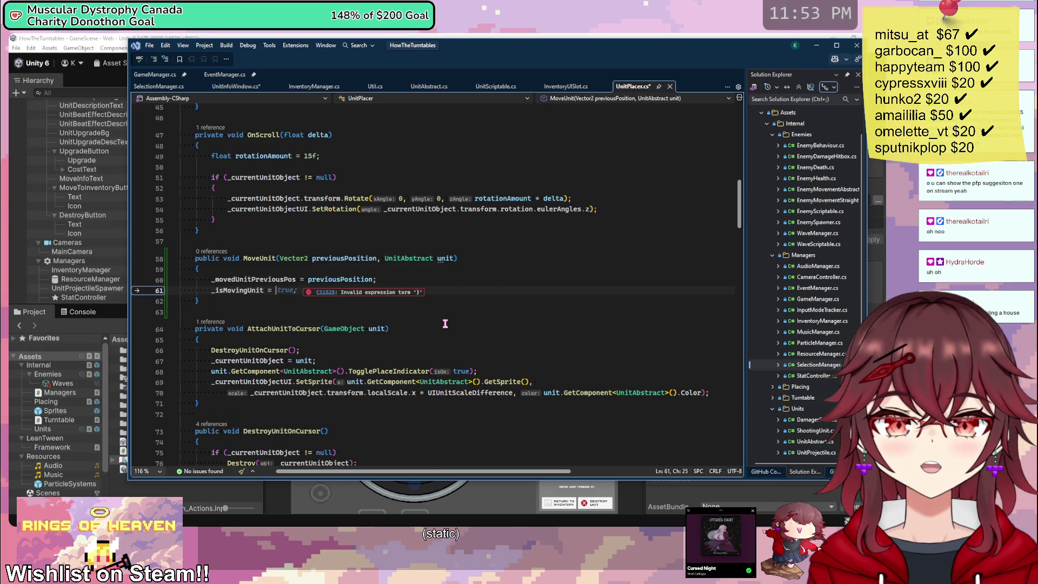
text(true;)
key(Return)
text(Att)
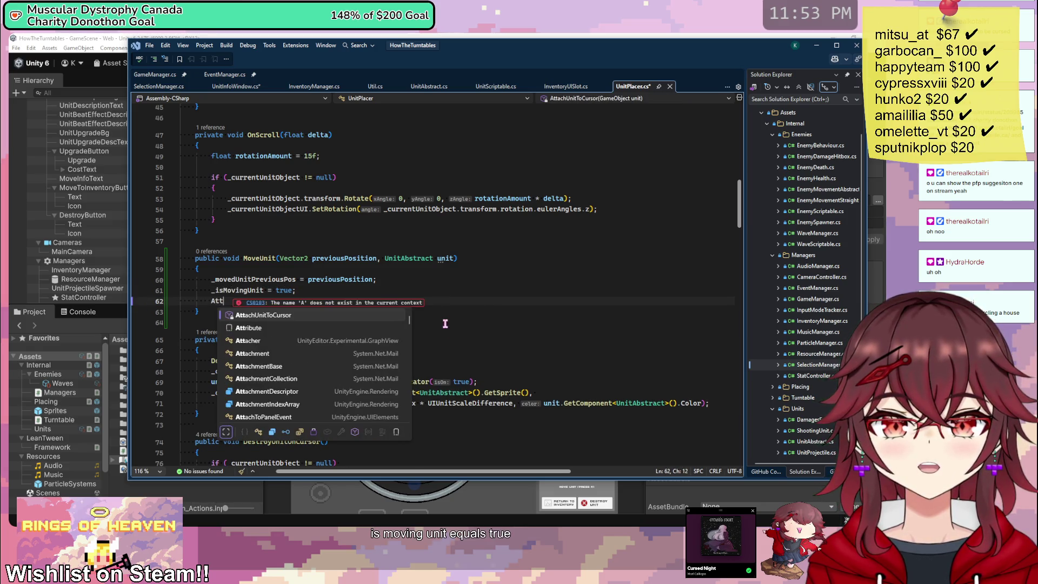
key(Tab)
text((unit.gameObject);)
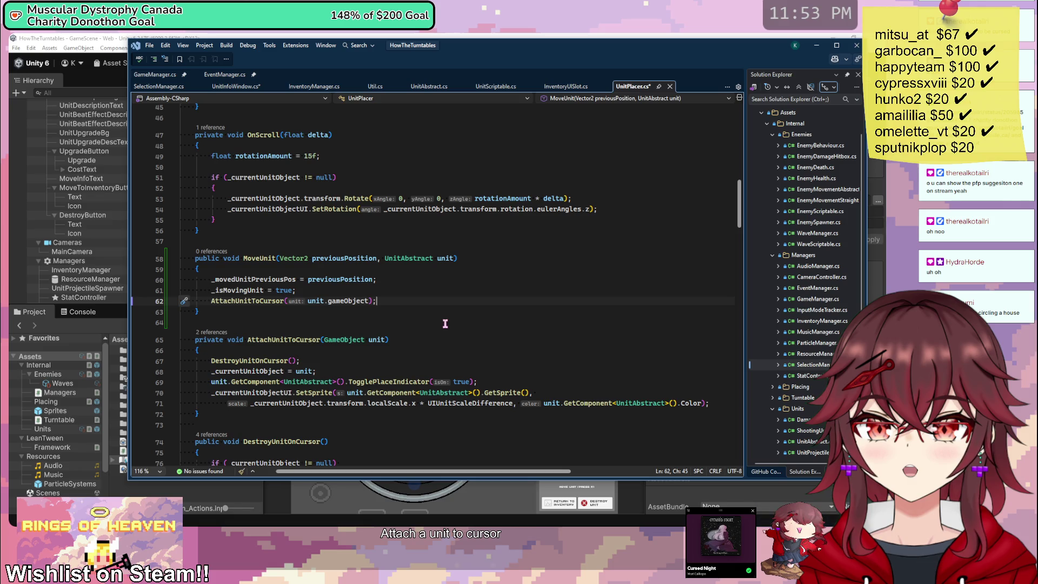
scroll(445, 323, down, 10)
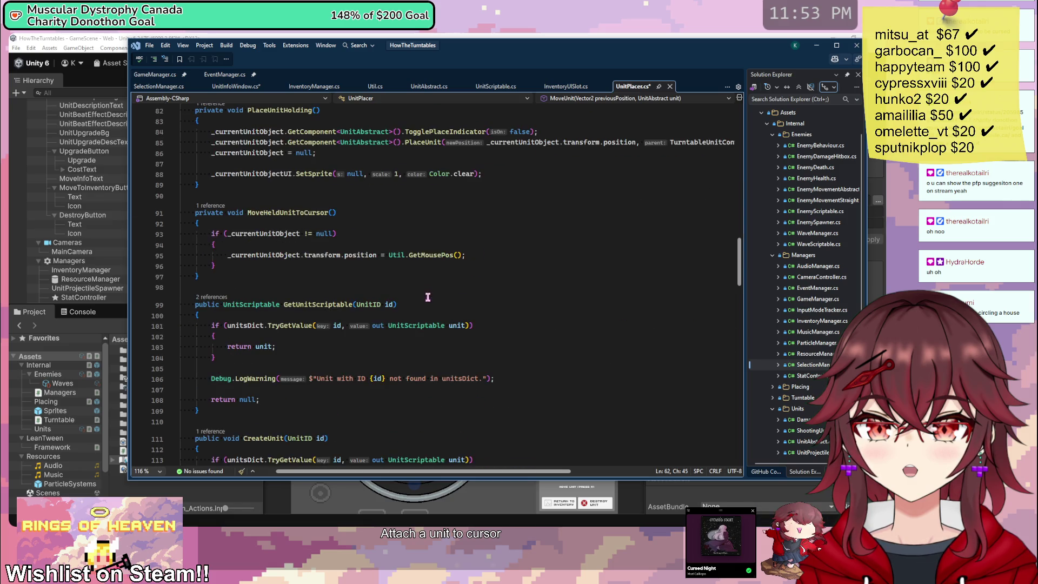
Step: Delete the else branch holding the commented-out DestroyUnitOnCursor call, leaving only the CanPlaceUnit check
scroll(426, 300, down, 14)
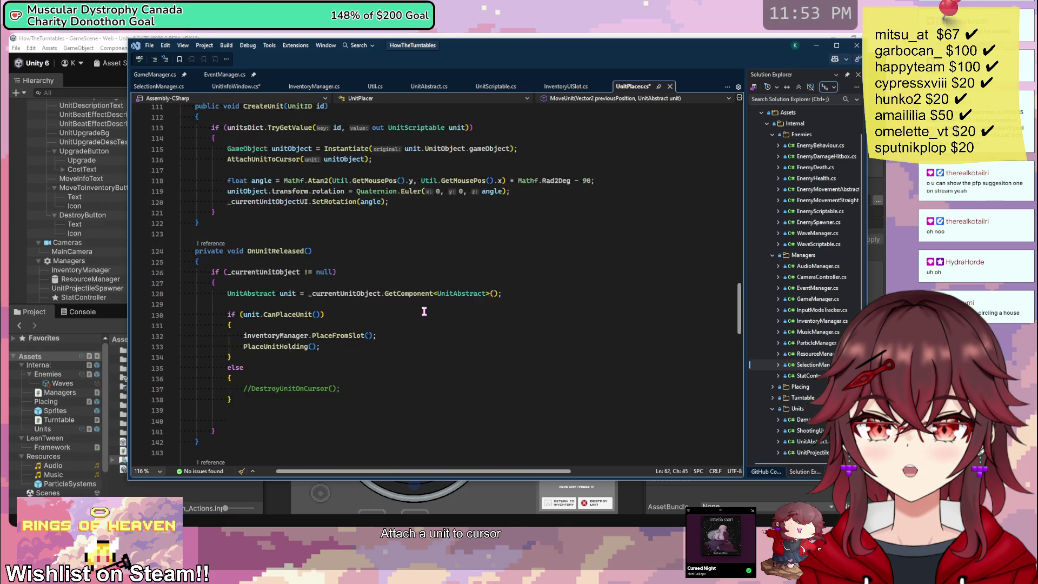
drag(280, 343, 281, 303)
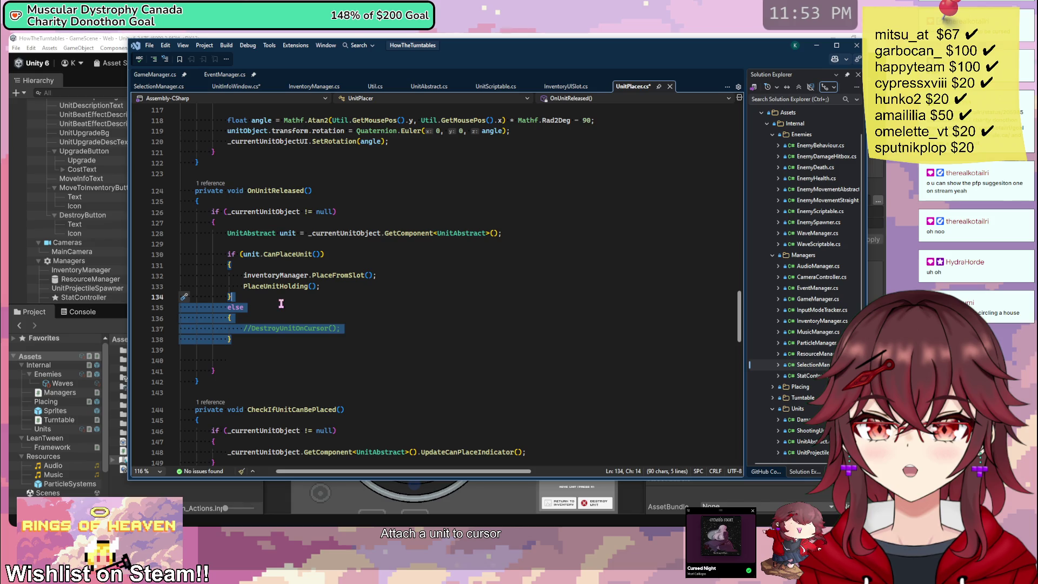
key(Delete)
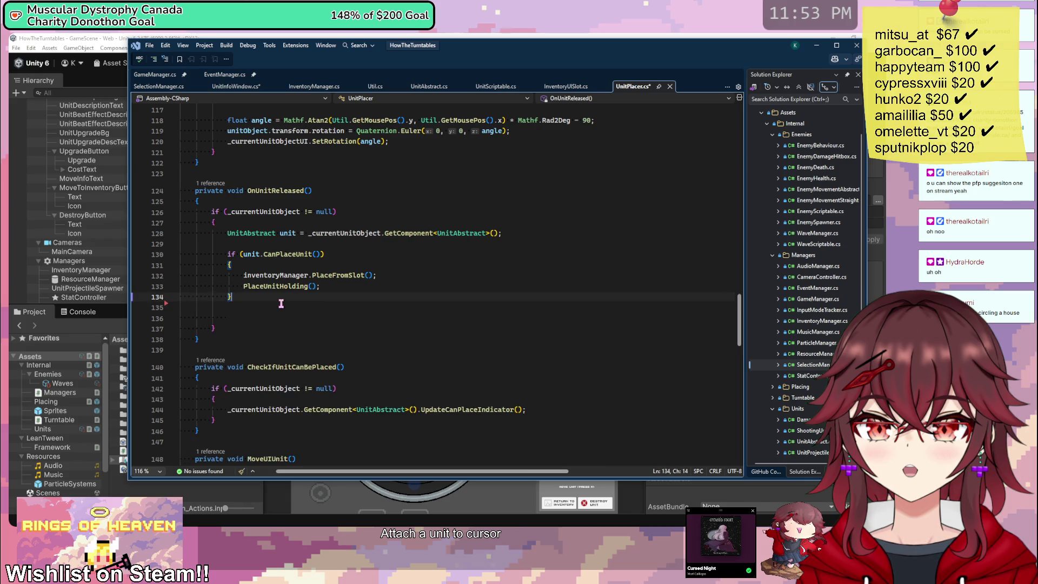
scroll(293, 303, up, 1)
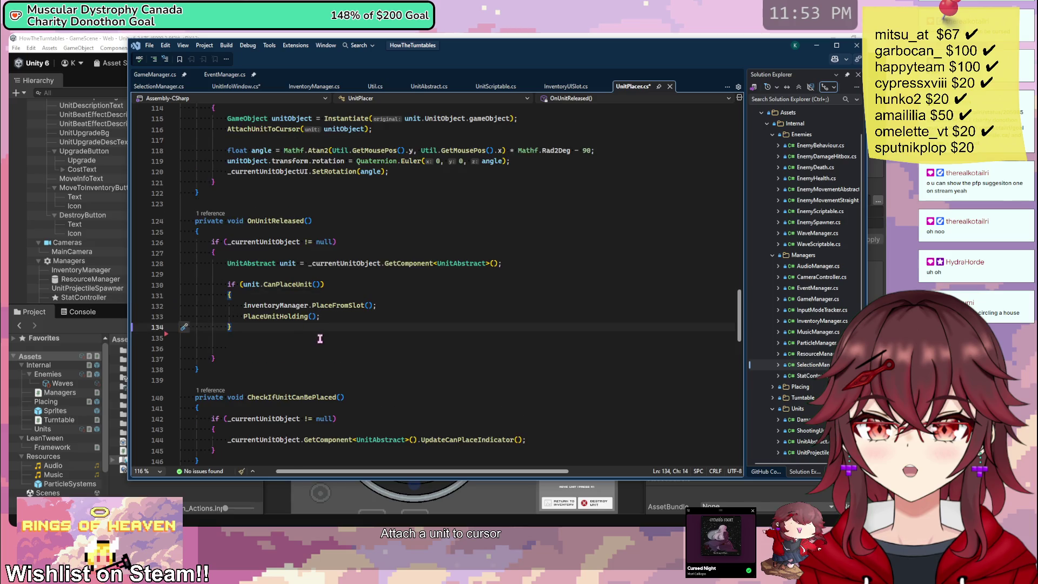
click(306, 353)
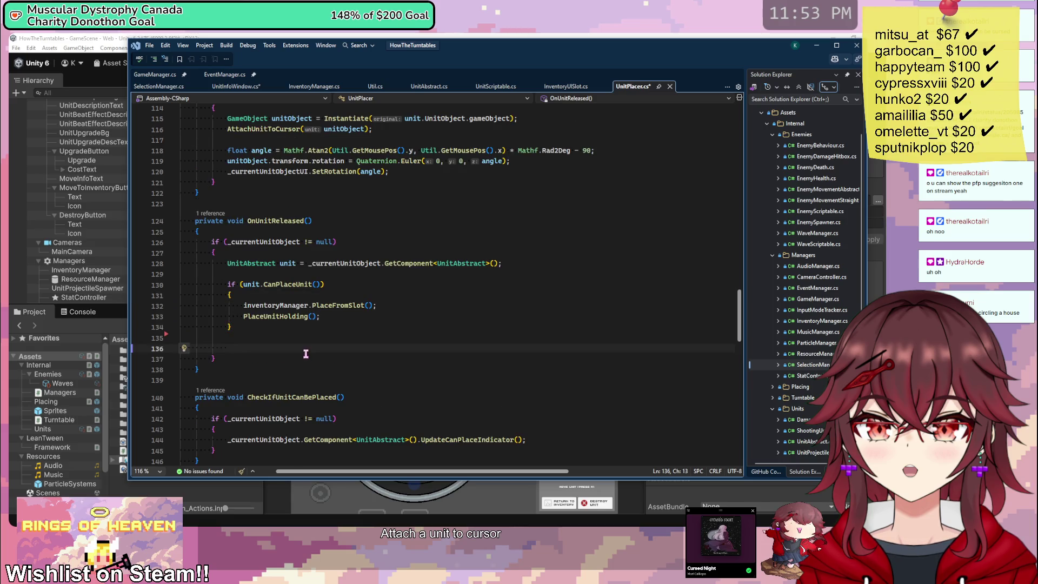
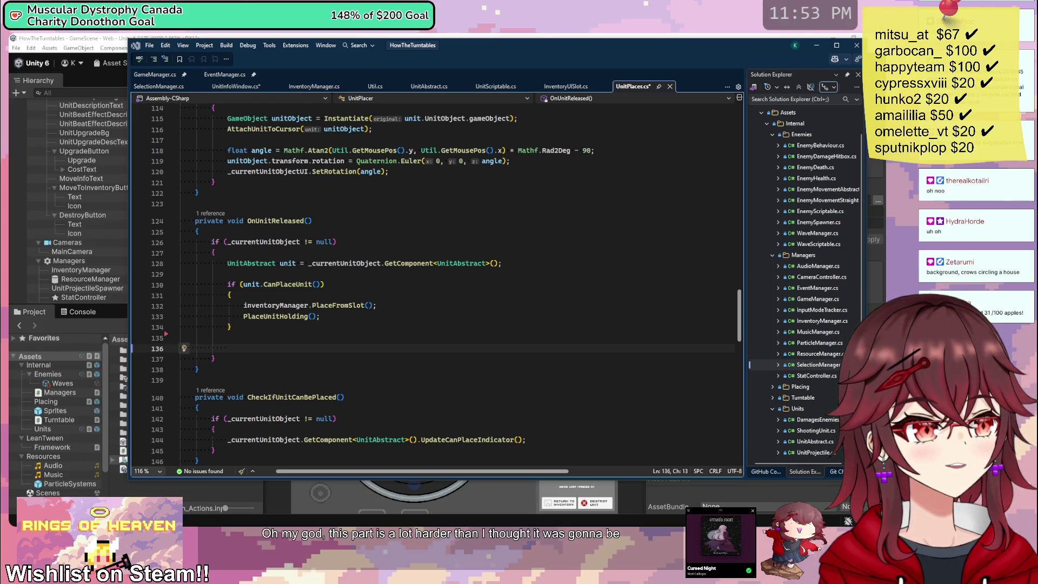
Step: Browse the images posted in the Discord chat, including the burning-house and THING HERE images
key(alt+Tab)
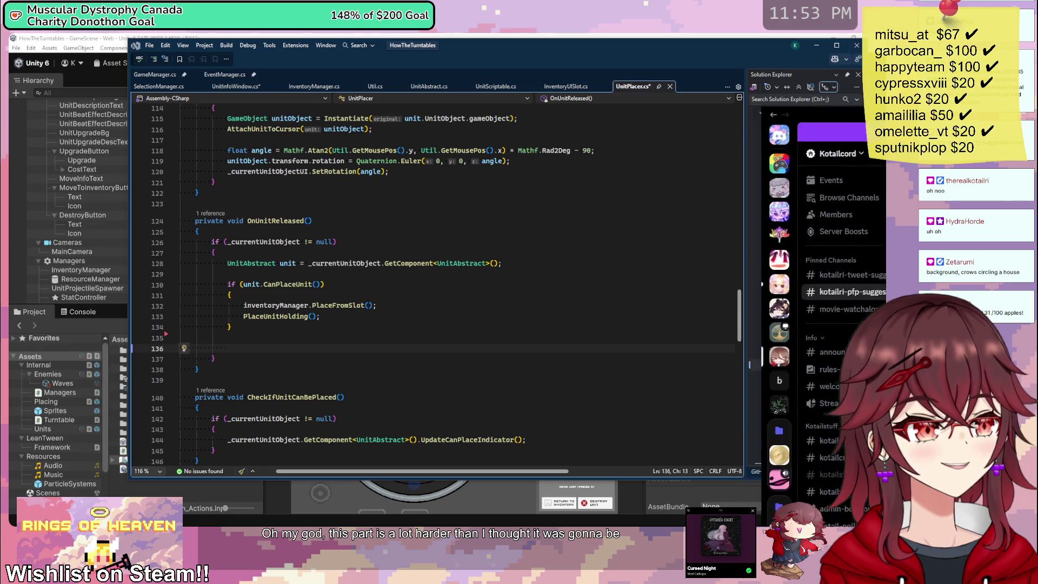
click(394, 386)
click(395, 385)
scroll(346, 378, up, 2)
click(346, 413)
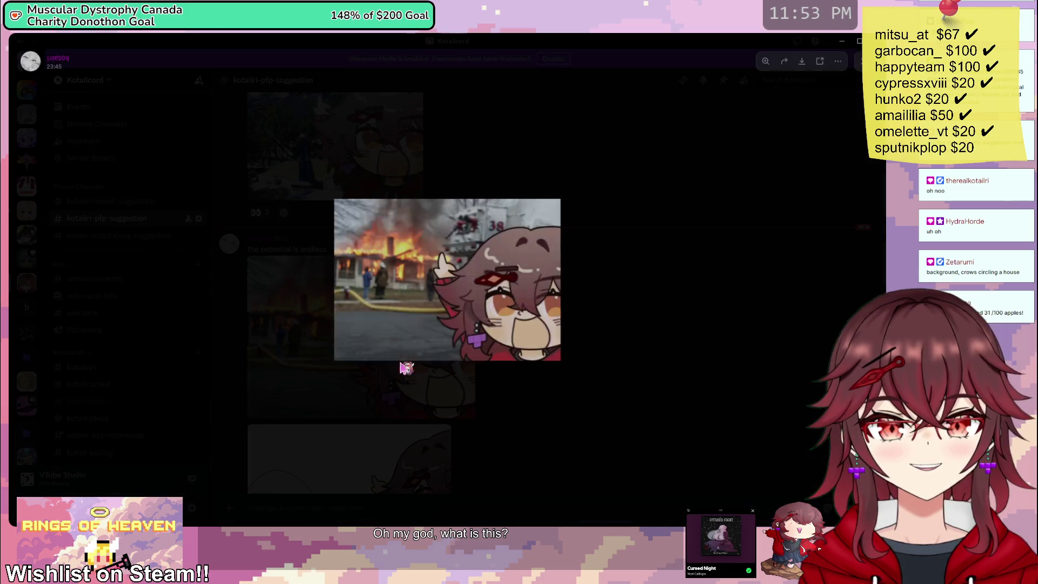
click(413, 434)
scroll(413, 435, up, 4)
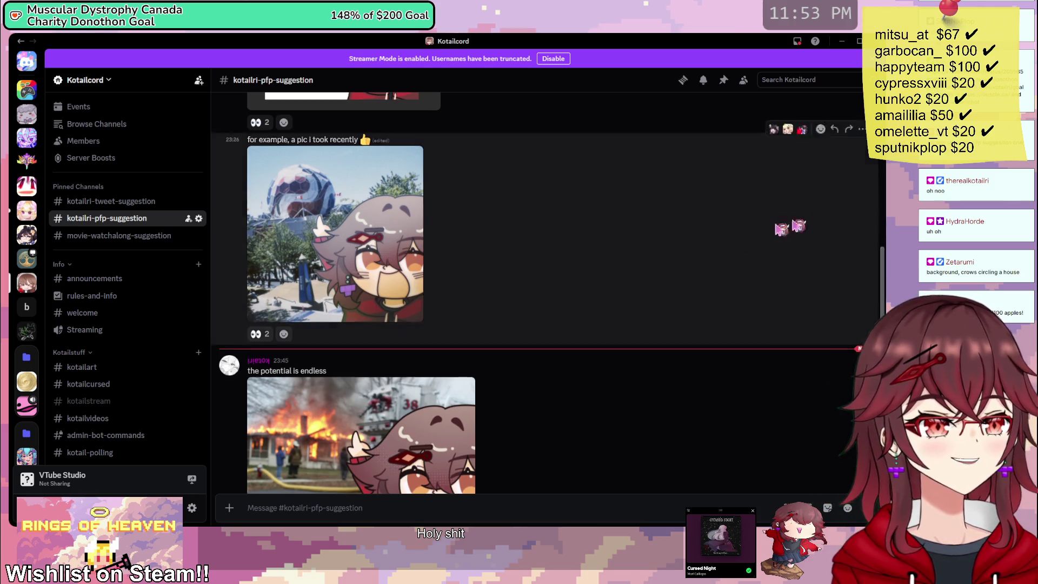
scroll(460, 313, down, 5)
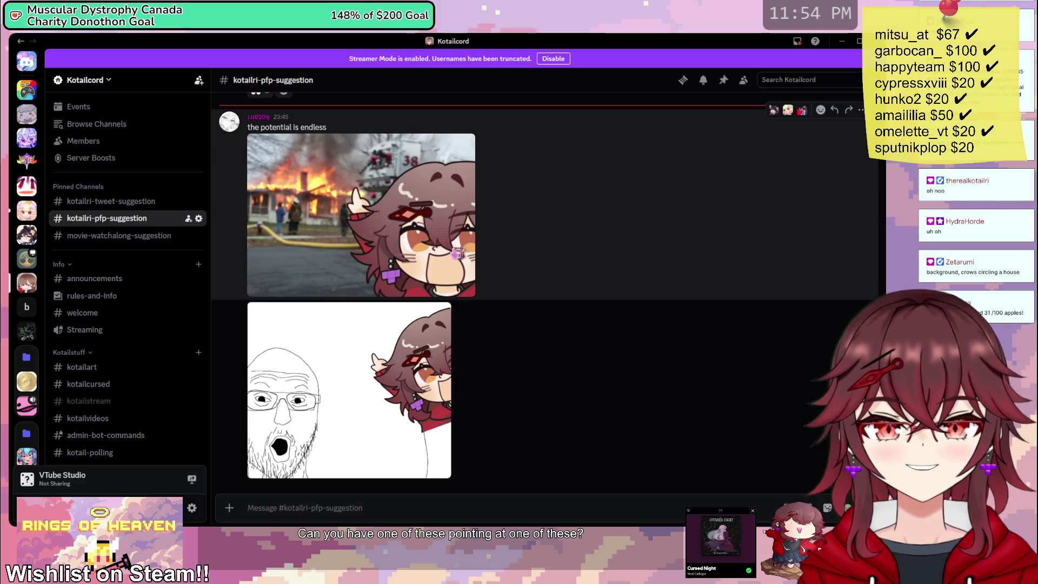
click(459, 254)
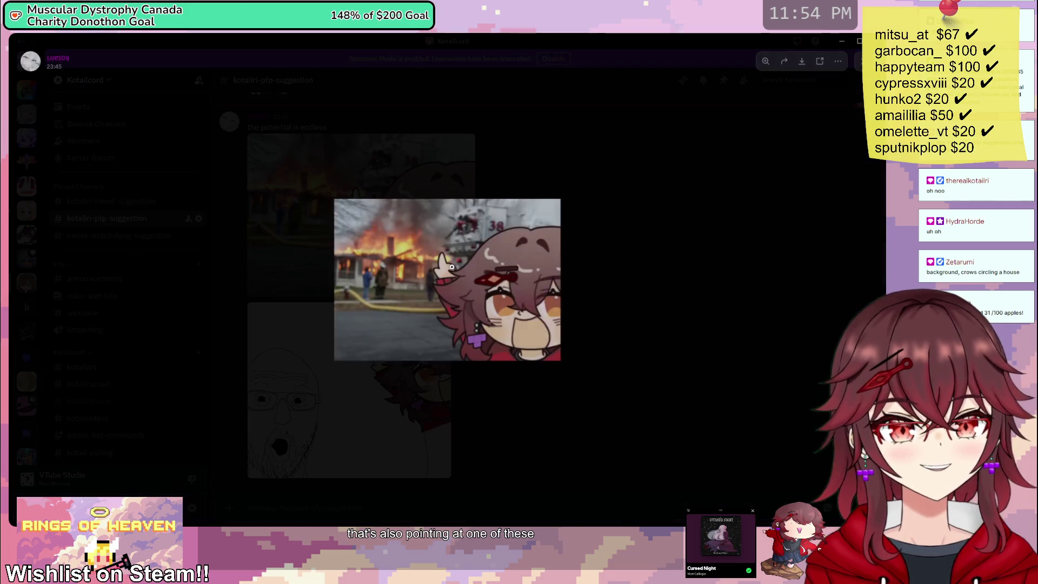
click(630, 299)
scroll(574, 348, up, 2)
click(460, 336)
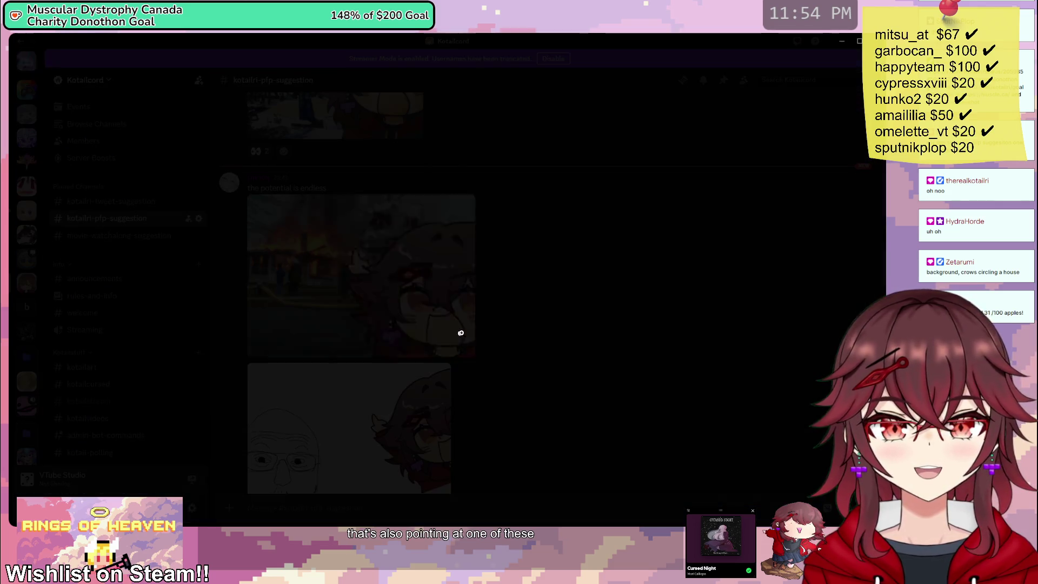
click(624, 323)
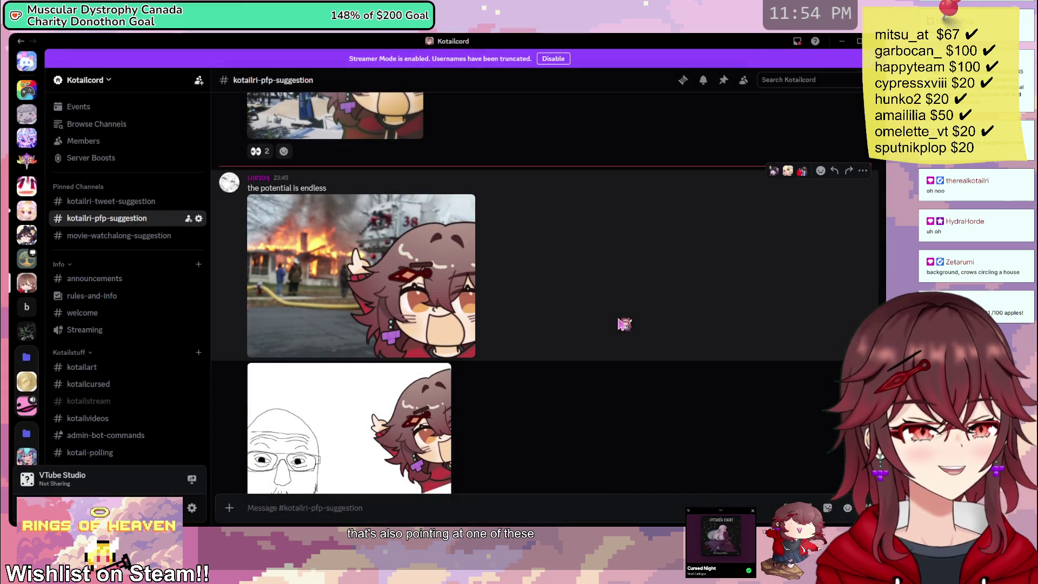
scroll(598, 338, up, 8)
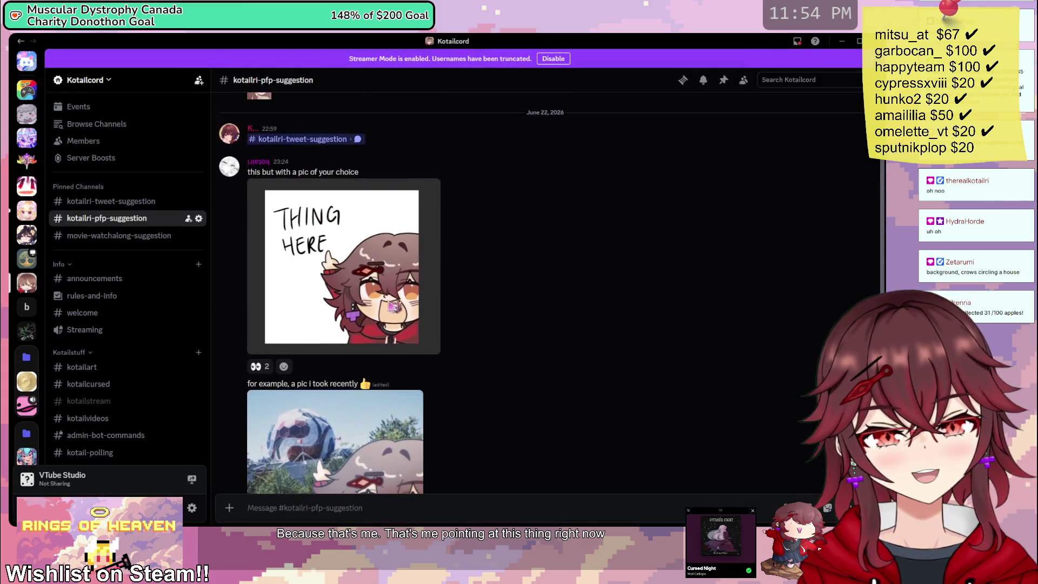
click(383, 249)
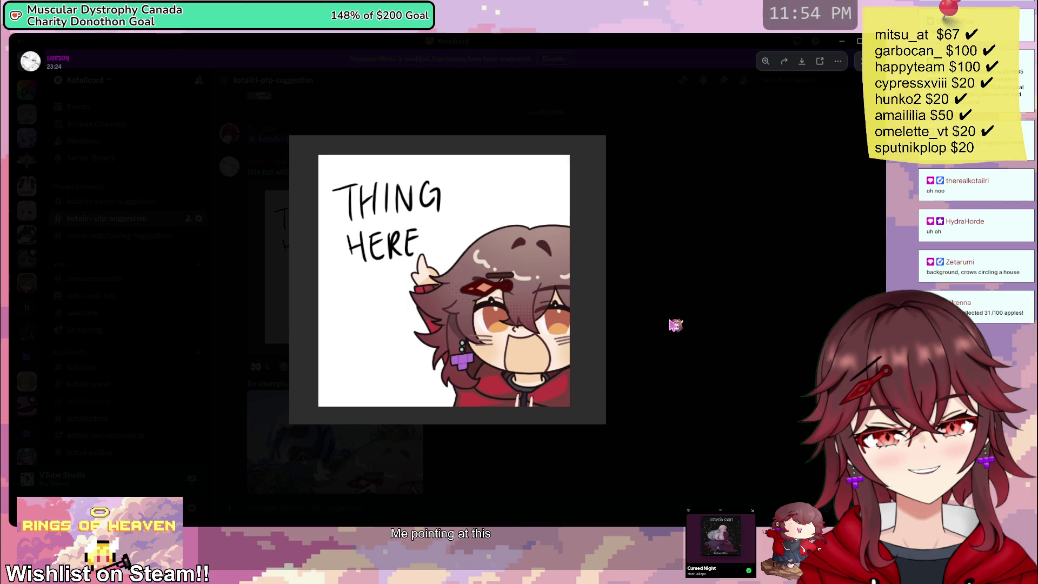
click(675, 324)
scroll(670, 323, down, 5)
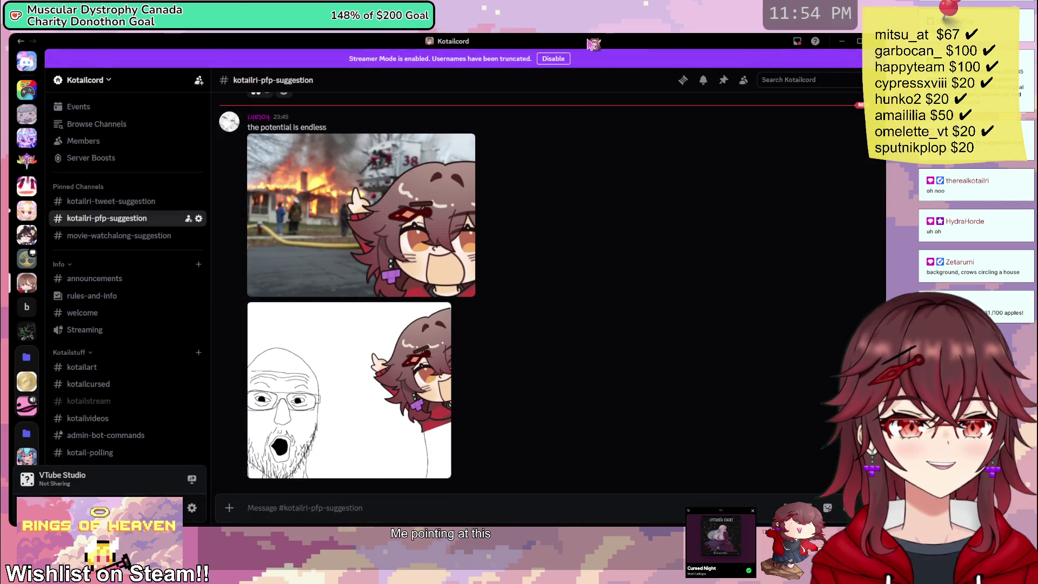
Step: Back in UnitPlacer.cs, delete the empty lines in OnUnitReleased and select the PlaceUnitHolding call
key(alt+Tab)
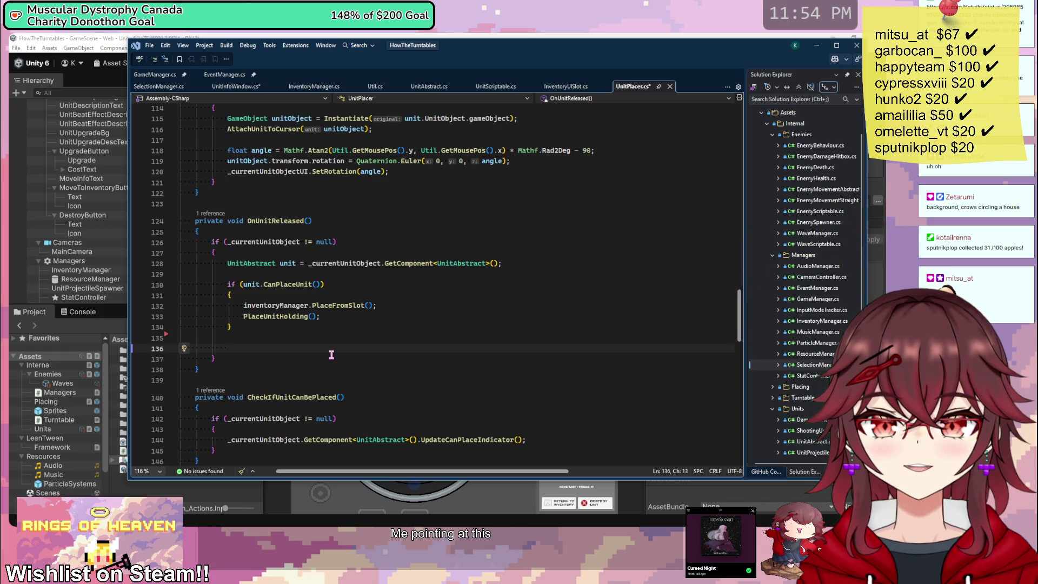
drag(331, 354, 303, 330)
key(BackSpace)
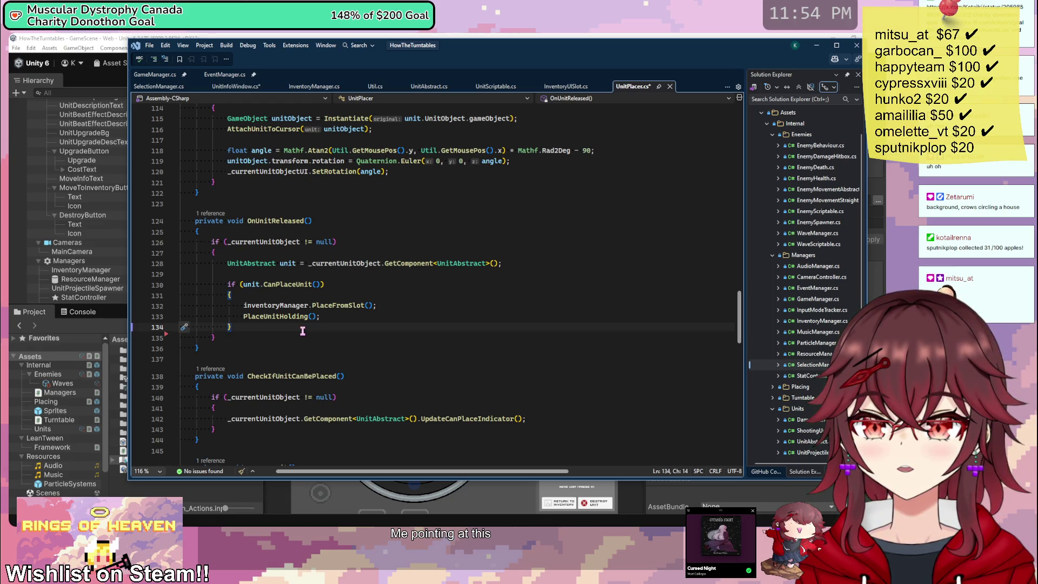
scroll(324, 315, up, 2)
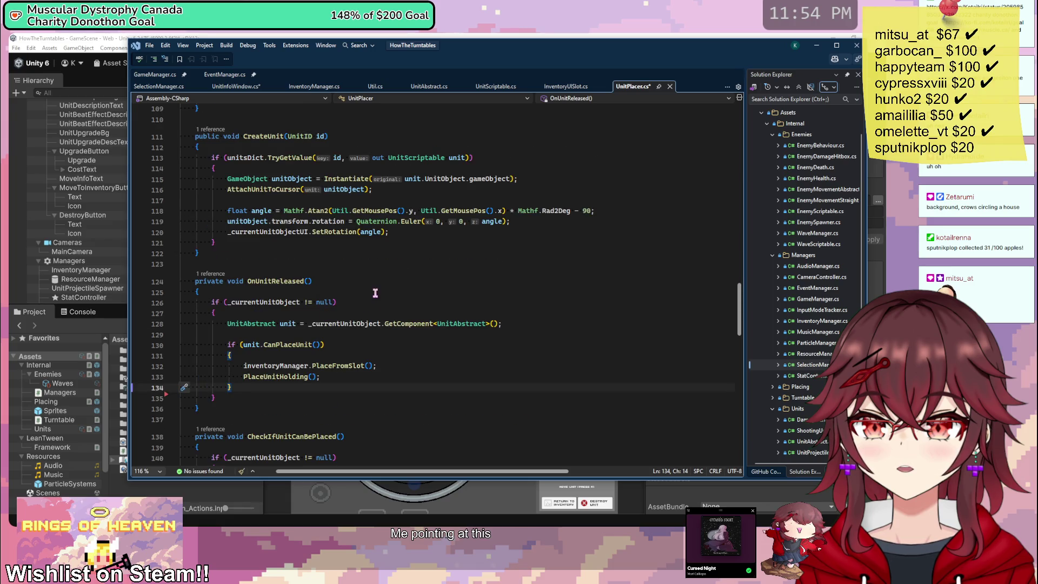
key(Up)
key(ctrl+Right)
key(ctrl+shift+Right)
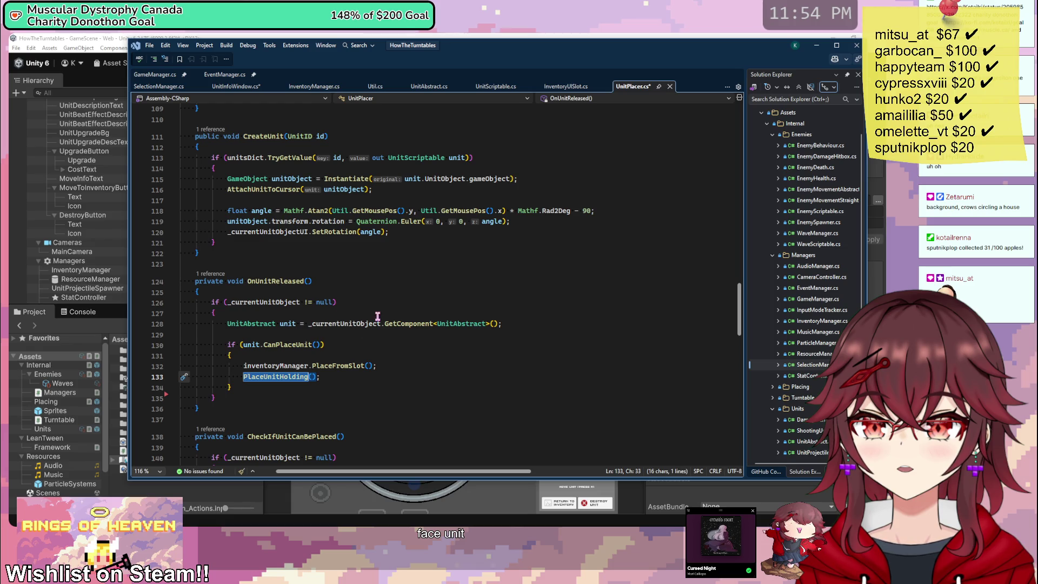
scroll(377, 316, up, 13)
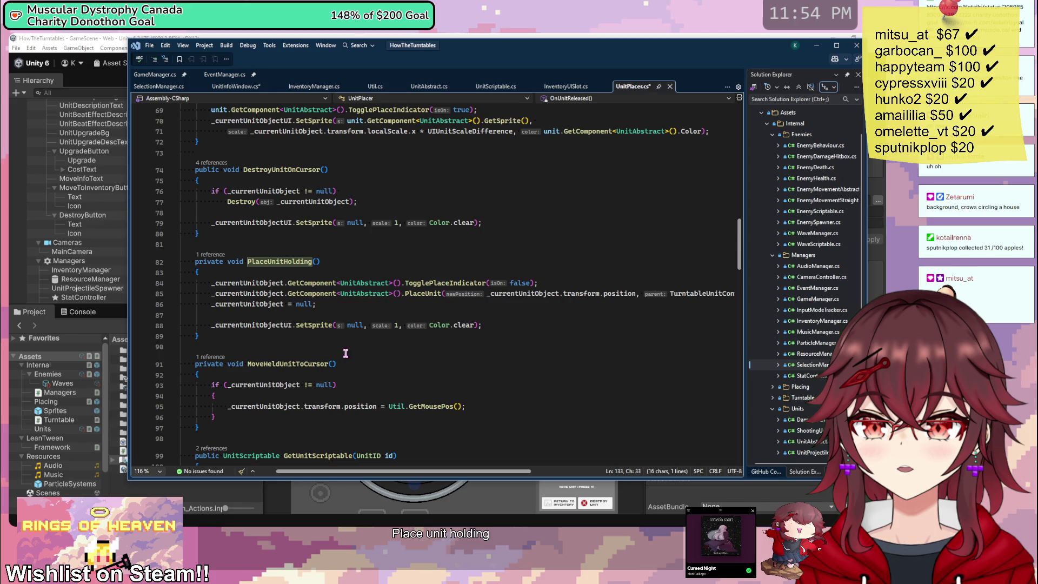
Step: At the end of PlaceUnitHolding, add an if (_isMovingUnit) condition
click(494, 327)
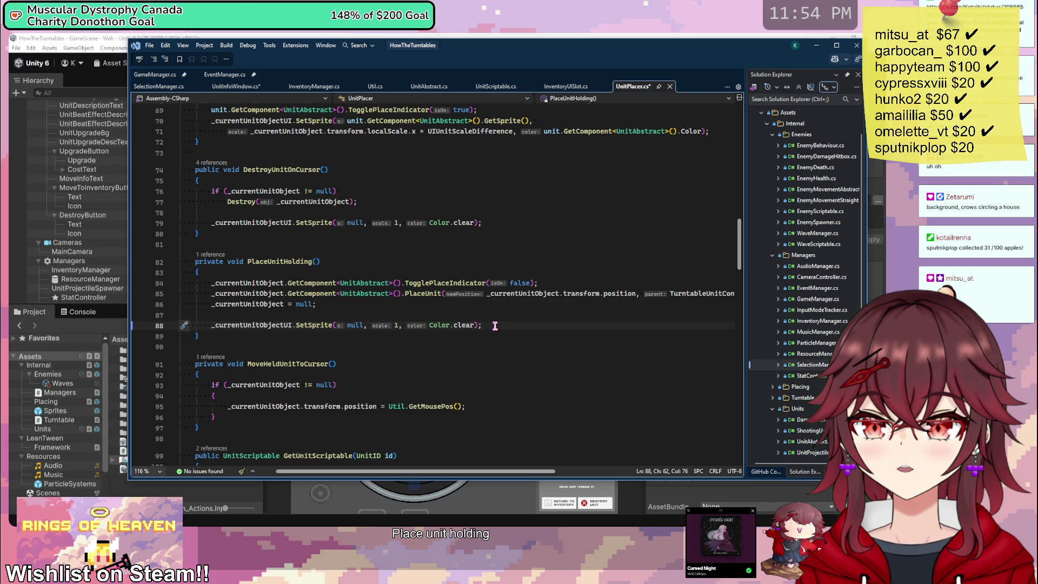
scroll(495, 326, down, 5)
scroll(494, 325, down, 3)
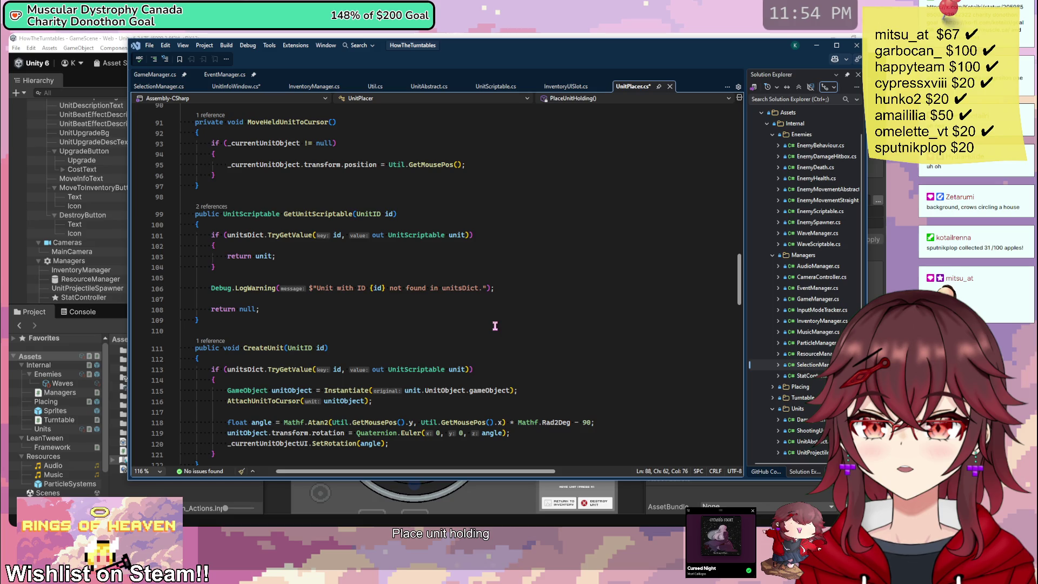
scroll(495, 325, up, 5)
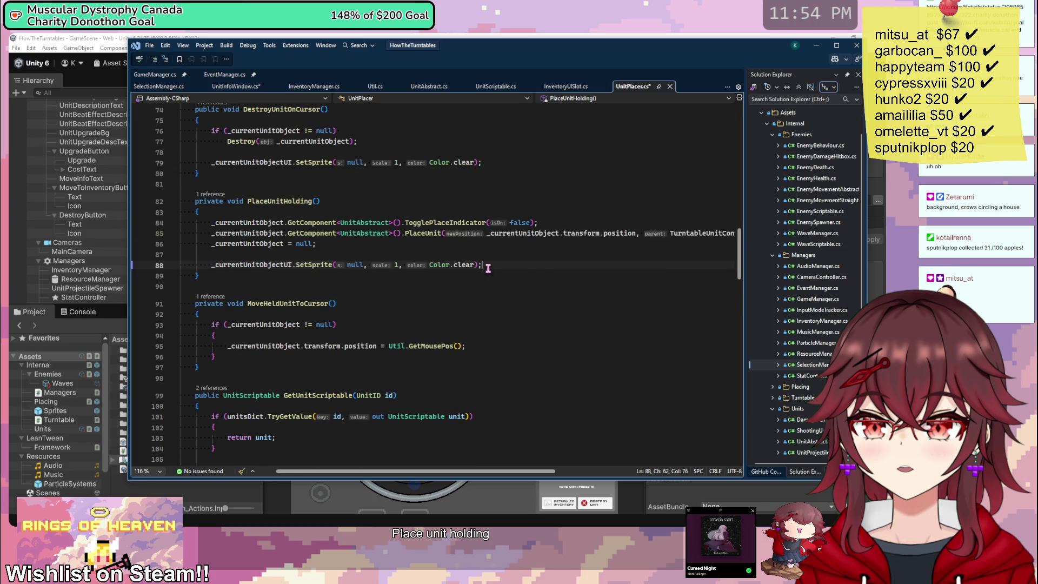
key(Return)
key(Return)
text(if 9)
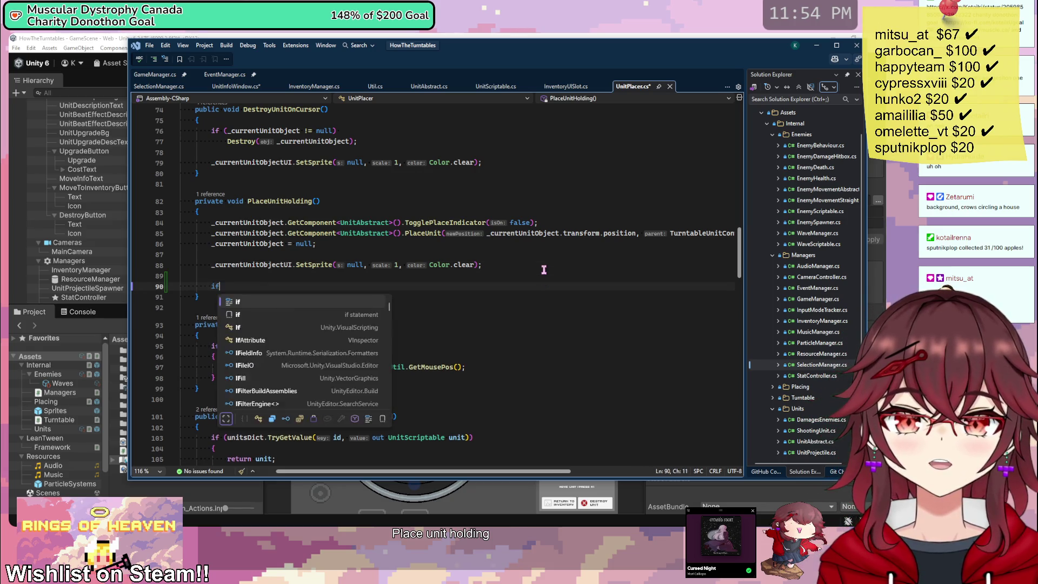
key(BackSpace)
text((_)
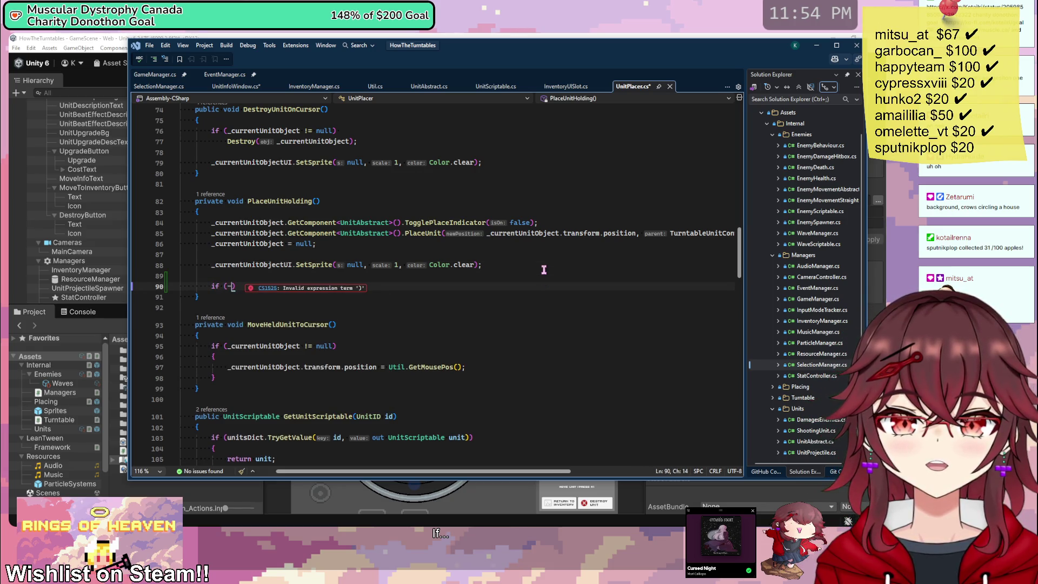
text(is)
key(Tab)
key(End)
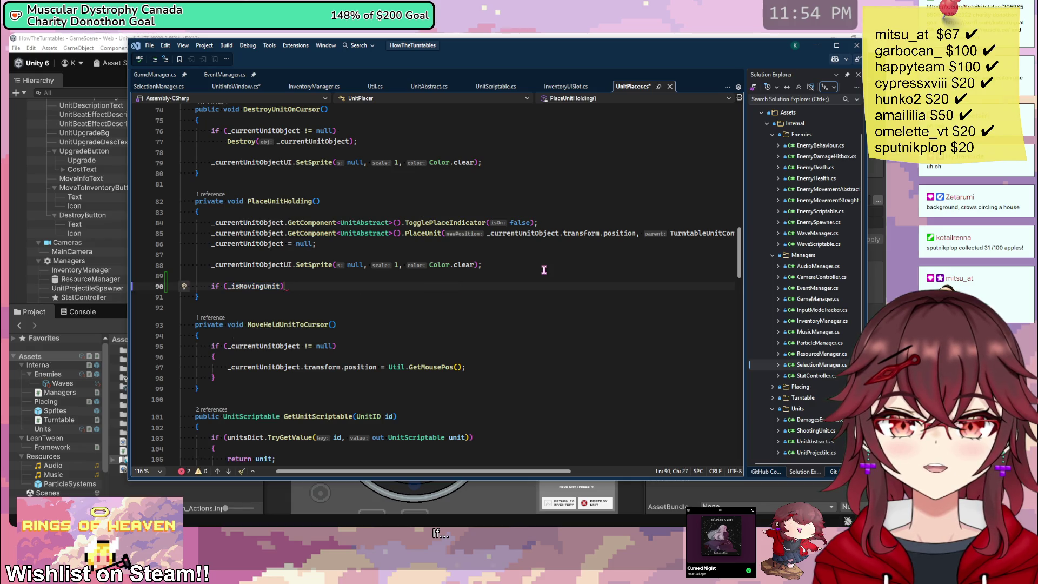
Step: Give the if block the body _isMovingUnit = false and cut the stray TriggerEvent statement
key(Return)
text({)
key(Return)
text(_is)
key(Tab)
key(Return)
key(Tab)
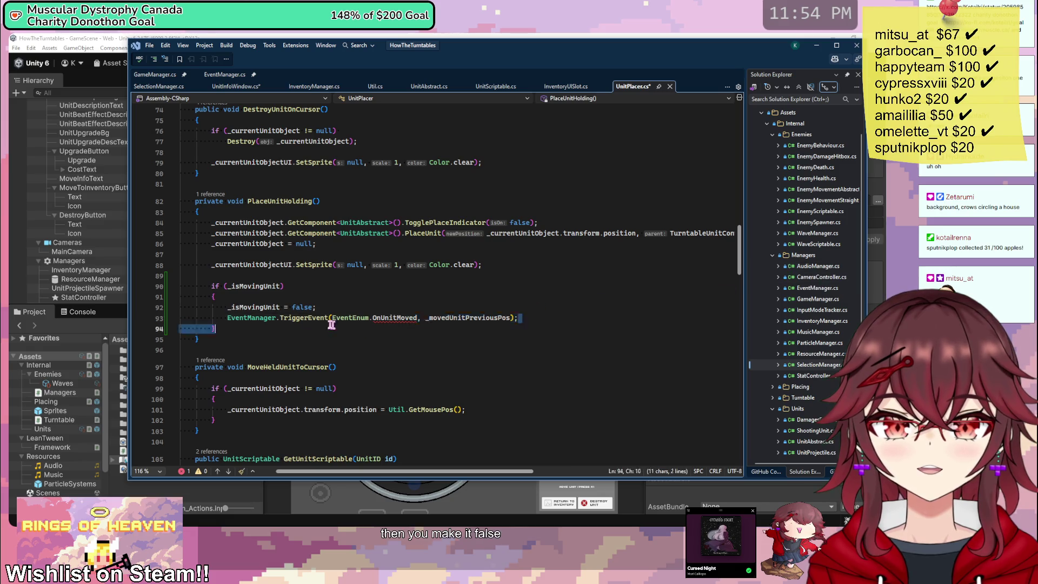
shift+click(227, 320)
key(ctrl+x)
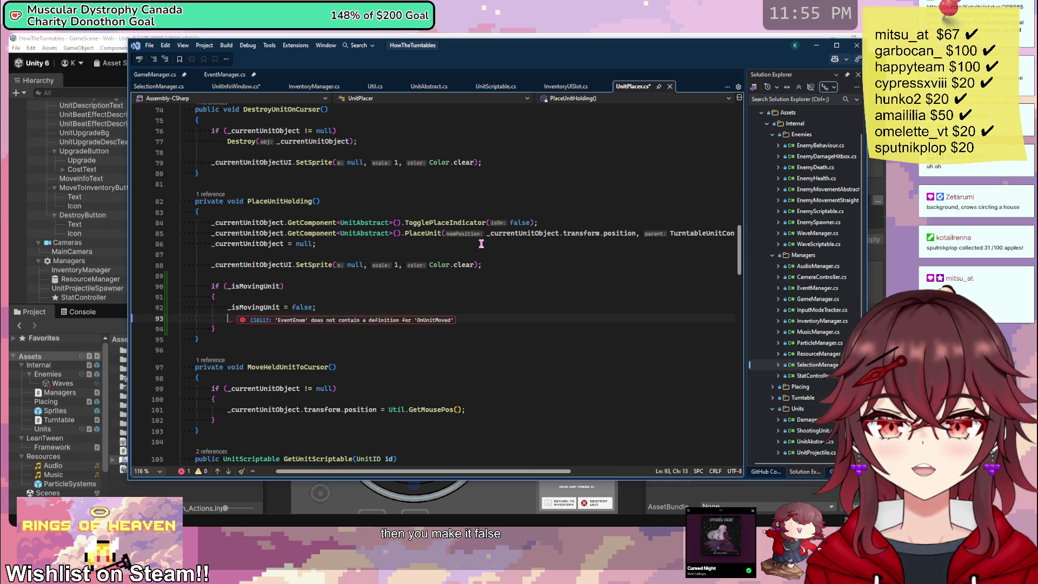
scroll(482, 244, up, 20)
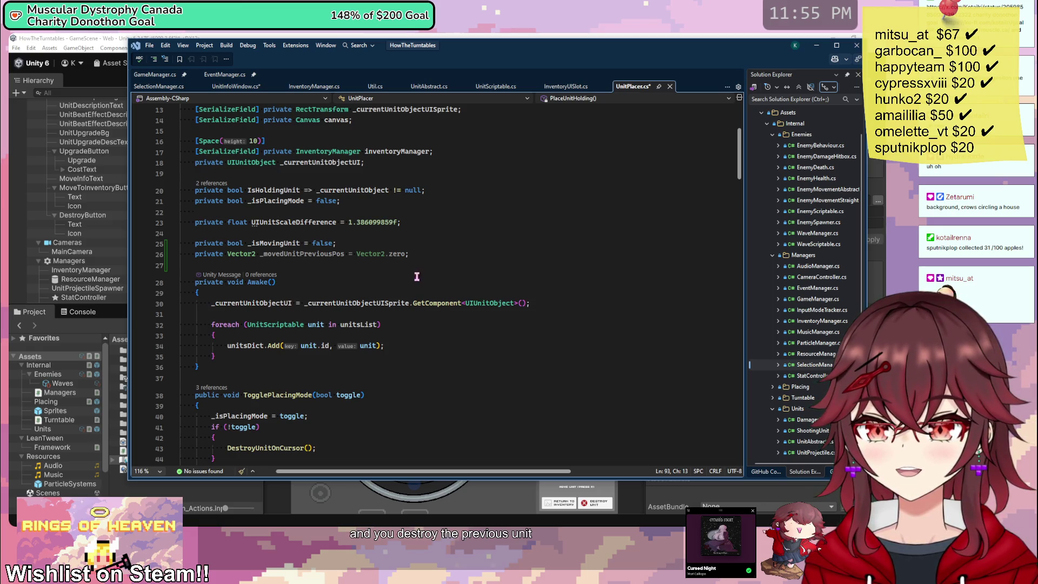
Step: Declare 'private UnitAbstract _previousUnit = null;' on the line below the _isMovingUnit field
click(357, 248)
key(Return)
text(pr)
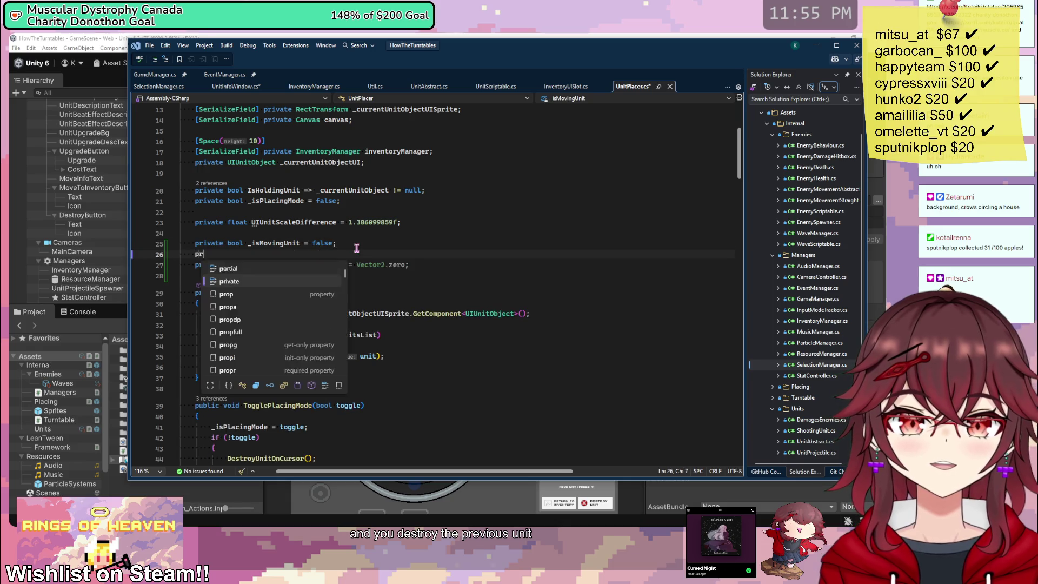
text(ivate )
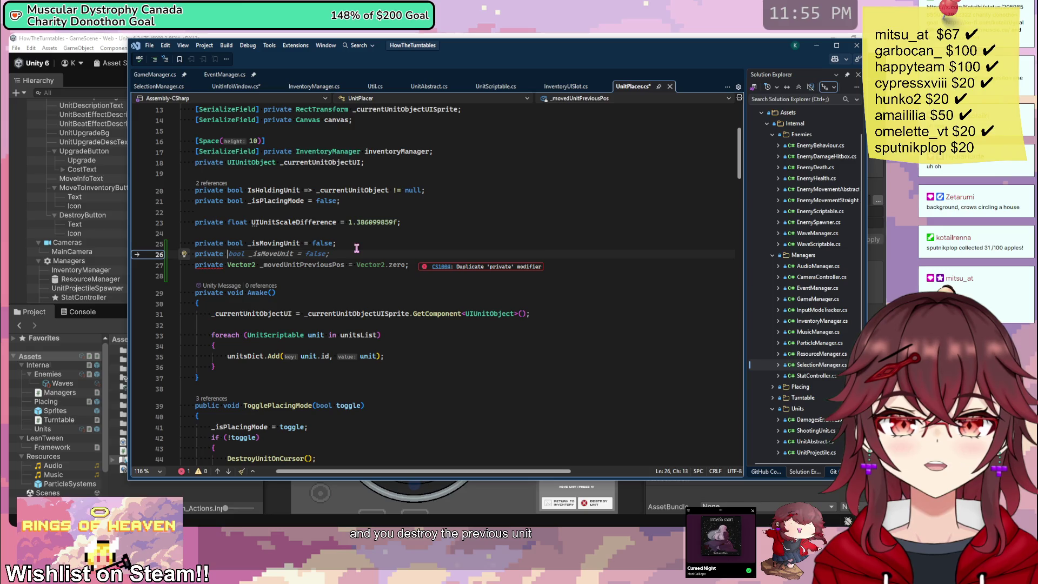
text(Abstractzu)
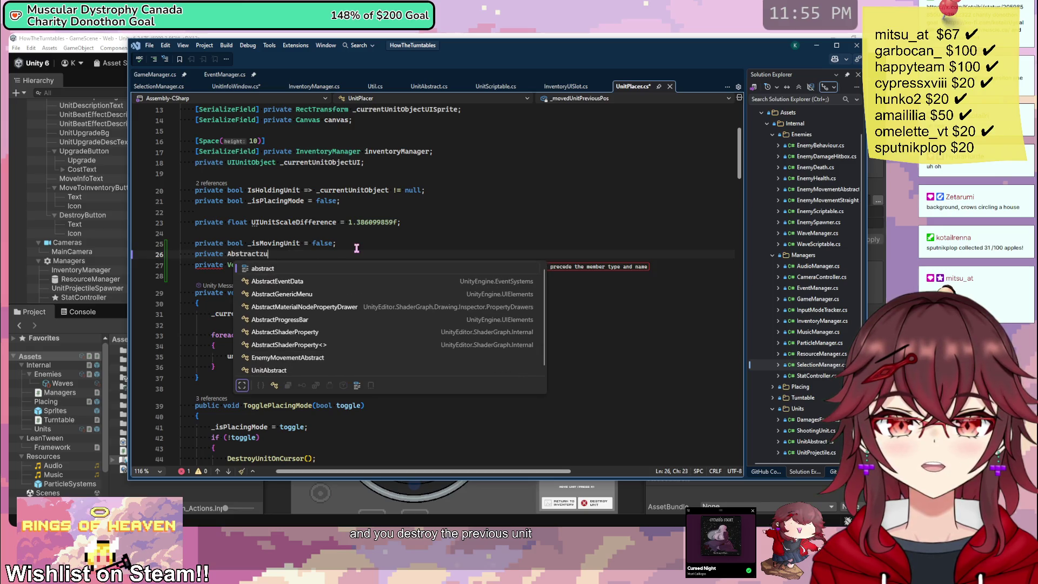
key(BackSpace)
key(BackSpace)
key(BackSpace)
text(UnitA)
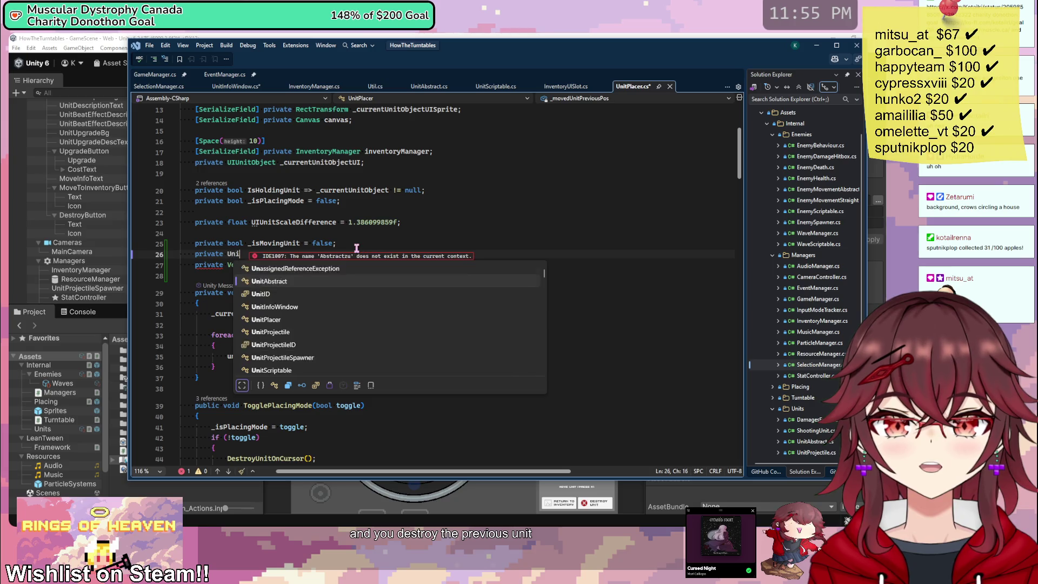
key(Tab)
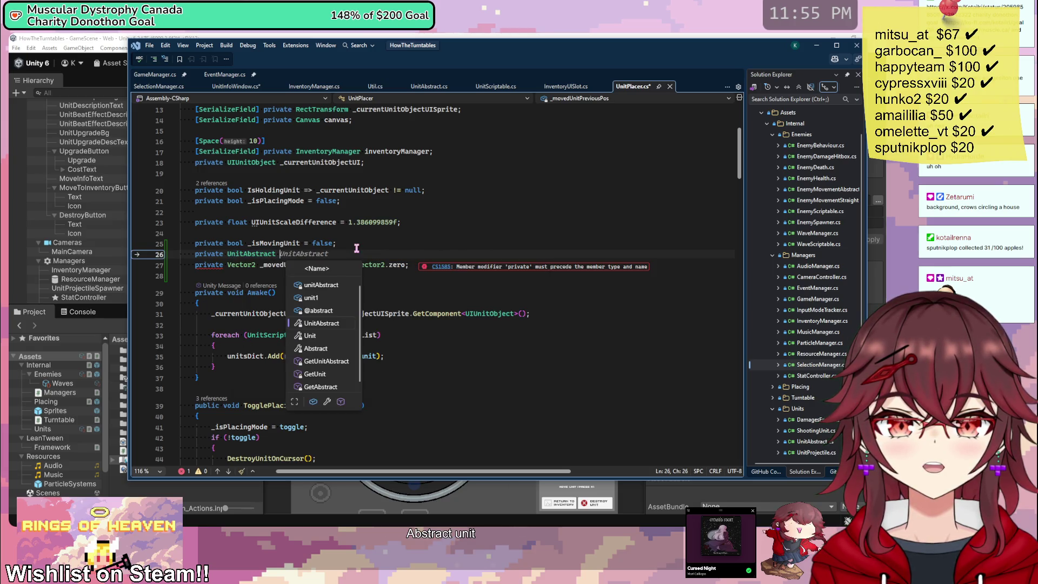
text(_previou)
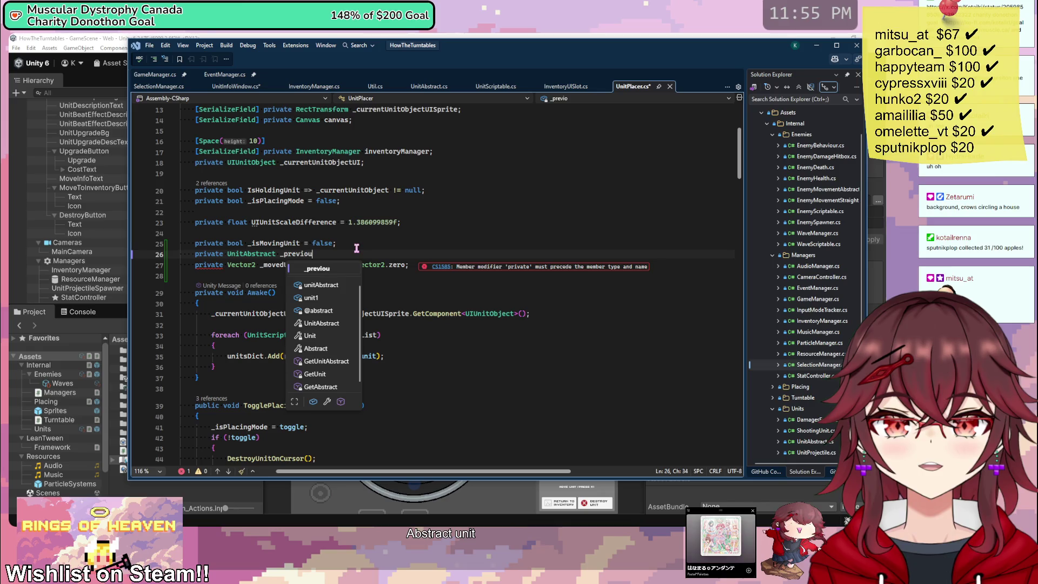
text(sUnit)
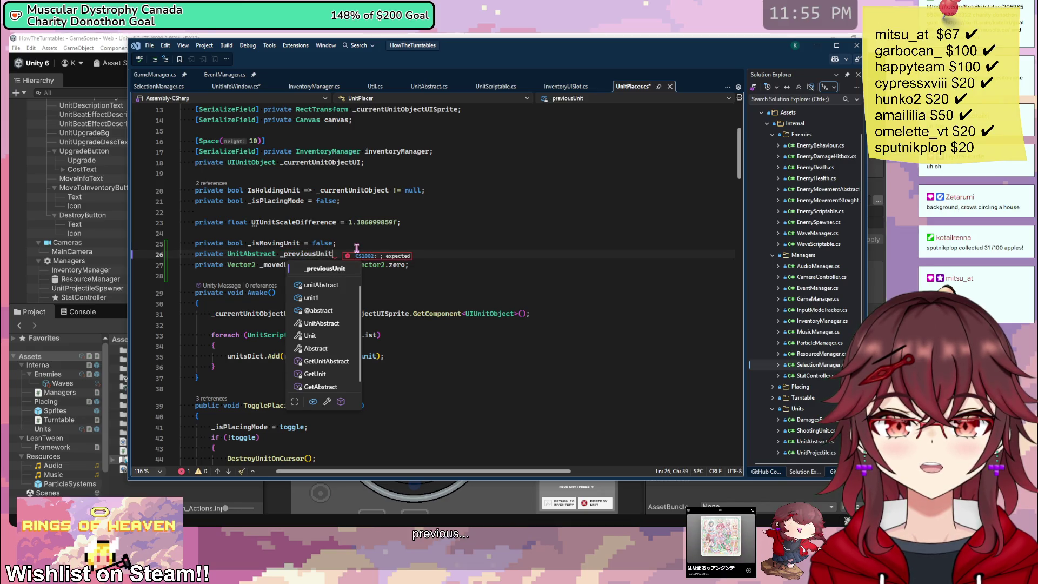
text( = nu;)
scroll(350, 314, down, 10)
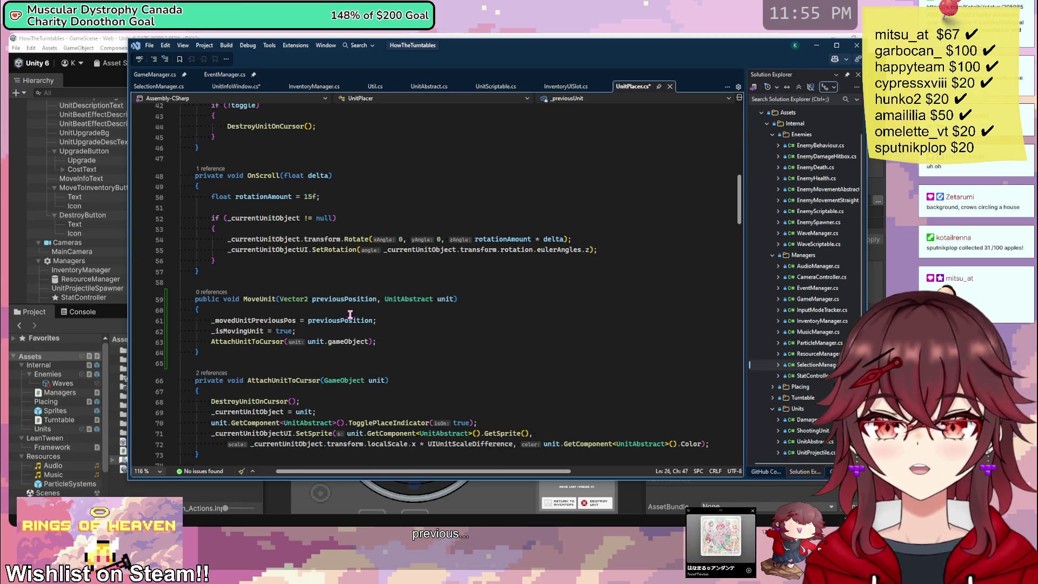
Step: Add Destroy(_previousUnit.gameObject); inside PlaceUnitHolding's if (_isMovingUnit) block
scroll(347, 313, up, 5)
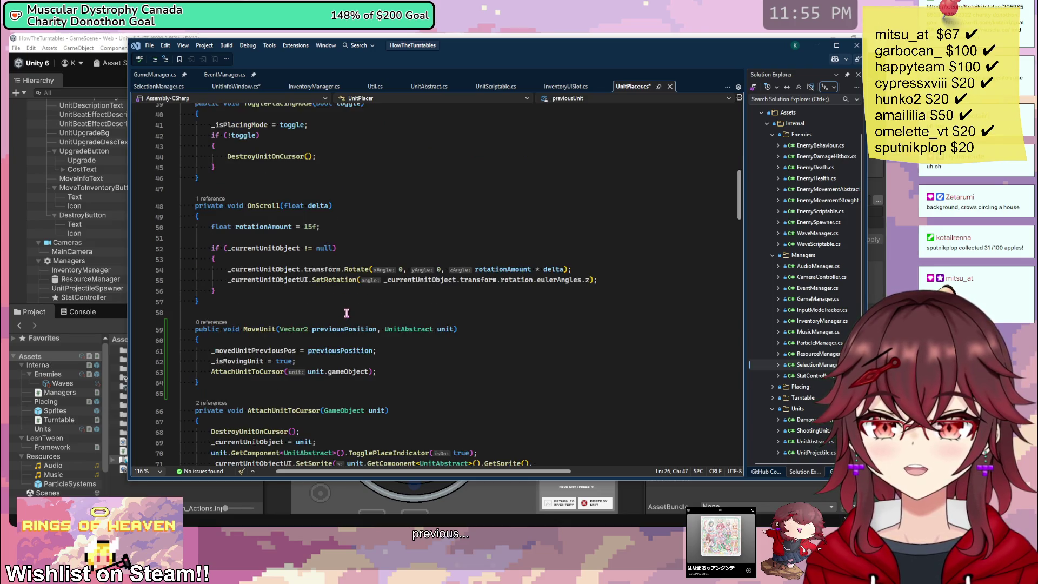
scroll(334, 344, up, 3)
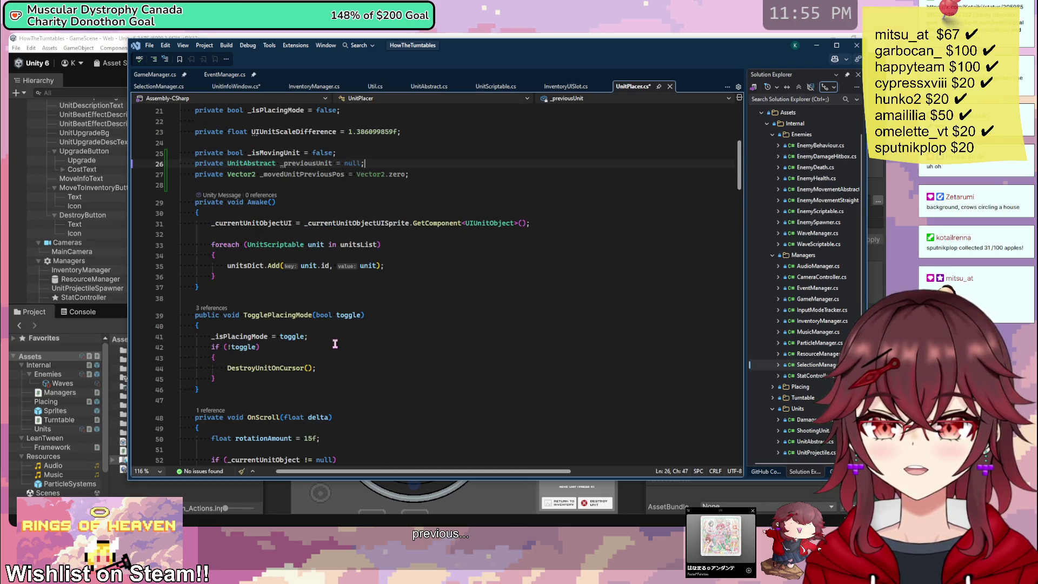
scroll(335, 343, down, 10)
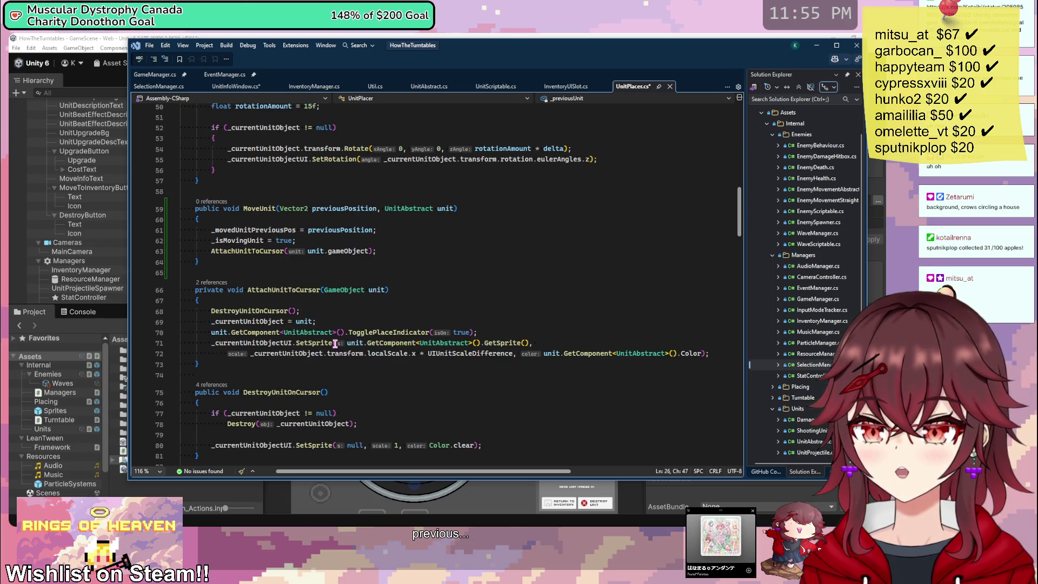
scroll(335, 344, down, 2)
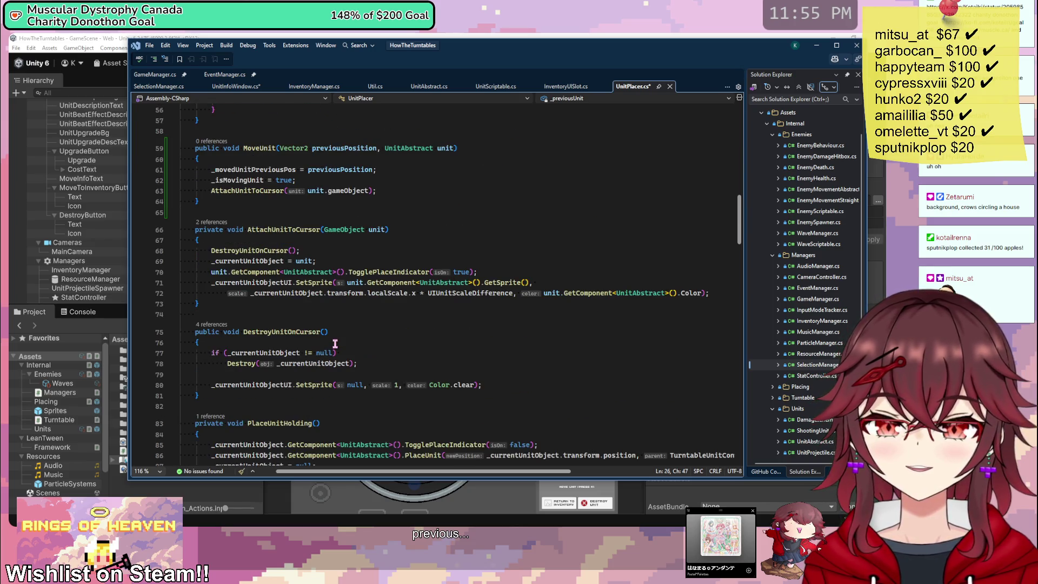
scroll(335, 344, down, 3)
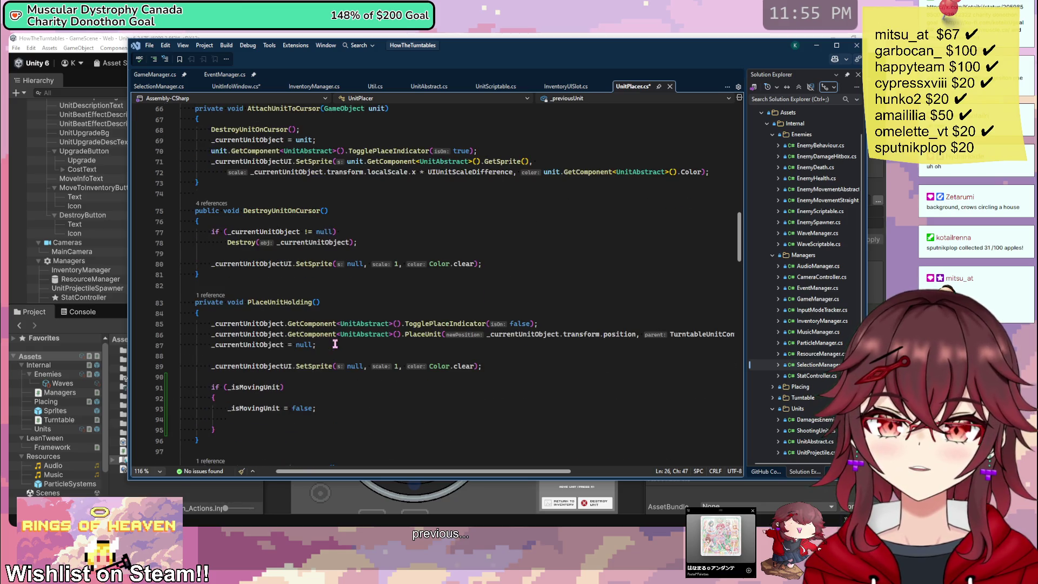
scroll(334, 344, down, 1)
click(316, 389)
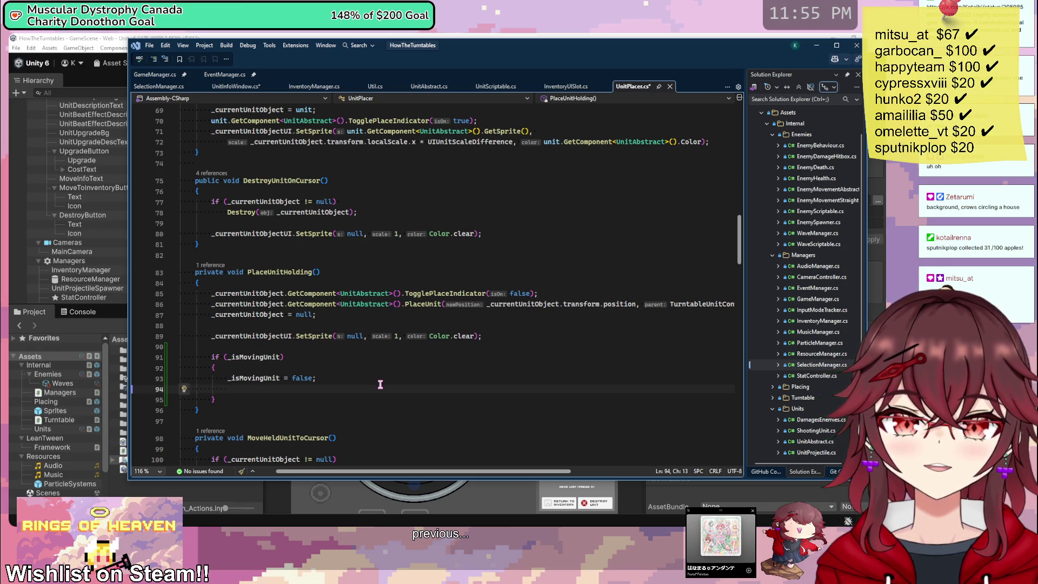
text(Destroy()
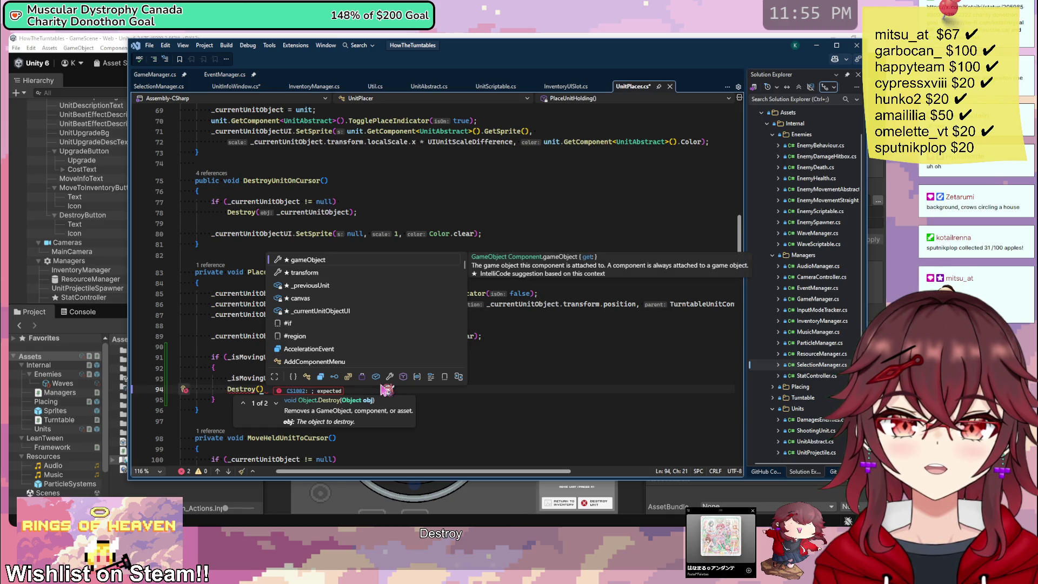
text(_previousUnit.g)
key(Tab)
text();)
scroll(386, 367, down, 2)
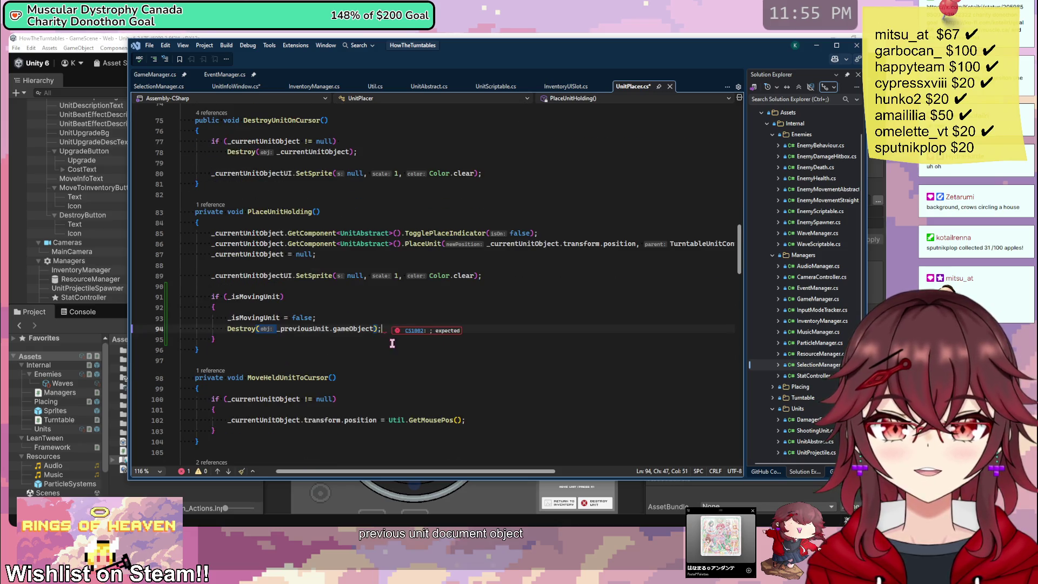
double_click(301, 330)
scroll(409, 350, down, 10)
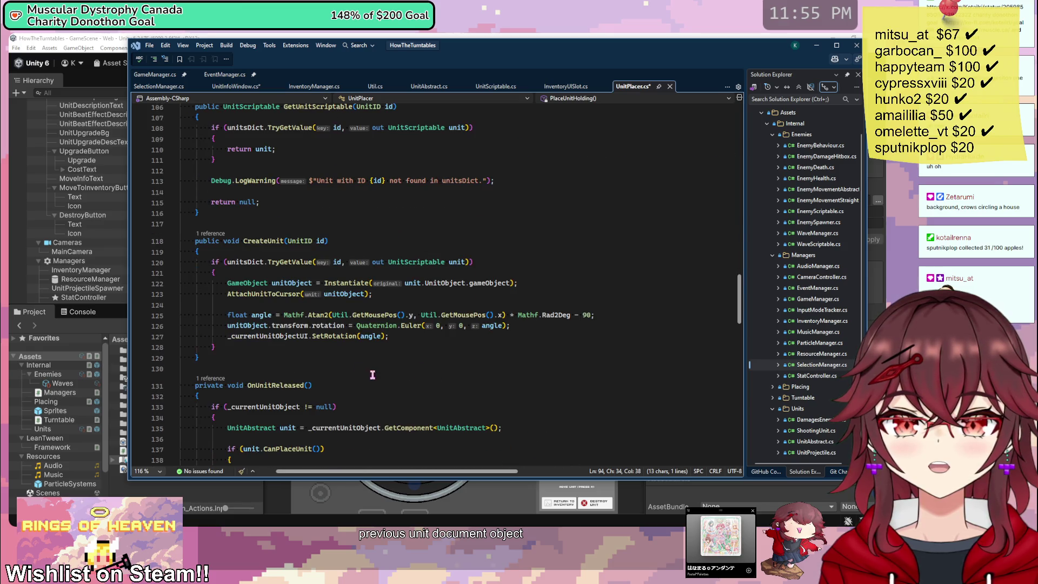
scroll(372, 374, down, 6)
scroll(372, 375, down, 5)
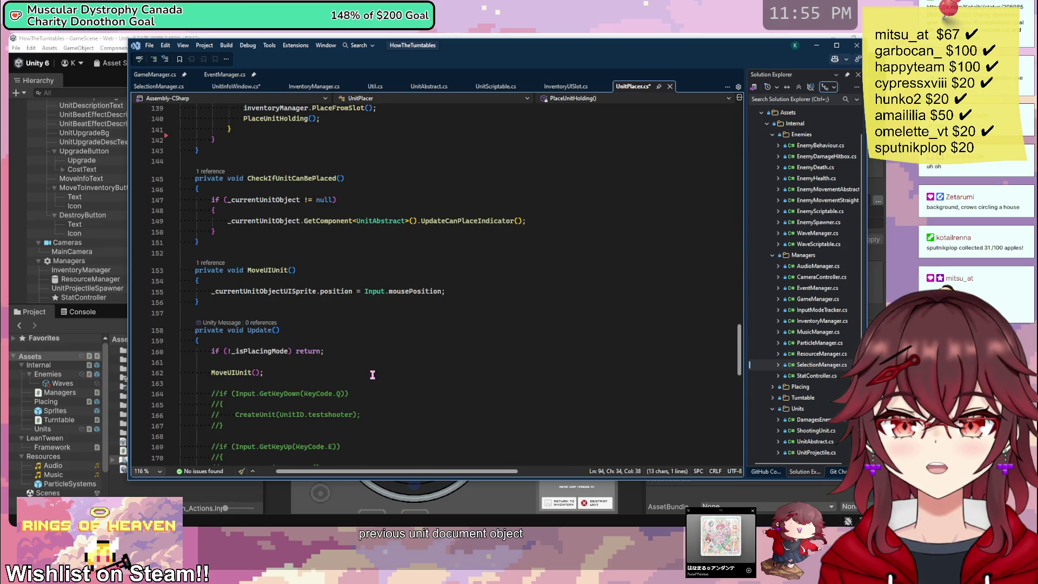
scroll(373, 375, up, 20)
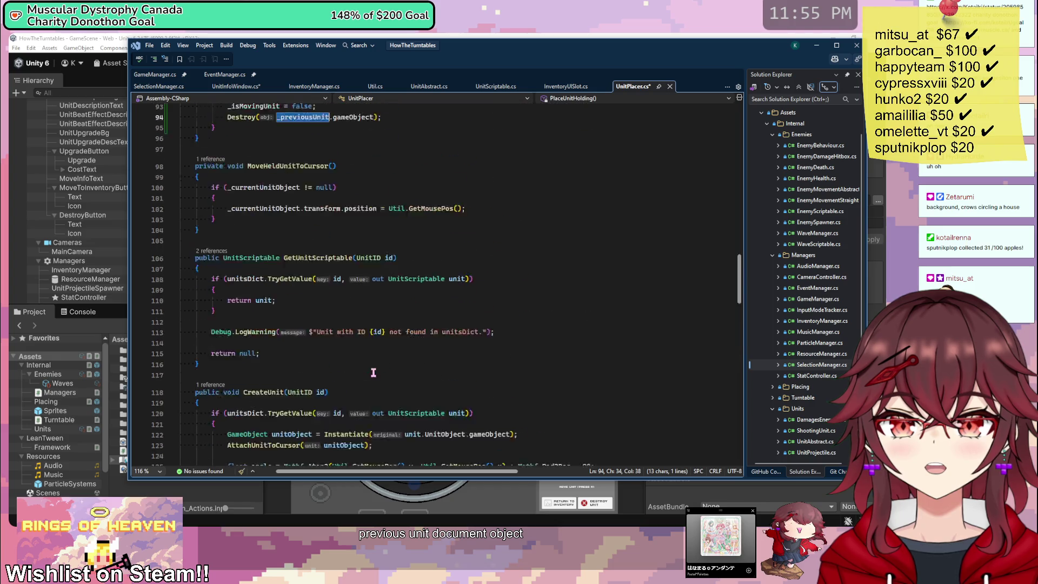
Step: Move the MoveUnit method below DestroyUnitOnCursor and remove the blank lines left behind
scroll(367, 371, up, 2)
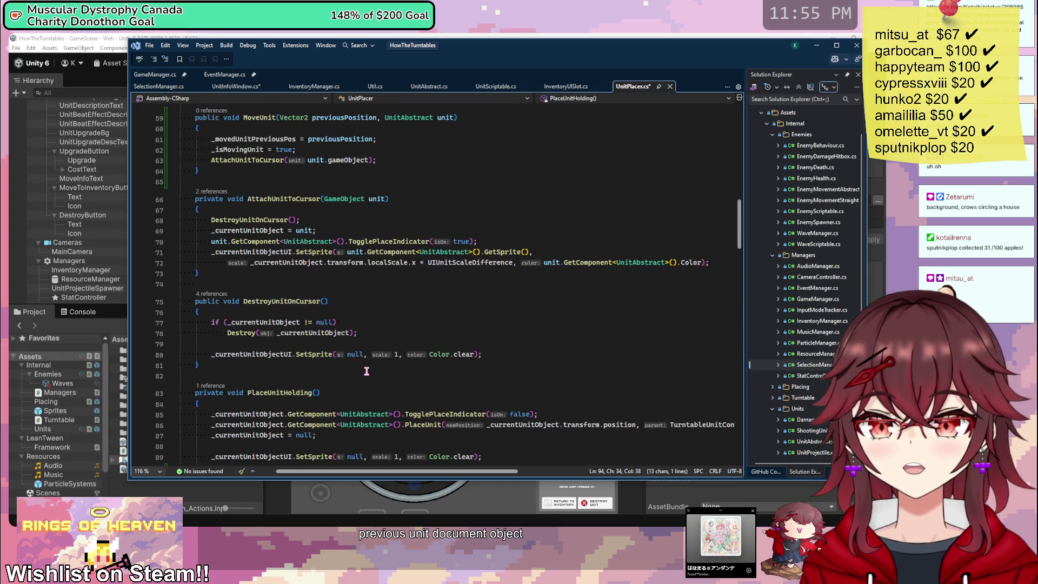
scroll(367, 372, up, 4)
scroll(366, 371, down, 6)
scroll(264, 254, up, 3)
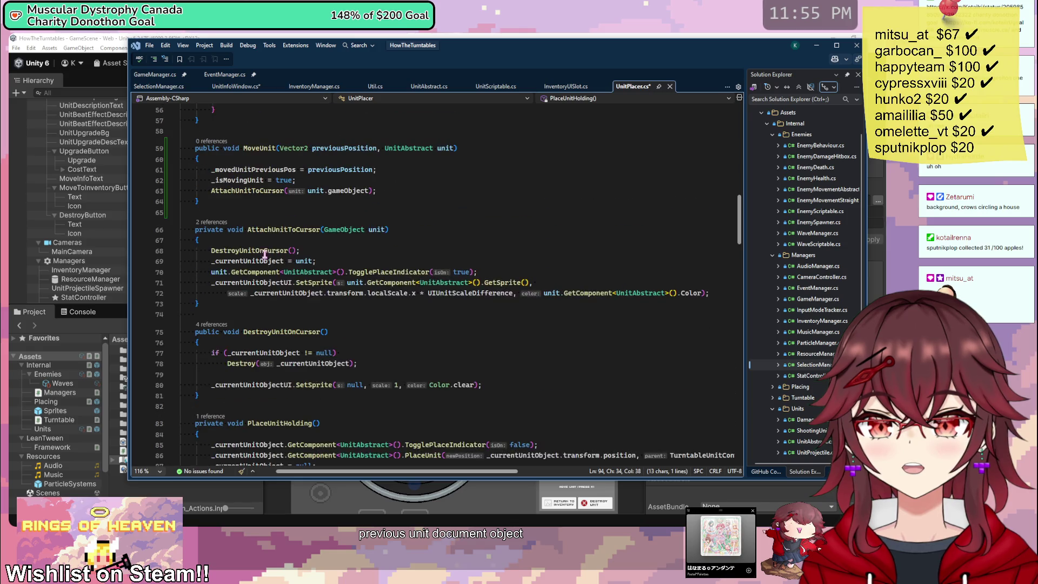
drag(214, 208, 183, 142)
key(ctrl+x)
click(245, 345)
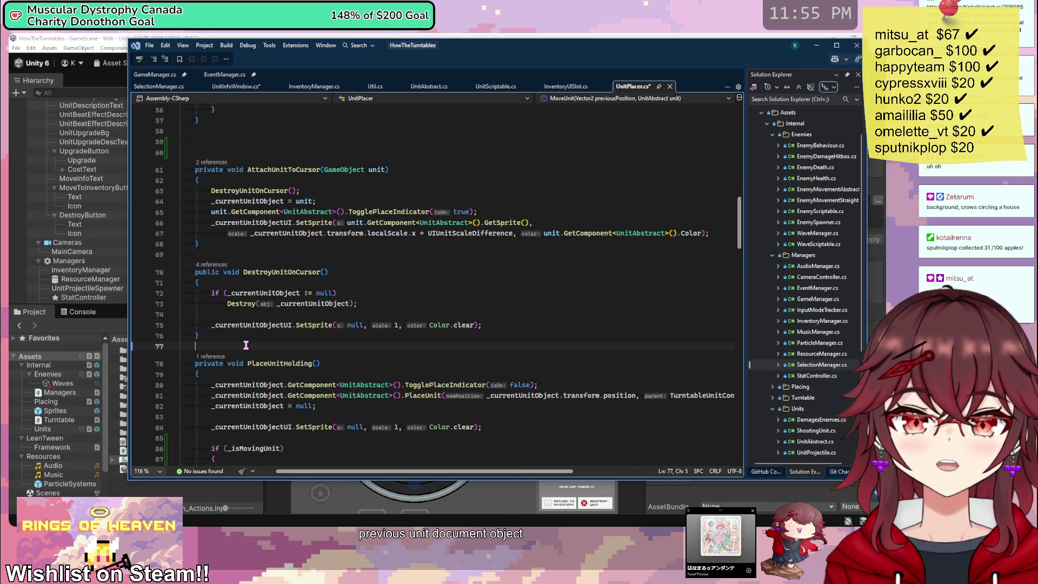
key(Return)
key(Return)
key(ctrl+v)
scroll(246, 324, up, 2)
click(239, 182)
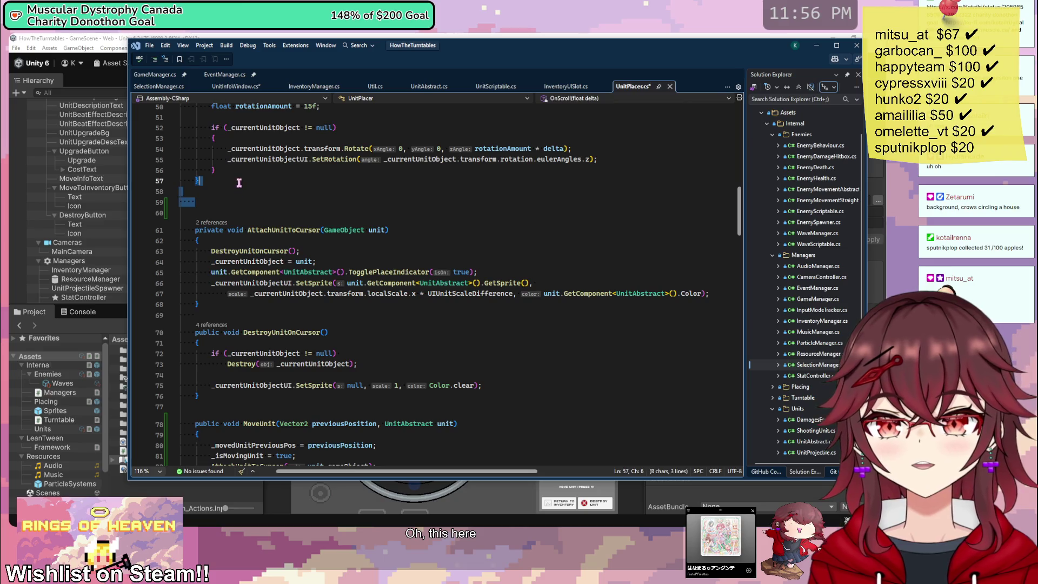
key(Delete)
key(Delete)
Step: Make MoveUnit assign '_previousUnit = unit;'
scroll(255, 173, down, 6)
click(400, 256)
key(ctrl+v)
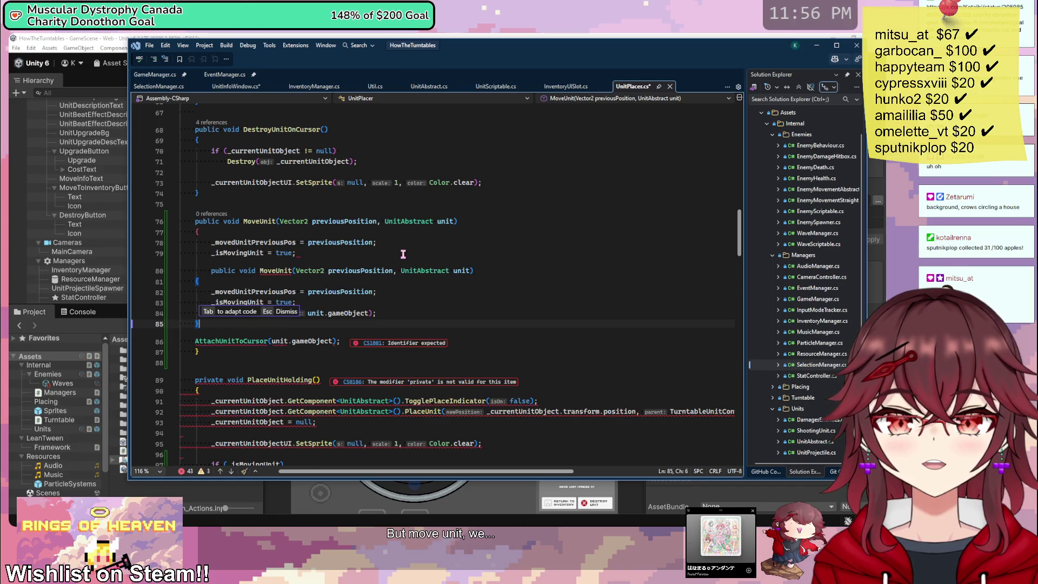
key(Tab)
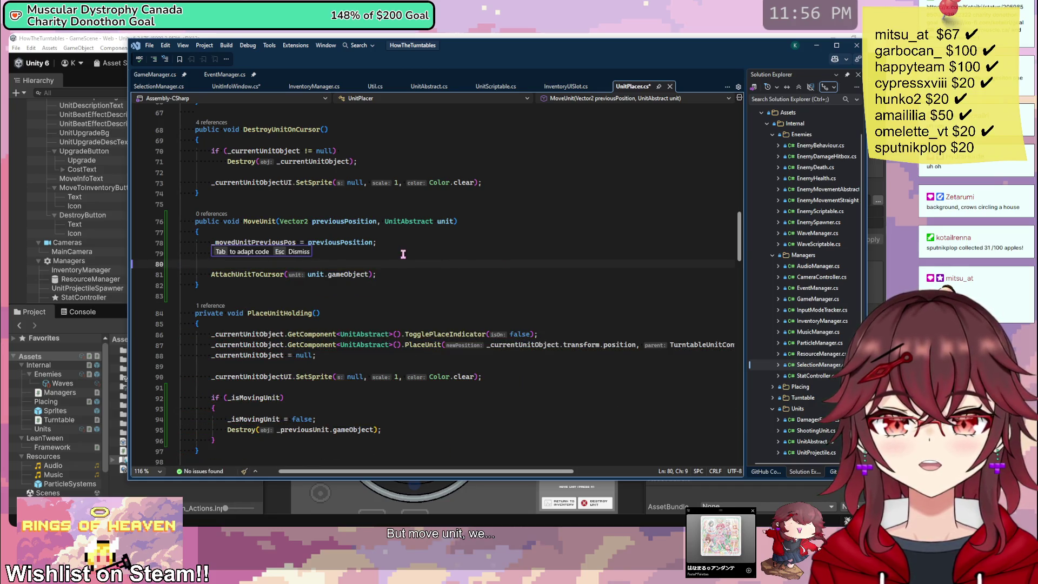
text(_pre)
key(Tab)
key(Tab)
scroll(407, 265, down, 1)
click(417, 399)
scroll(415, 398, down, 1)
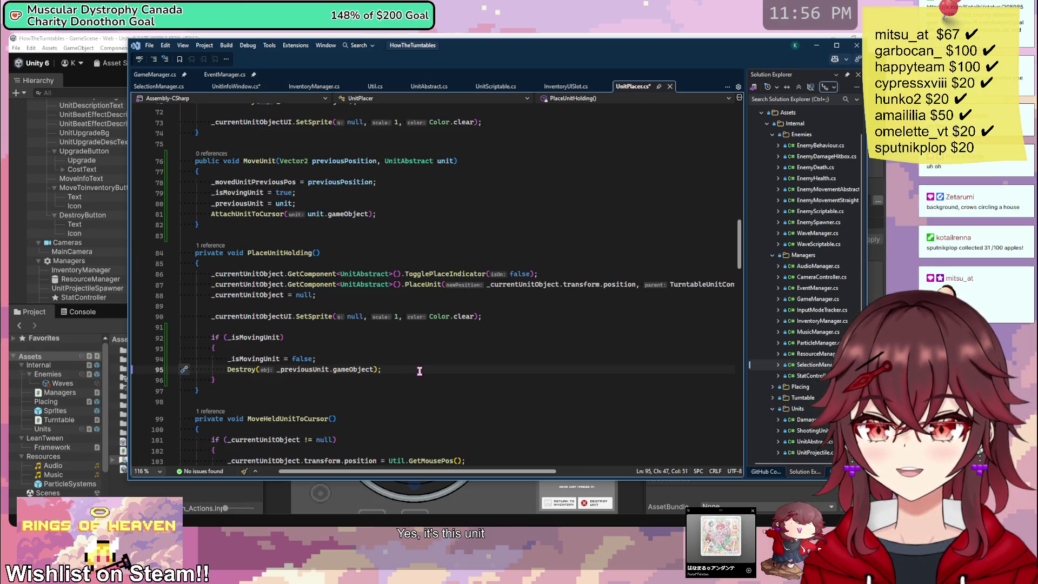
drag(211, 337, 265, 383)
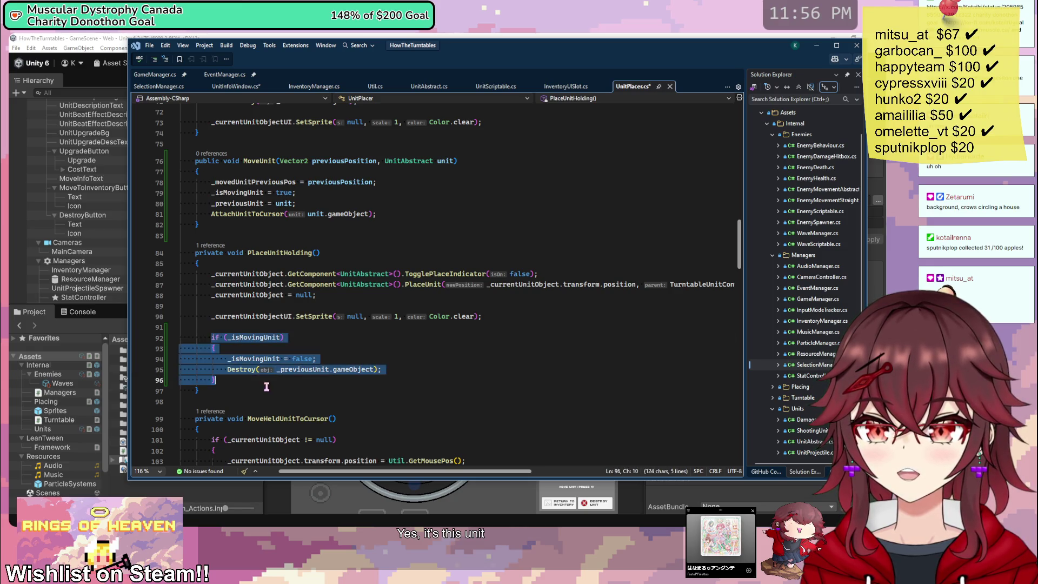
click(407, 370)
Step: Finish the comment '// on successful move' on the if (_isMovingUnit) line
click(352, 338)
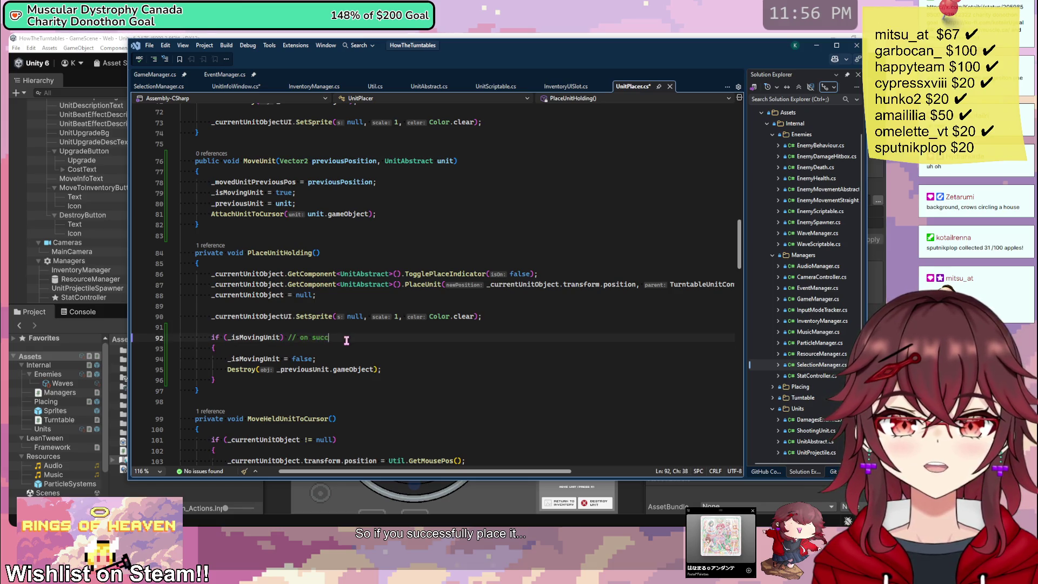
text(essful move)
click(455, 378)
click(416, 370)
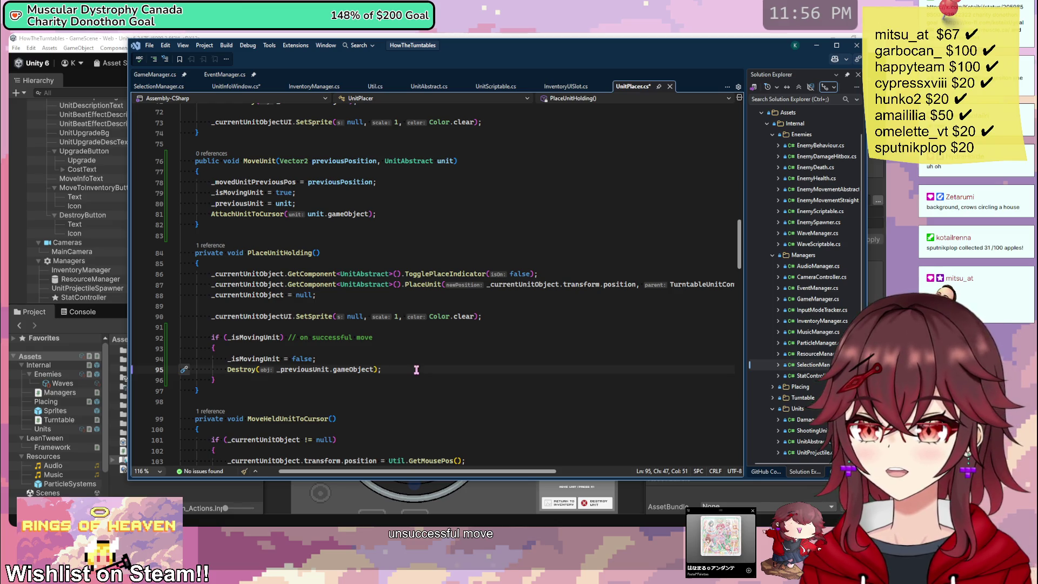
scroll(417, 367, down, 2)
mouse_move(249, 316)
mouse_down()
mouse_move(238, 281)
mouse_move(210, 273)
mouse_up()
scroll(385, 341, down, 2)
scroll(392, 320, down, 12)
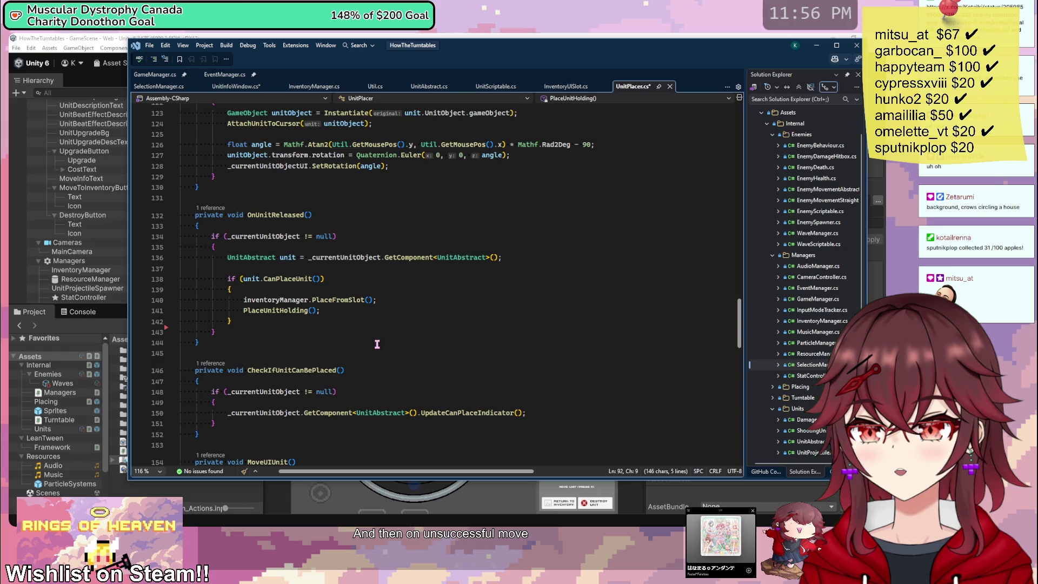
click(374, 321)
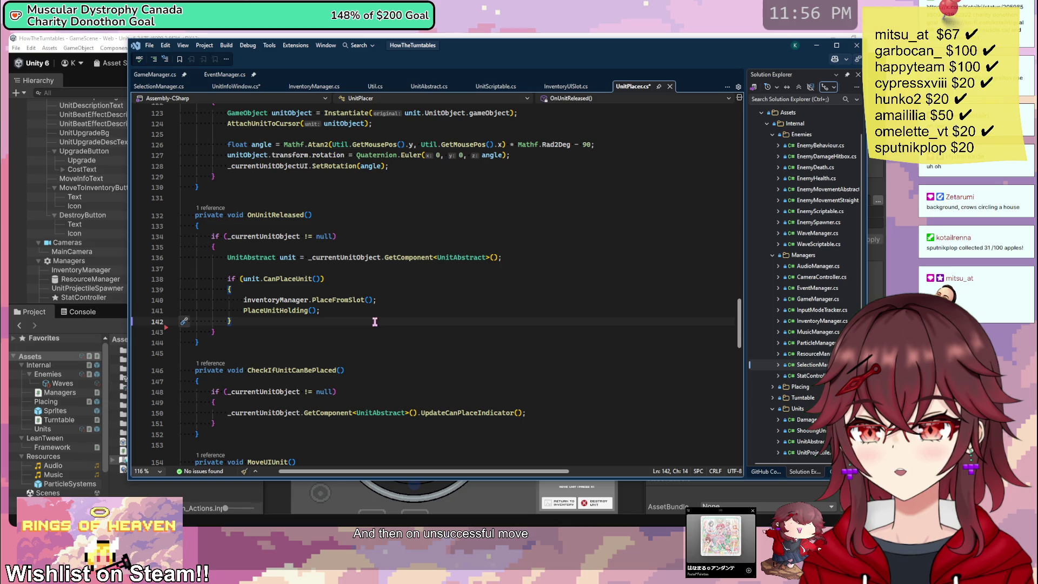
Step: Add an else branch with the moving-unit block, commented '// on unsuccessful move'
key(Return)
text(else)
key(Return)
text({)
key(Return)
key(Tab)
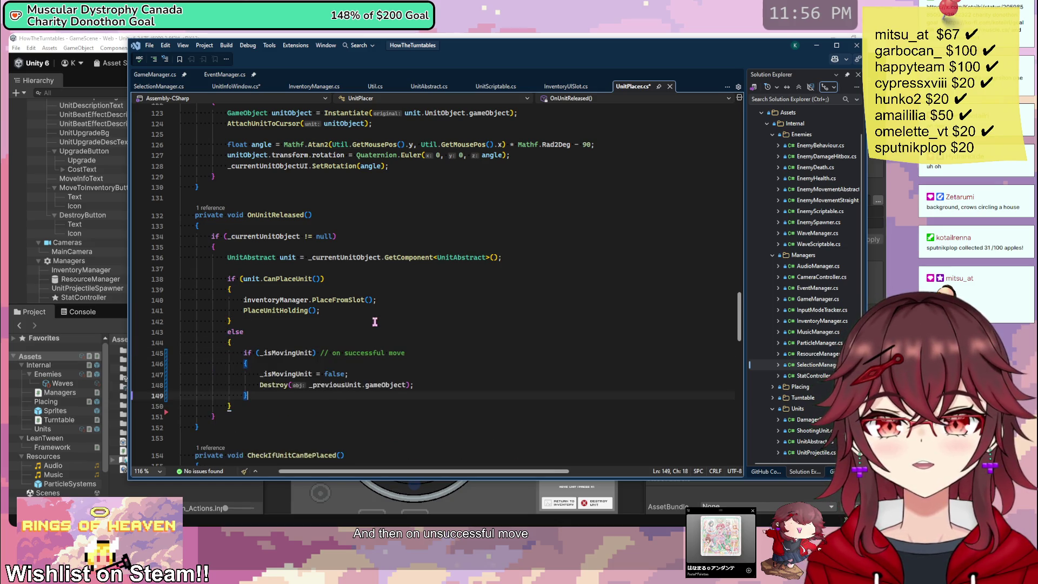
click(344, 352)
text(un)
click(361, 373)
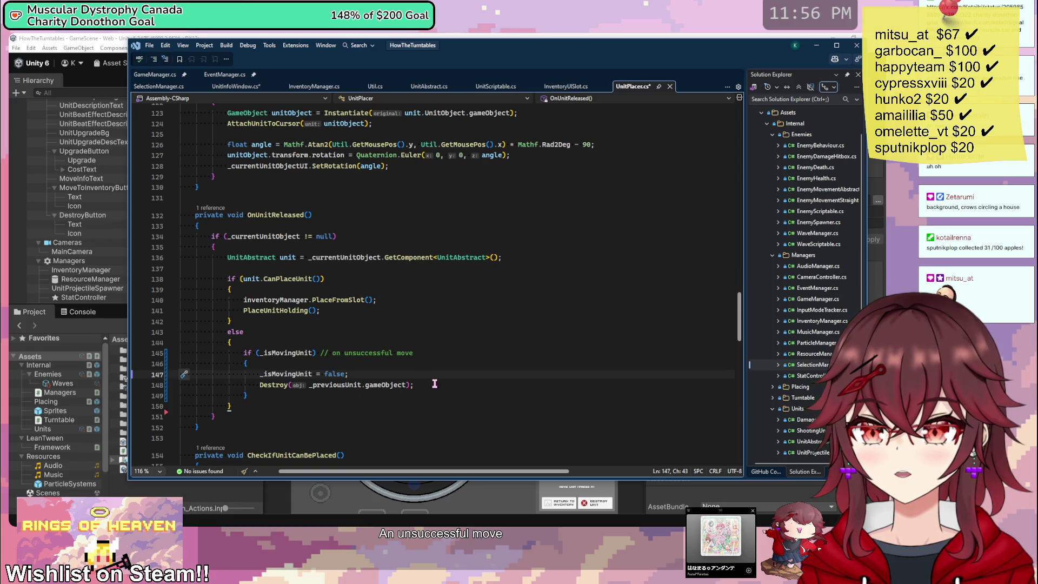
Step: Delete the Destroy call from the else branch
drag(434, 384, 259, 384)
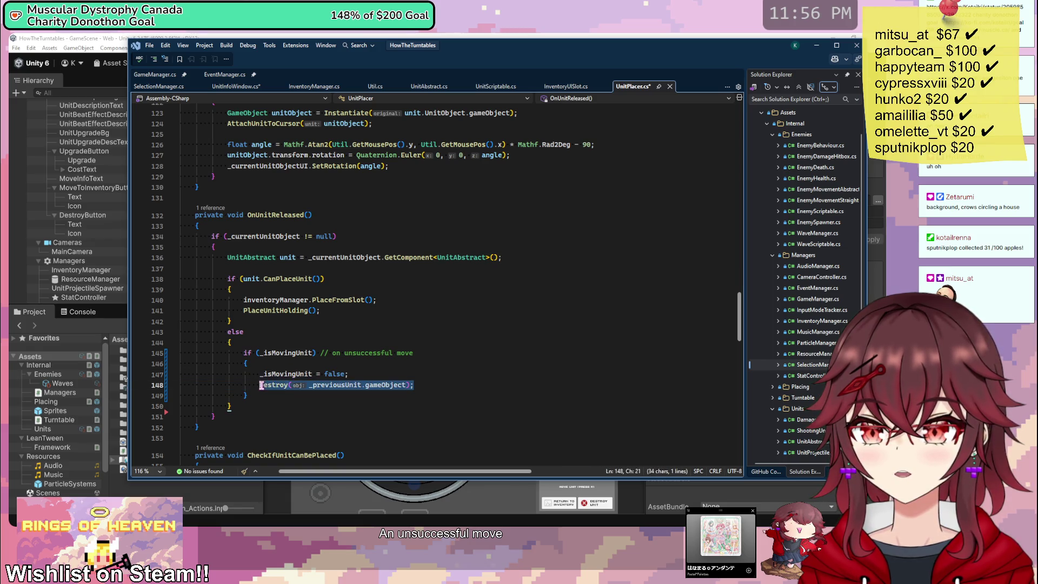
key(BackSpace)
scroll(378, 375, down, 2)
text(Destroyhol)
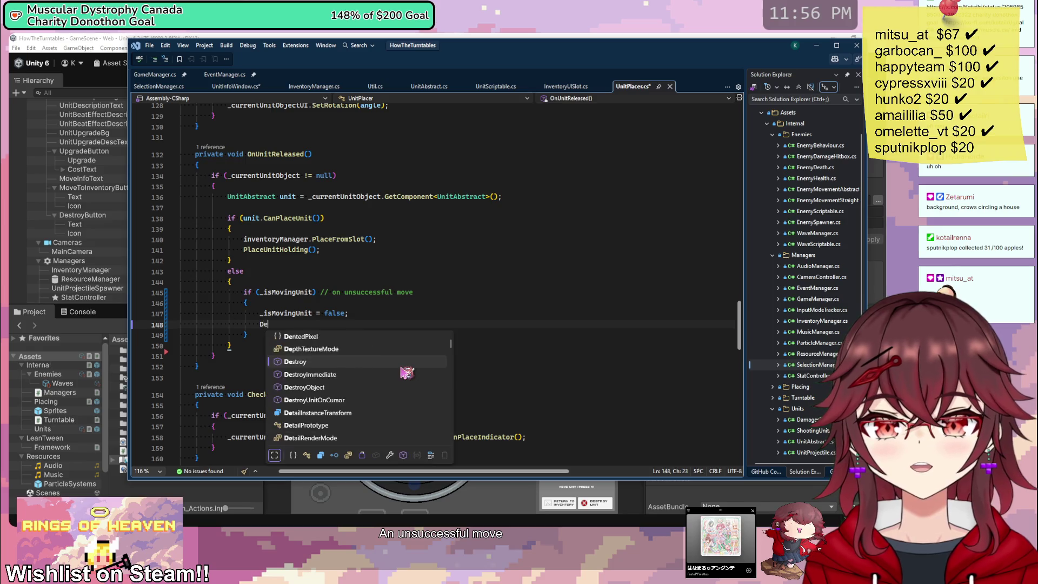
key(BackSpace)
key(BackSpace)
key(BackSpace)
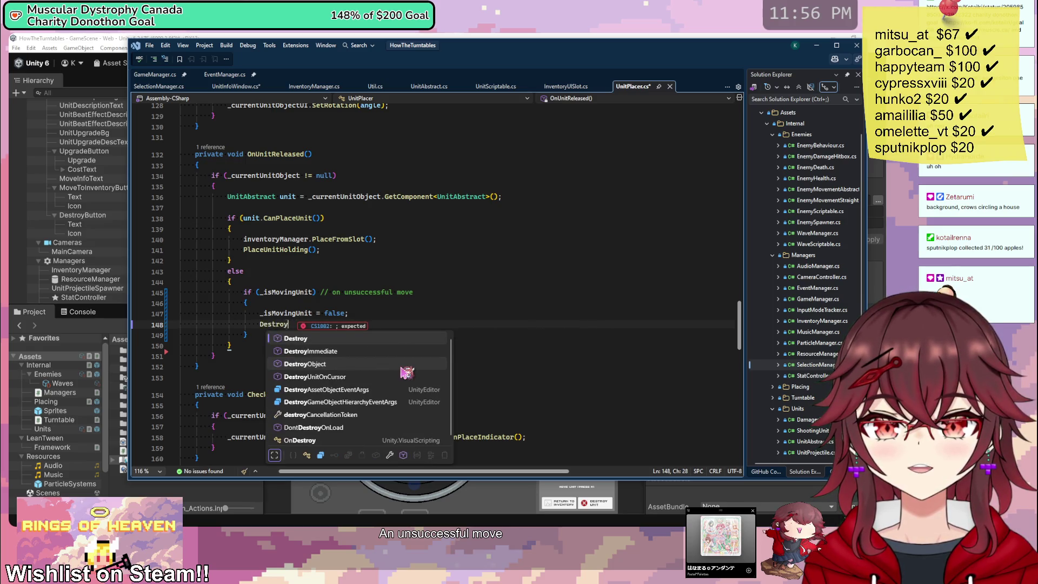
key(BackSpace)
key(BackSpace)
key(BackSpace)
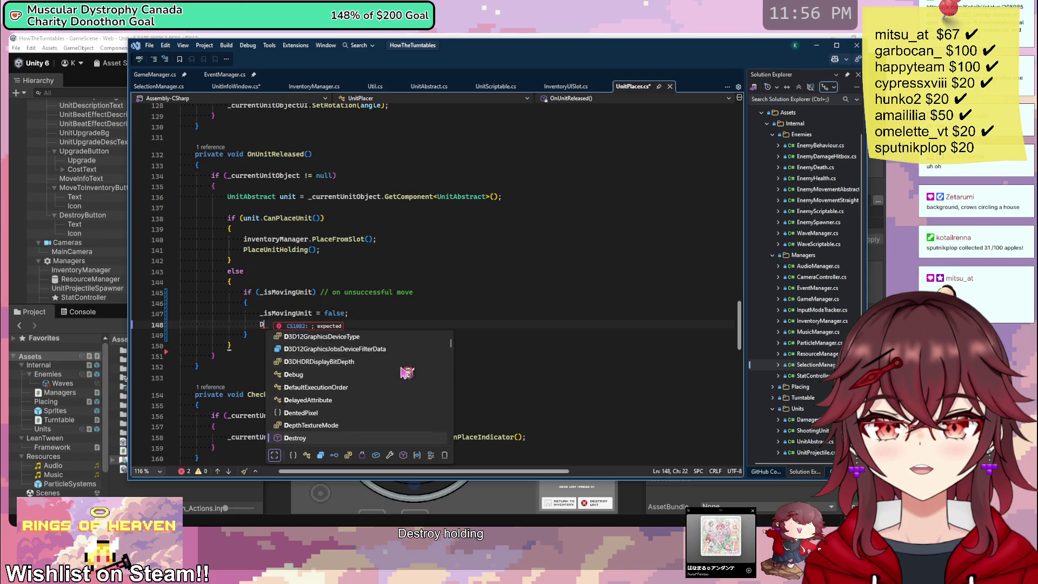
click(411, 262)
scroll(382, 312, up, 5)
scroll(382, 312, up, 12)
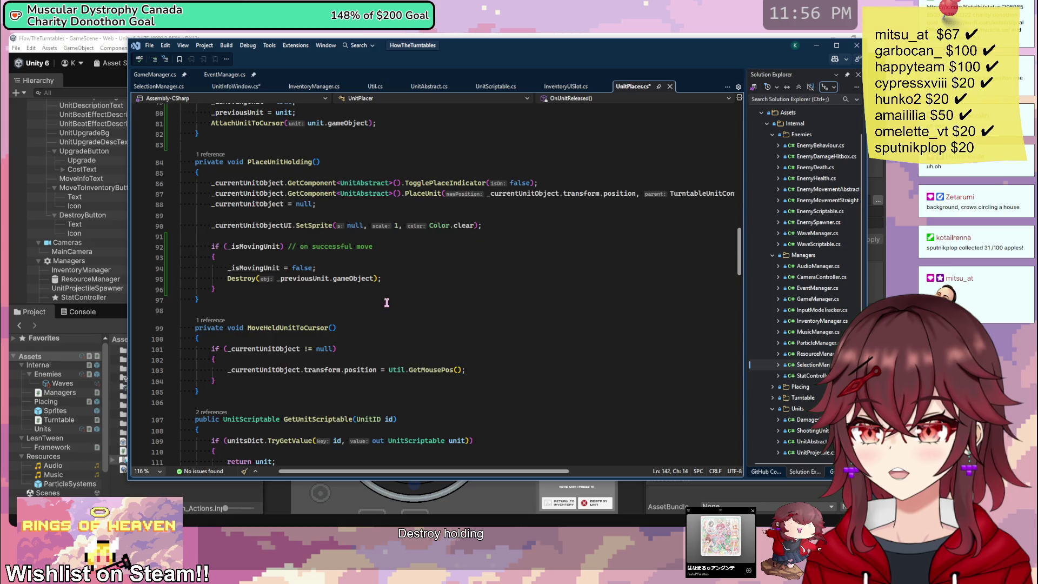
scroll(387, 302, up, 5)
scroll(386, 302, down, 20)
Step: Call DestroyUnitOnCursor(); on line 148 in the else branch
click(302, 354)
text(DestroyUn)
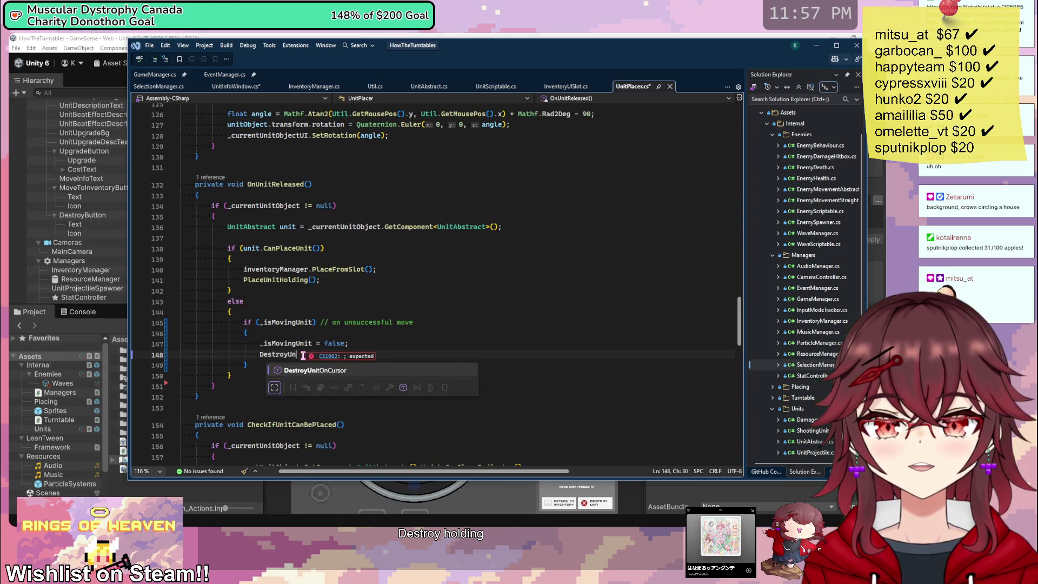
key(Tab)
text(();)
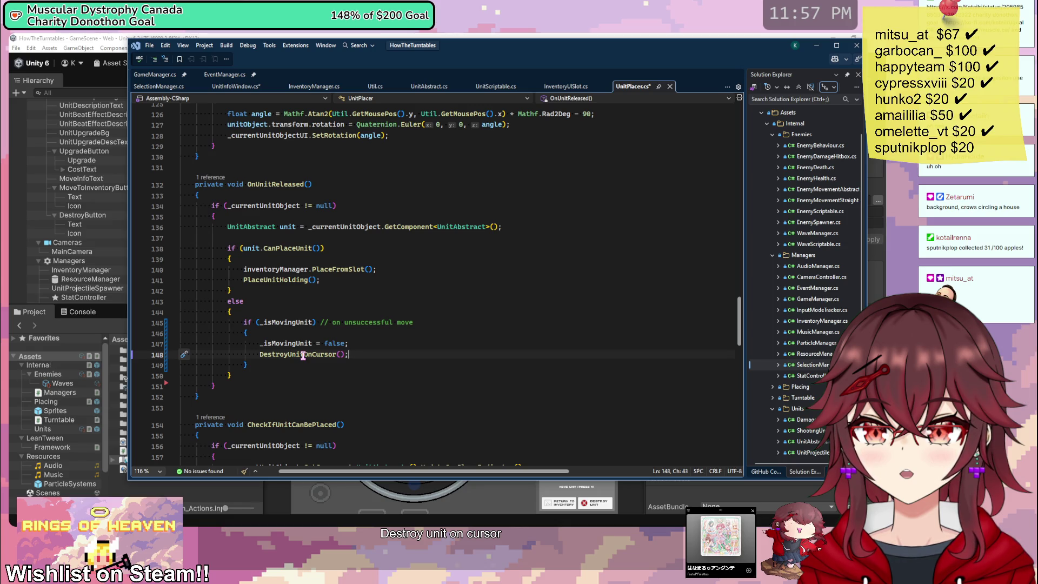
scroll(303, 355, down, 5)
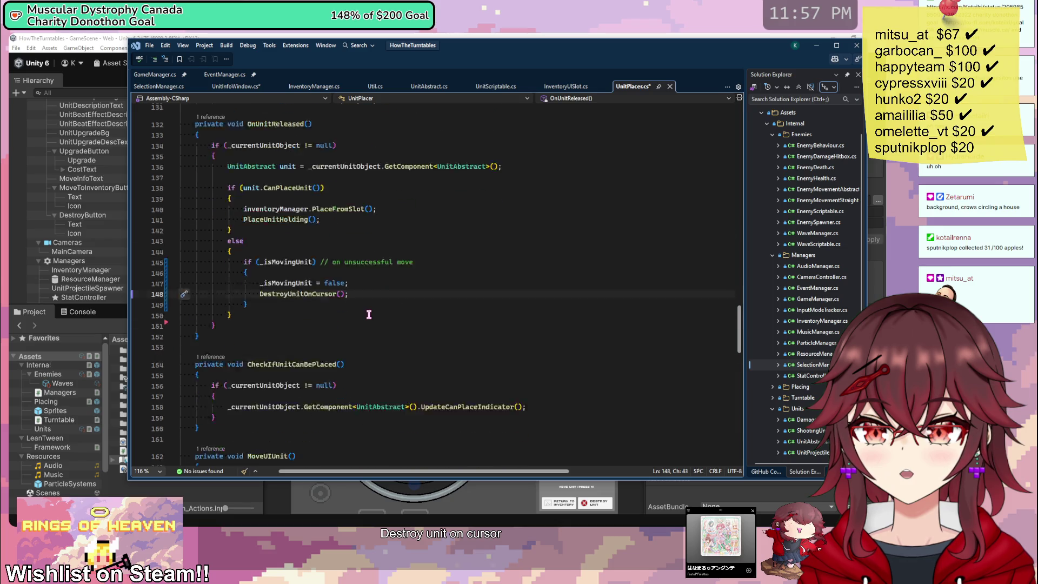
click(433, 37)
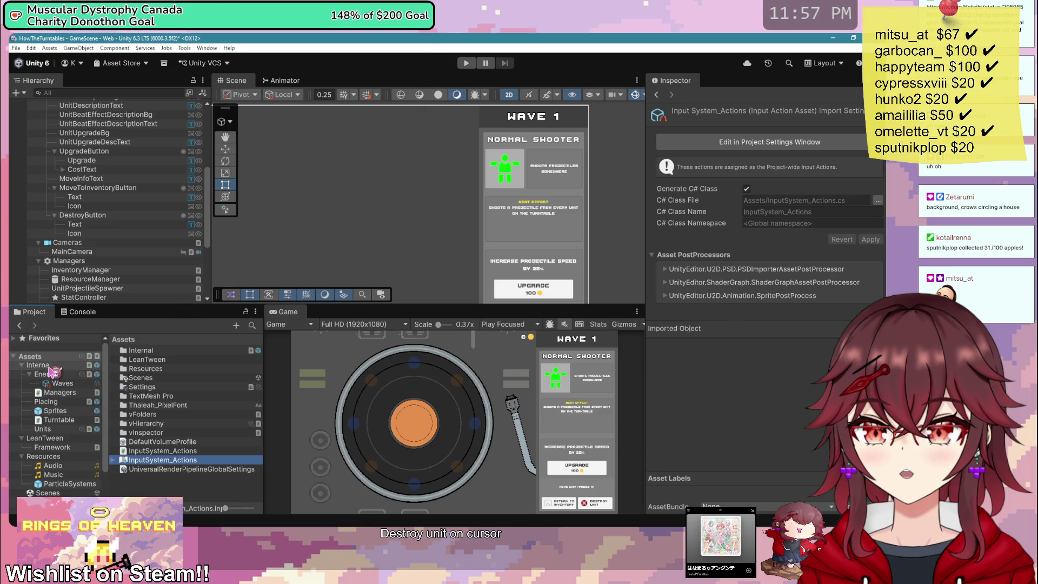
Step: In InputSystem_Actions, add a CancelClose action to the Player map
double_click(200, 462)
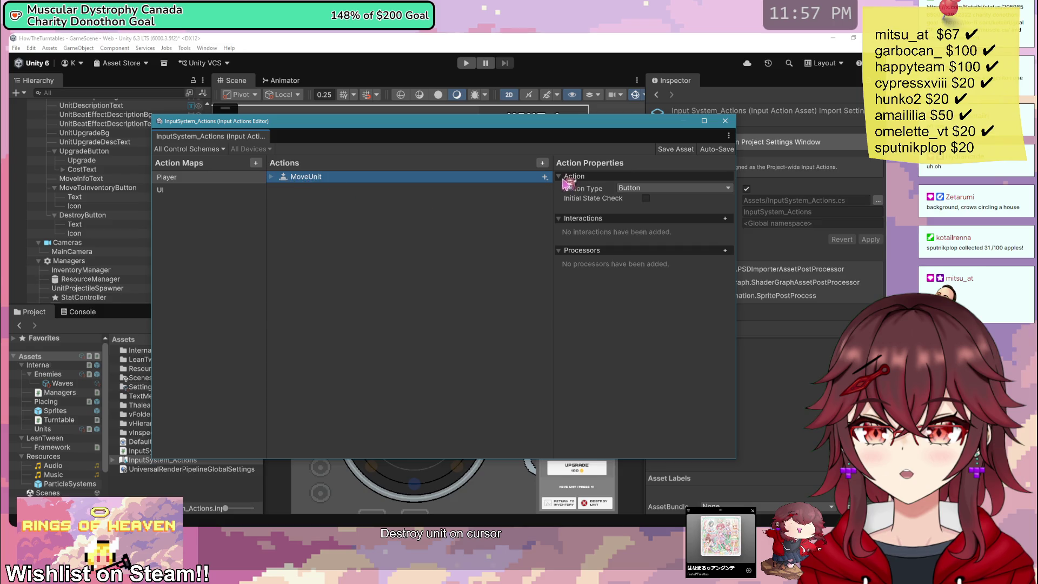
click(542, 162)
text(Ca)
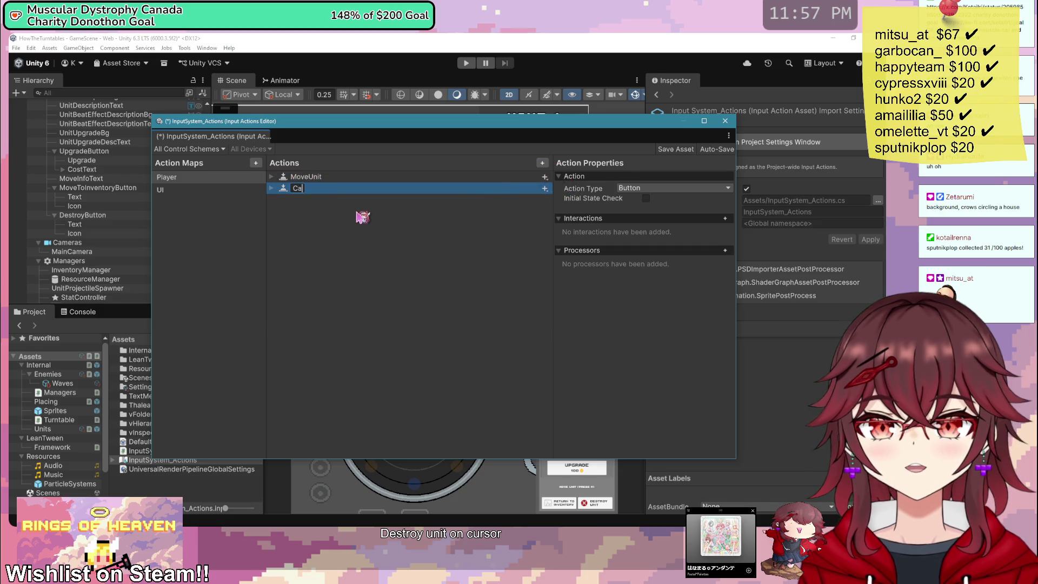
text(ncelClose)
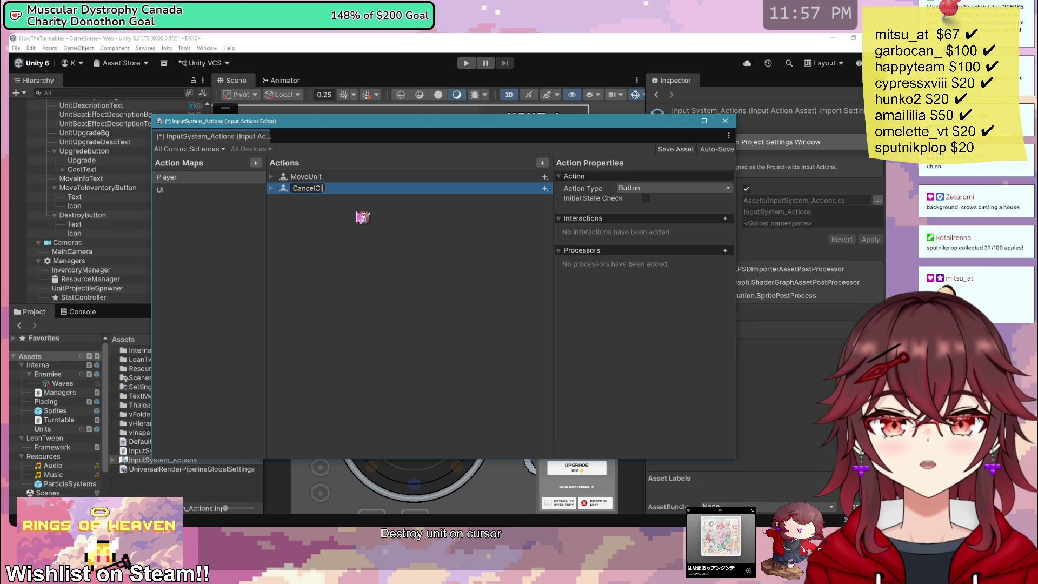
key(Return)
click(270, 188)
click(325, 199)
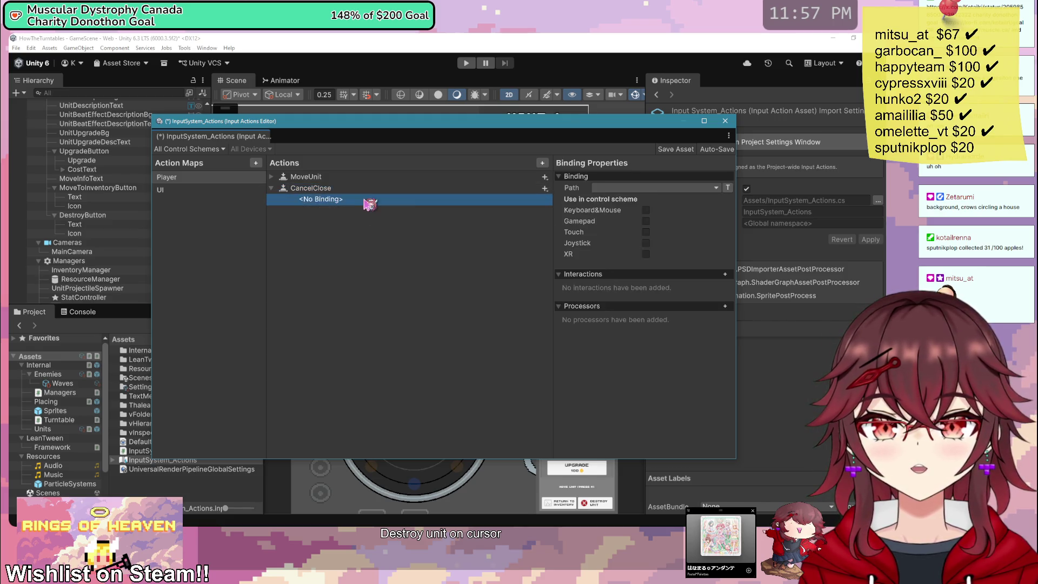
Step: Bind CancelClose to Escape [Keyboard] and save the input actions asset
click(654, 187)
click(607, 200)
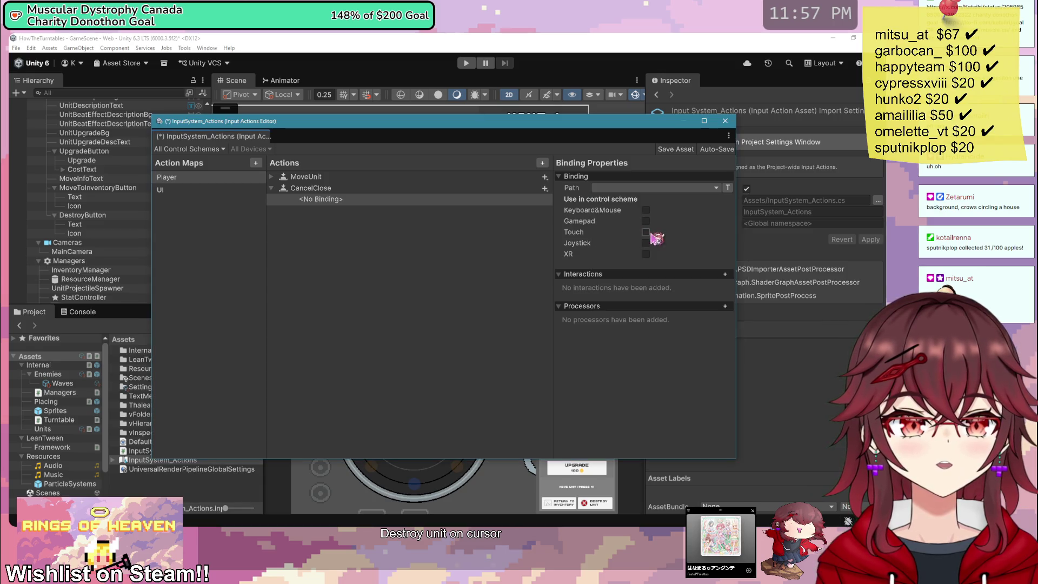
click(606, 200)
key(Escape)
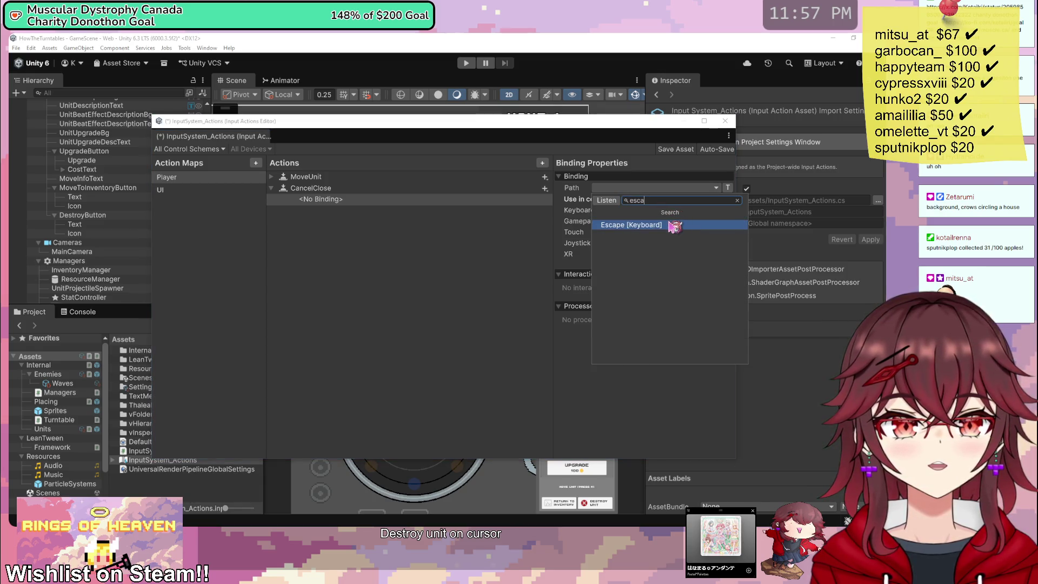
click(669, 224)
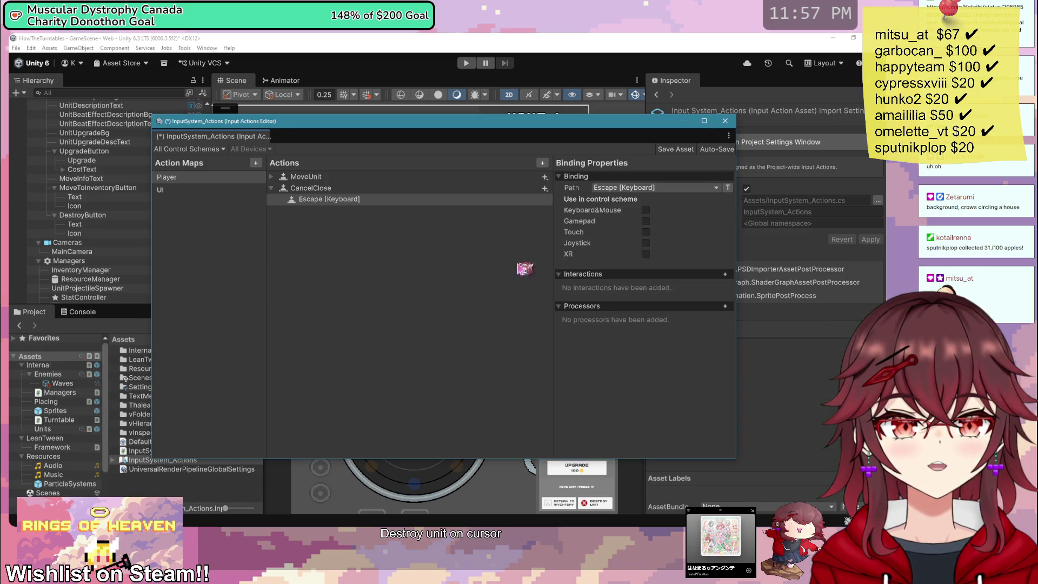
click(680, 152)
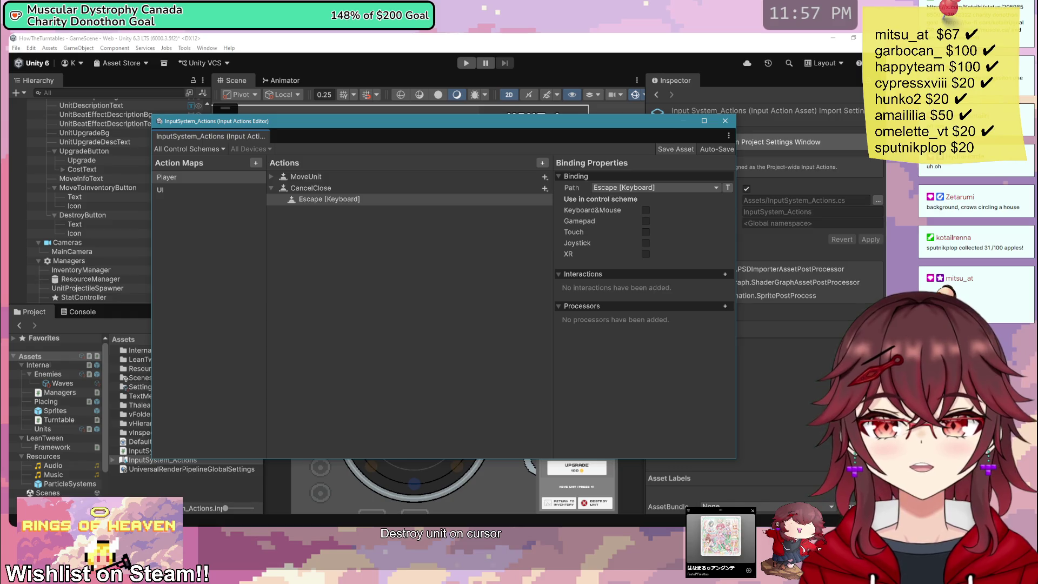
key(alt+Tab)
scroll(356, 296, up, 2)
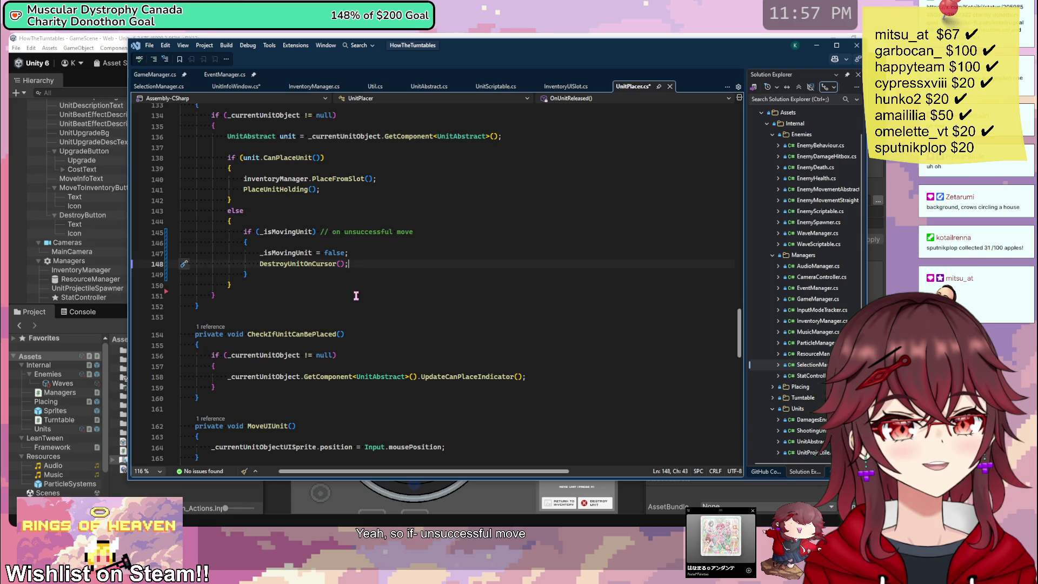
Step: Review the UnitPlacer.cs changes around OnUnitReleased and save all edited scripts
scroll(358, 282, up, 17)
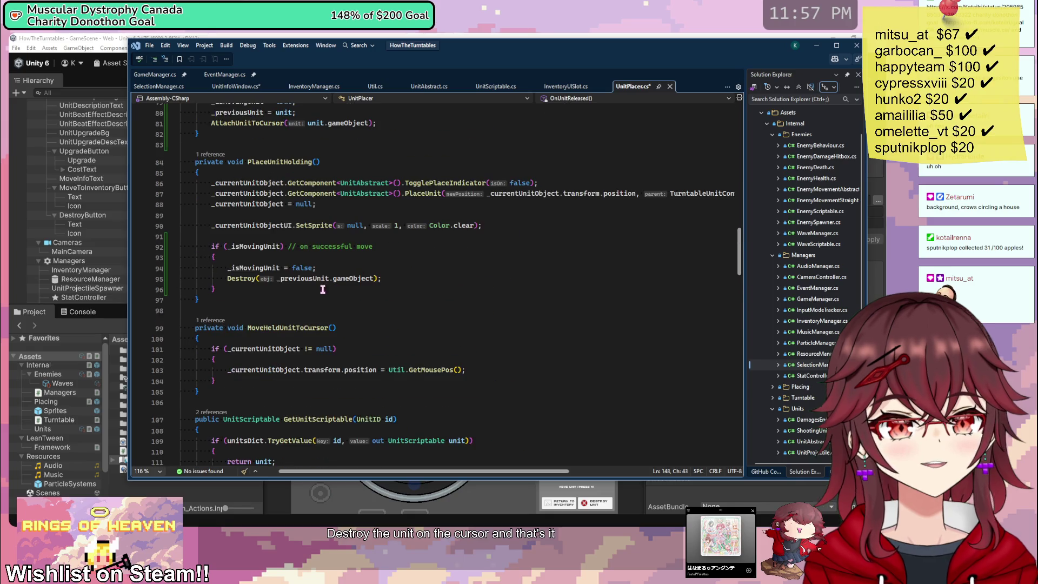
scroll(342, 295, up, 3)
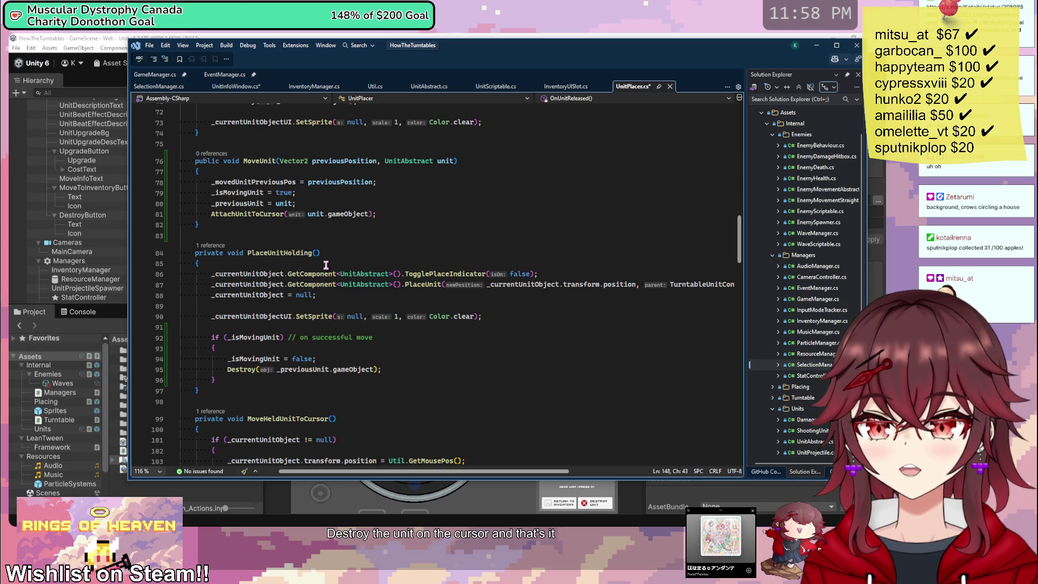
scroll(326, 265, down, 4)
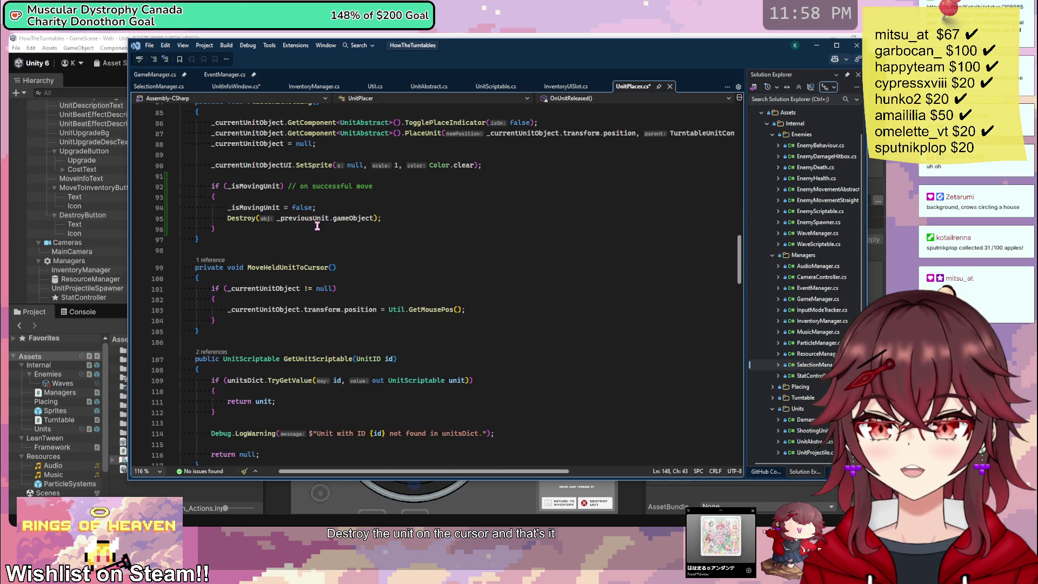
scroll(317, 226, down, 5)
scroll(317, 226, up, 5)
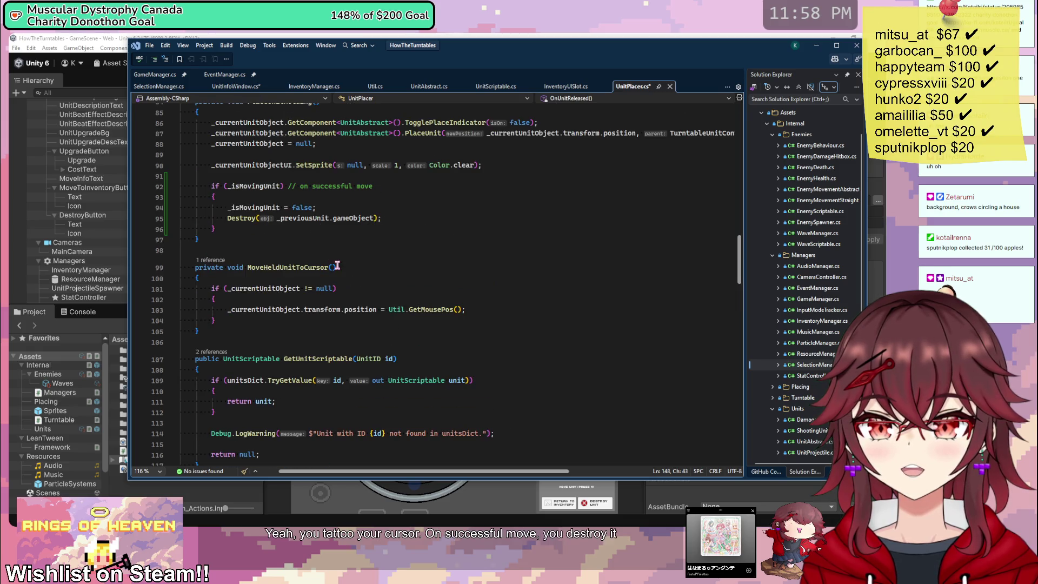
scroll(335, 261, down, 6)
scroll(336, 261, down, 1)
scroll(335, 261, up, 4)
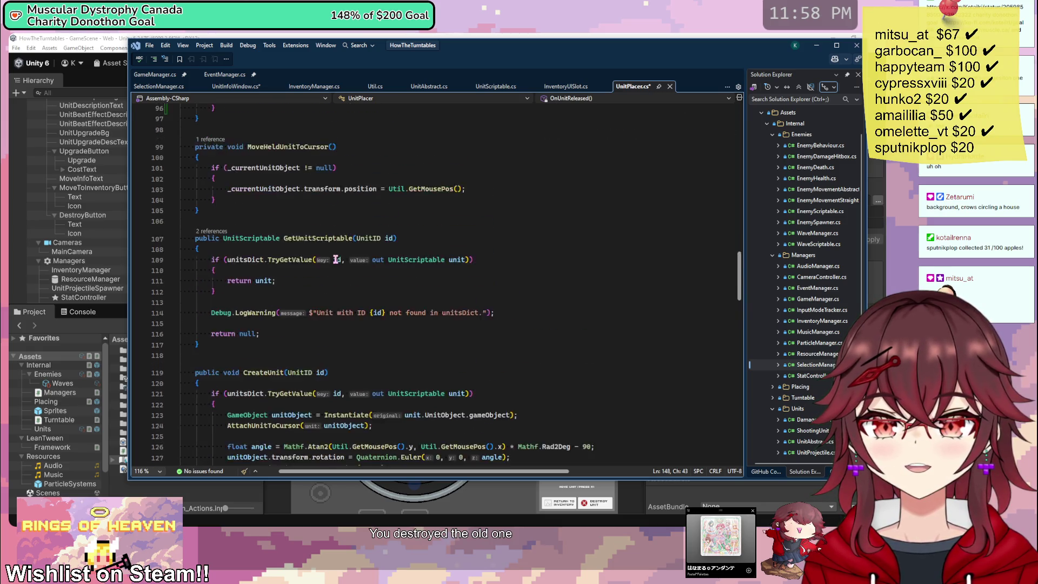
scroll(335, 259, down, 6)
scroll(335, 259, down, 4)
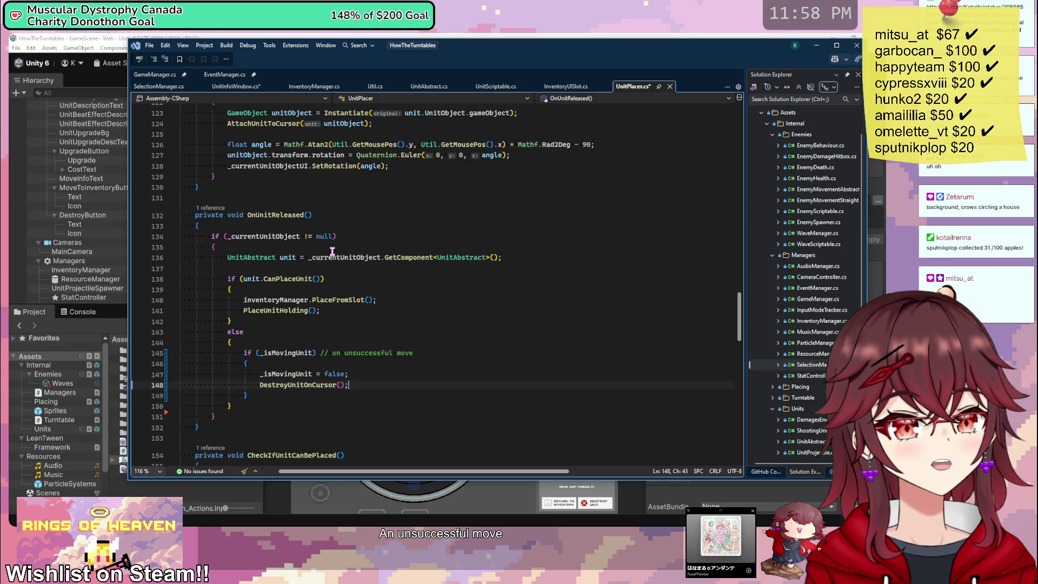
click(390, 287)
key(ctrl+shift+s)
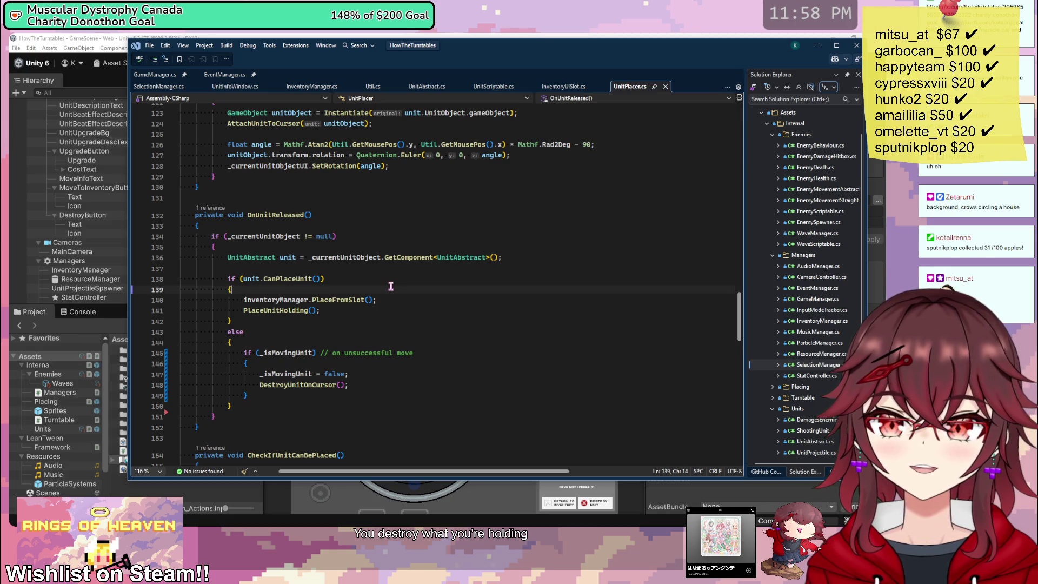
Step: Inspect the _movedUnitPreviousPos field, then return to the Unity editor
scroll(390, 285, up, 20)
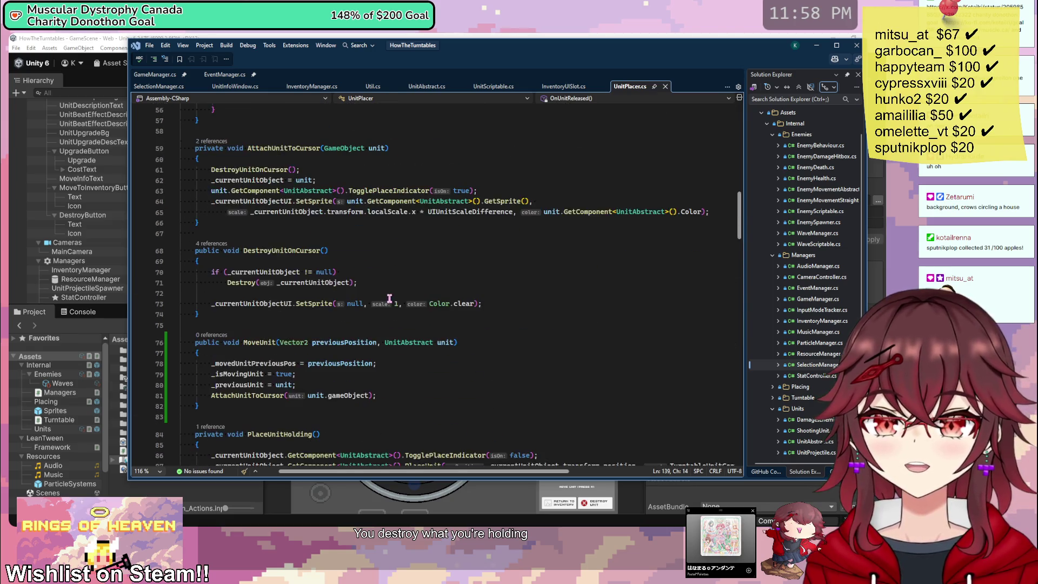
scroll(389, 297, up, 3)
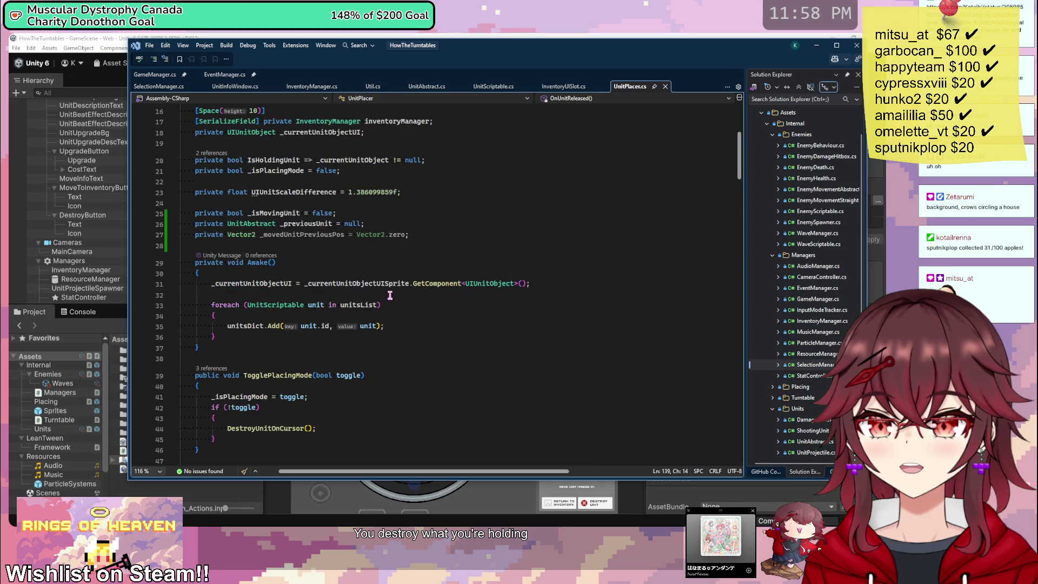
double_click(290, 235)
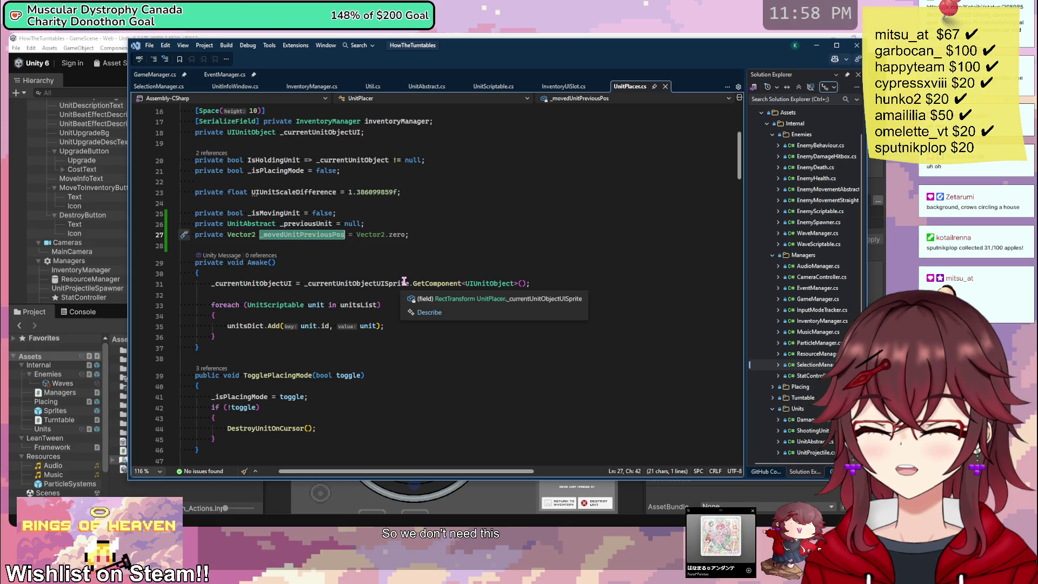
scroll(405, 282, down, 4)
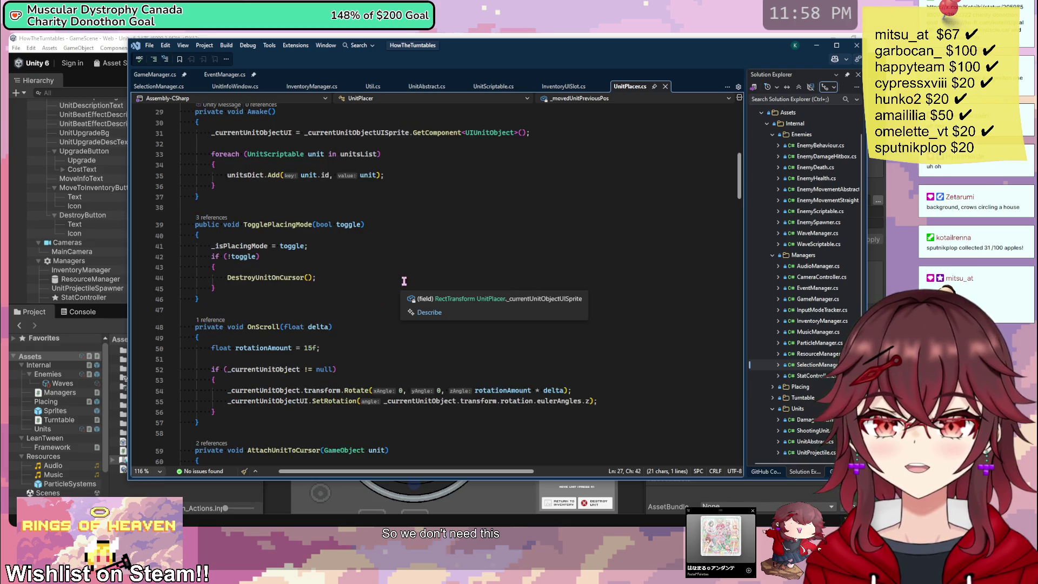
click(404, 281)
scroll(404, 289, up, 3)
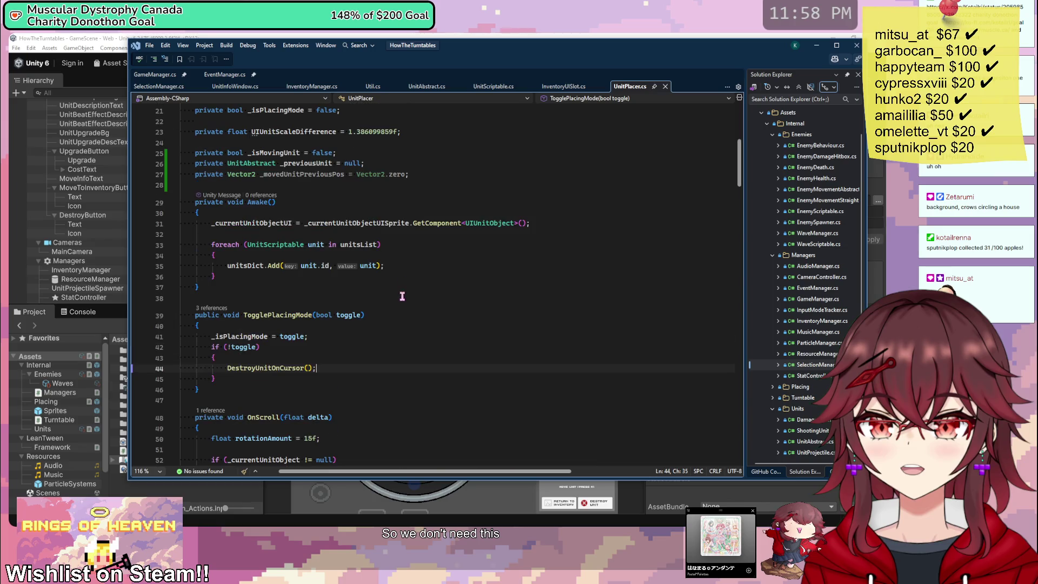
click(521, 36)
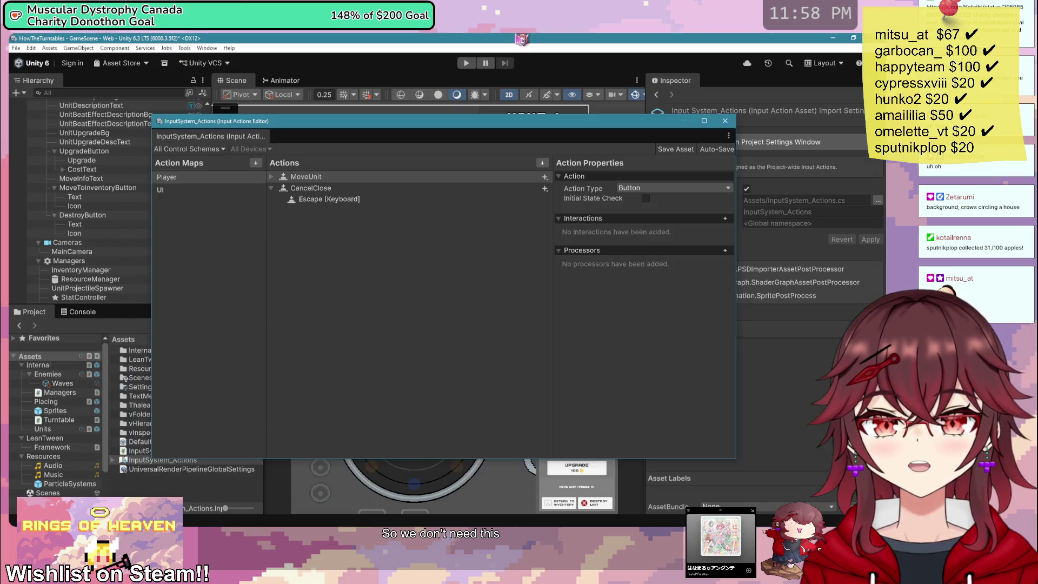
Step: Close the input actions editor, enter Play mode, and place a unit near the turntable centre
click(724, 121)
click(466, 62)
key(m)
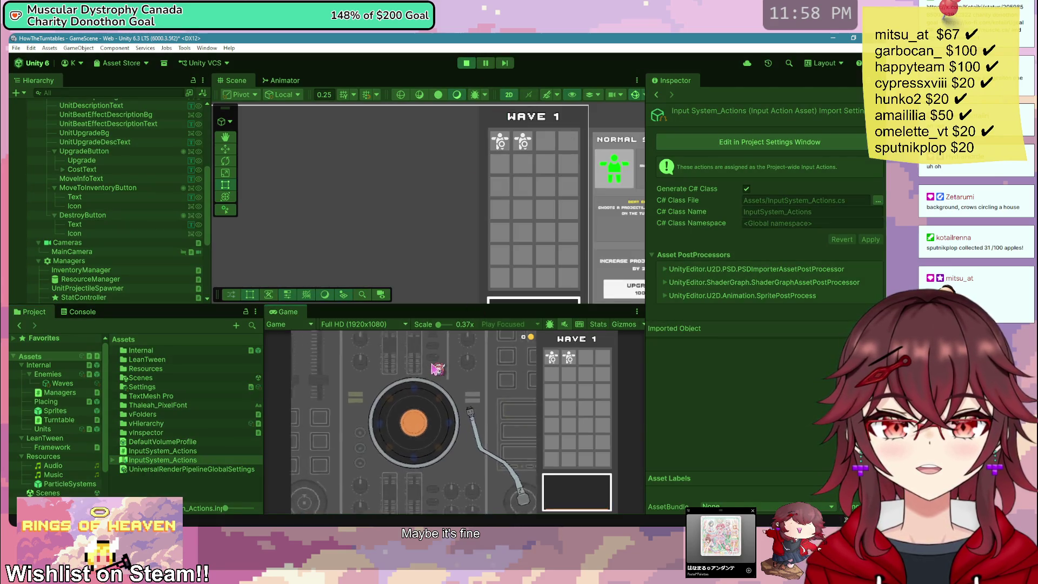
click(441, 414)
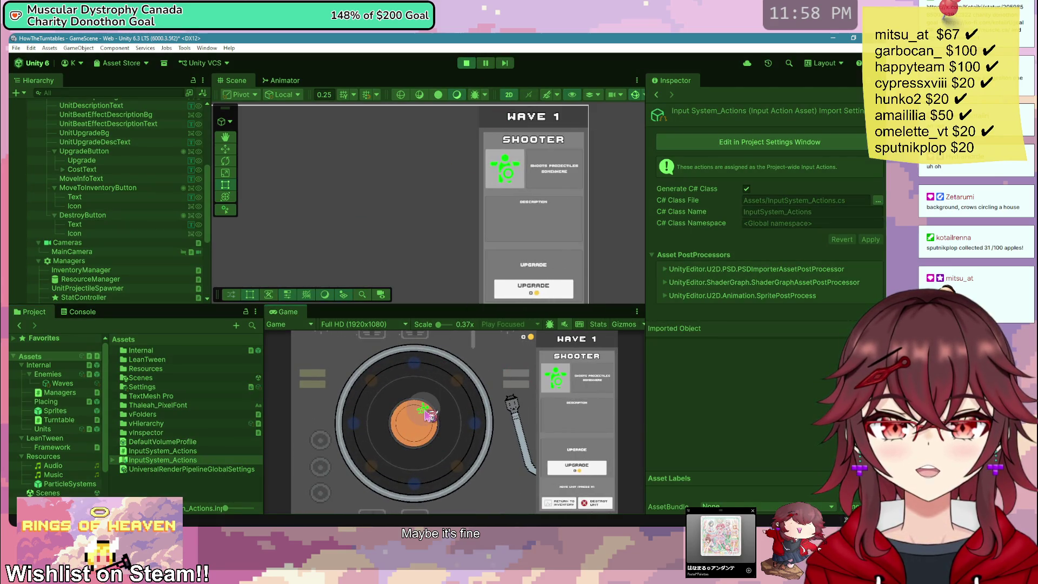
Step: Pick the unit back up with M and open the NullReferenceException's source line from the Console
key(m)
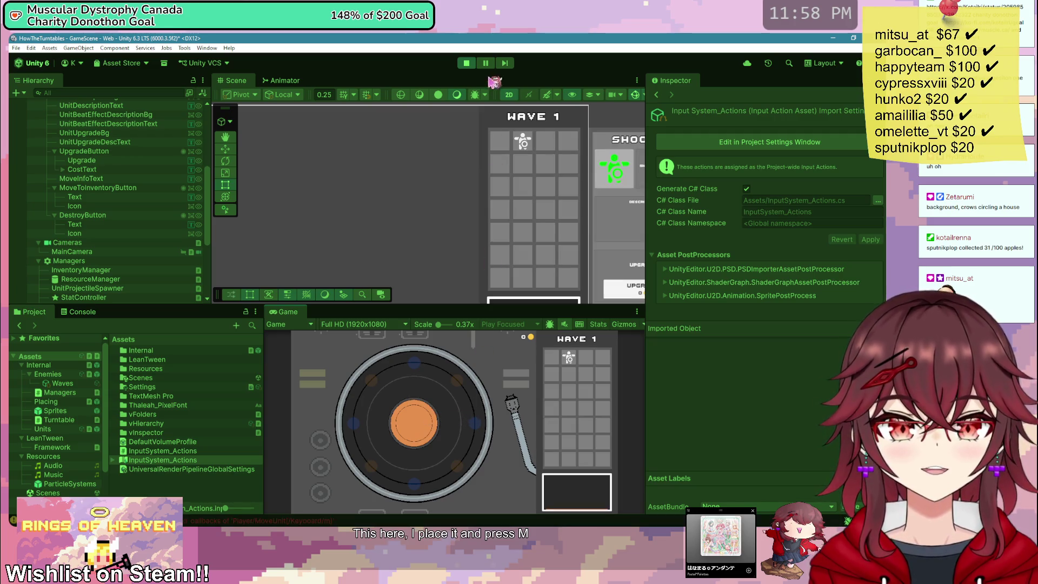
click(83, 311)
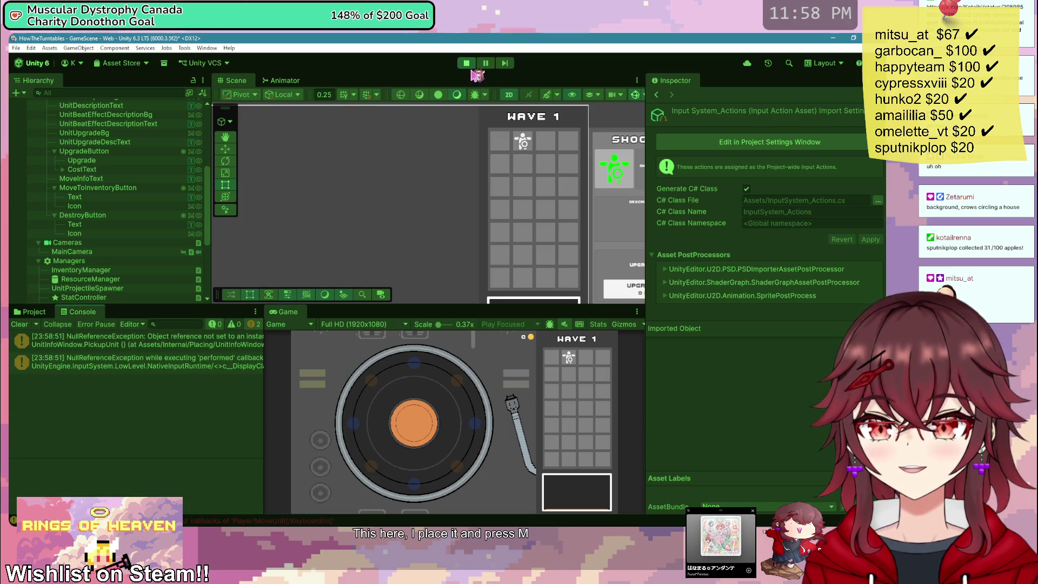
double_click(135, 340)
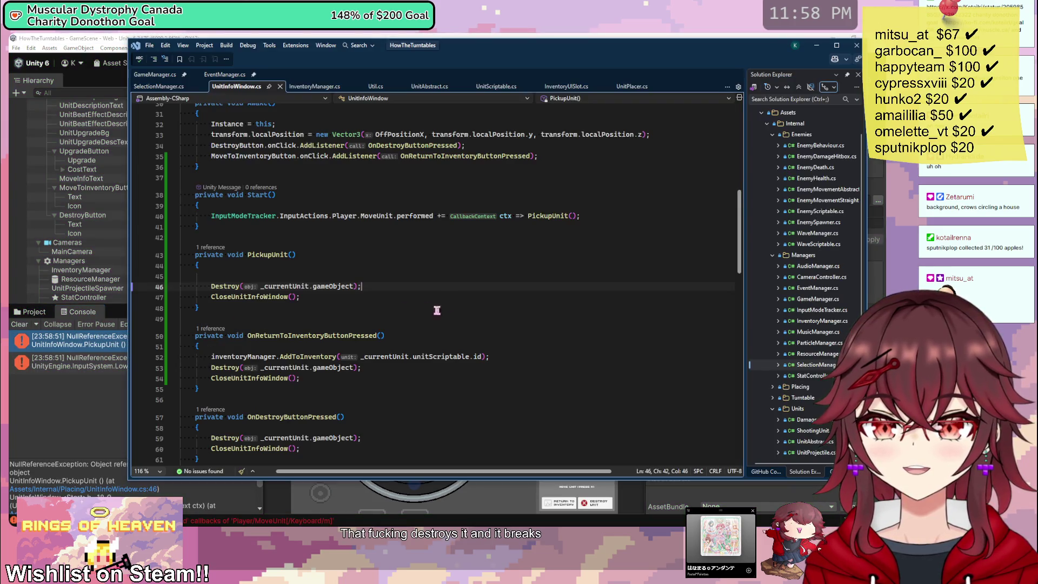
Step: Delete the blank line inside PickupUnit and highlight where PickupUnit is used
drag(284, 280, 279, 272)
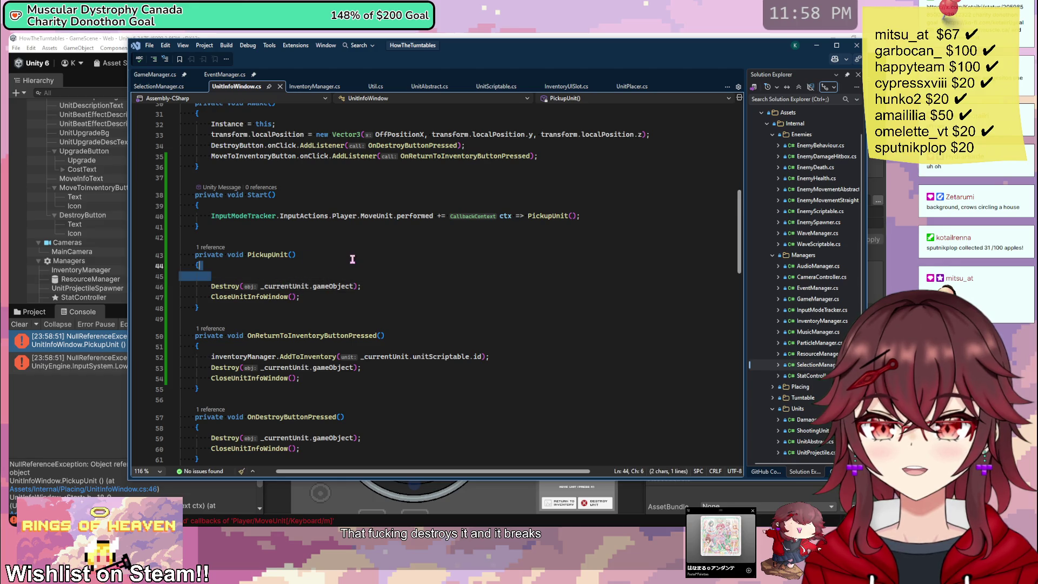
key(Delete)
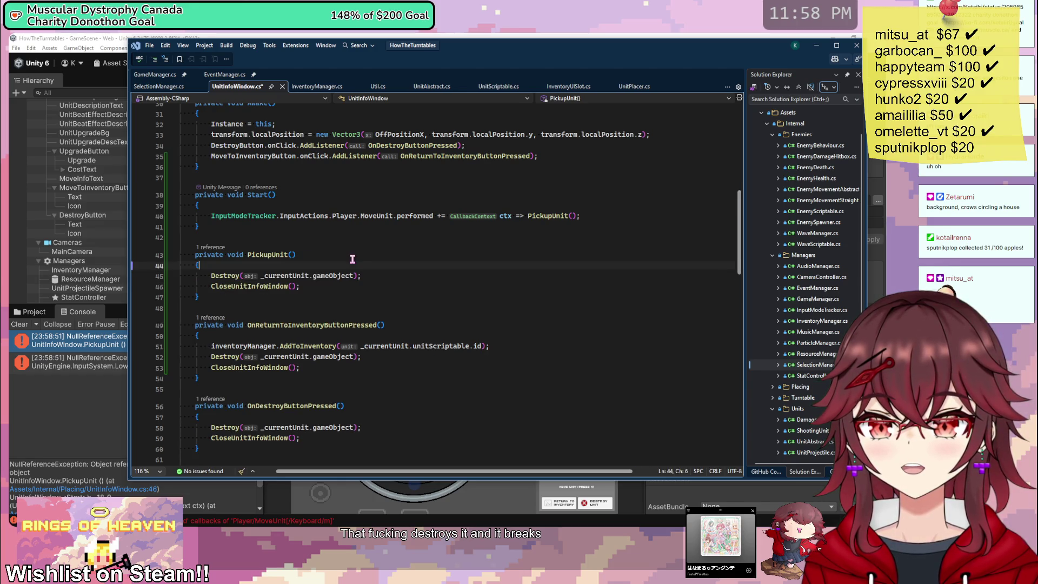
scroll(367, 248, up, 2)
double_click(290, 315)
scroll(398, 308, up, 8)
scroll(397, 308, down, 5)
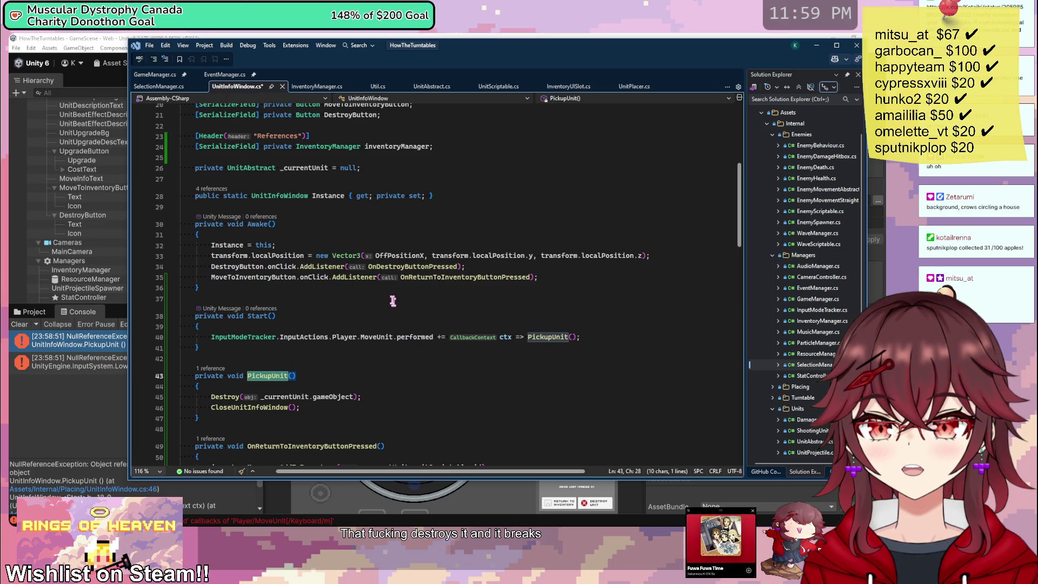
Step: Trace where _currentUnit is set and cleared in UnitInfoWindow.cs, then switch back to Unity
double_click(295, 167)
scroll(349, 287, down, 4)
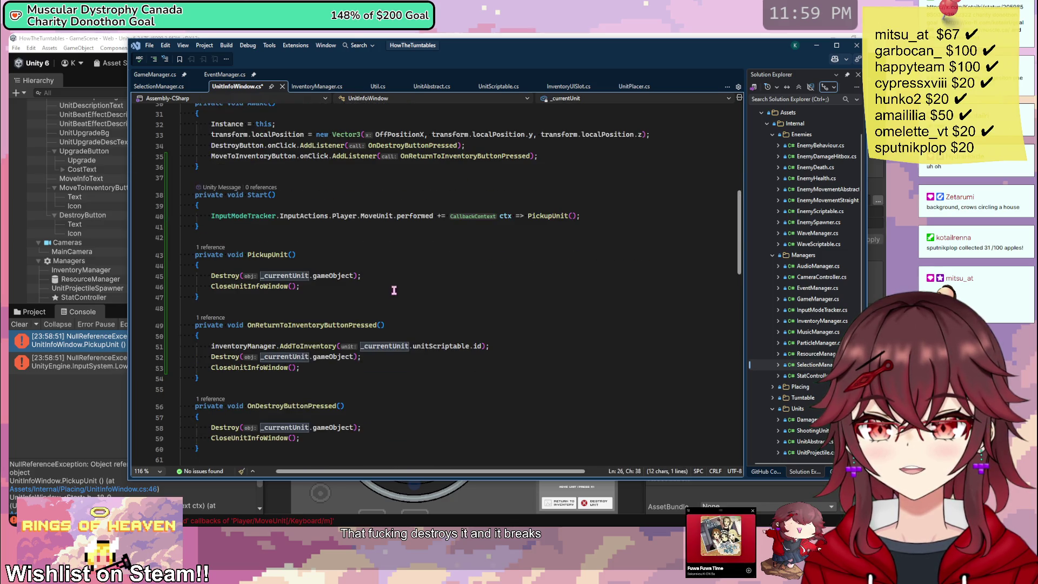
scroll(394, 290, down, 5)
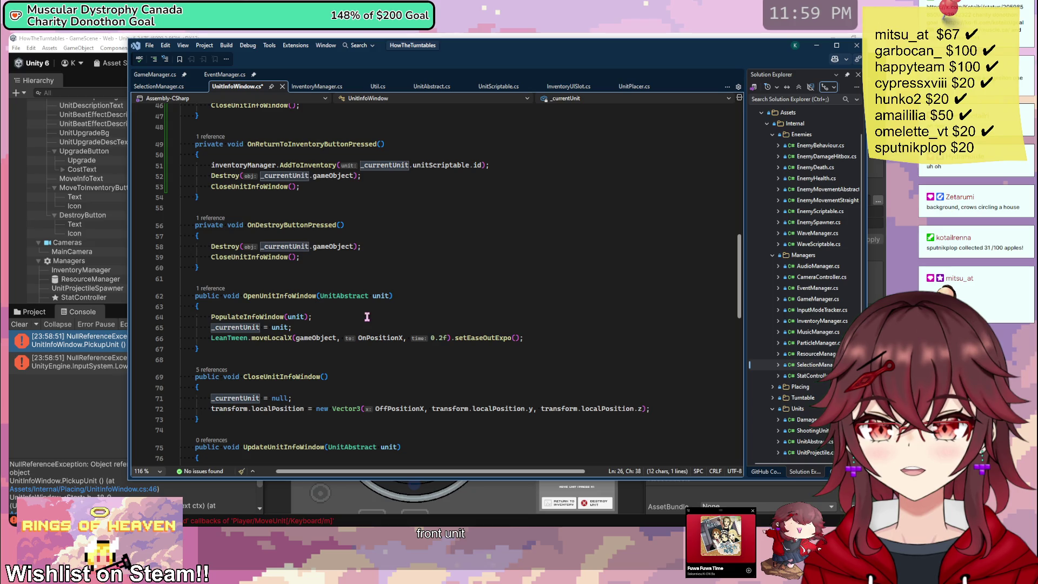
drag(339, 324, 207, 327)
scroll(374, 323, up, 5)
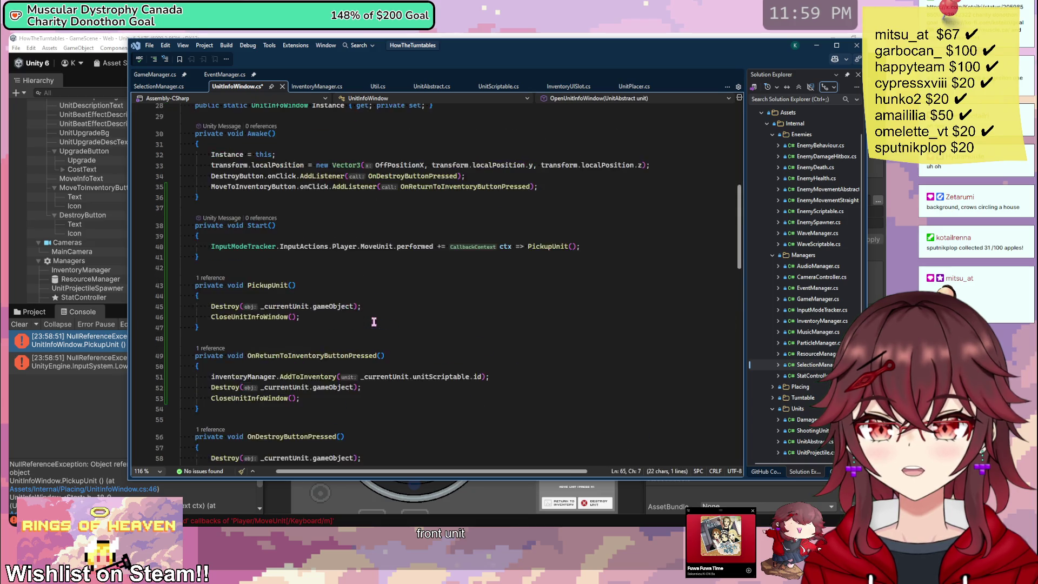
scroll(374, 323, down, 8)
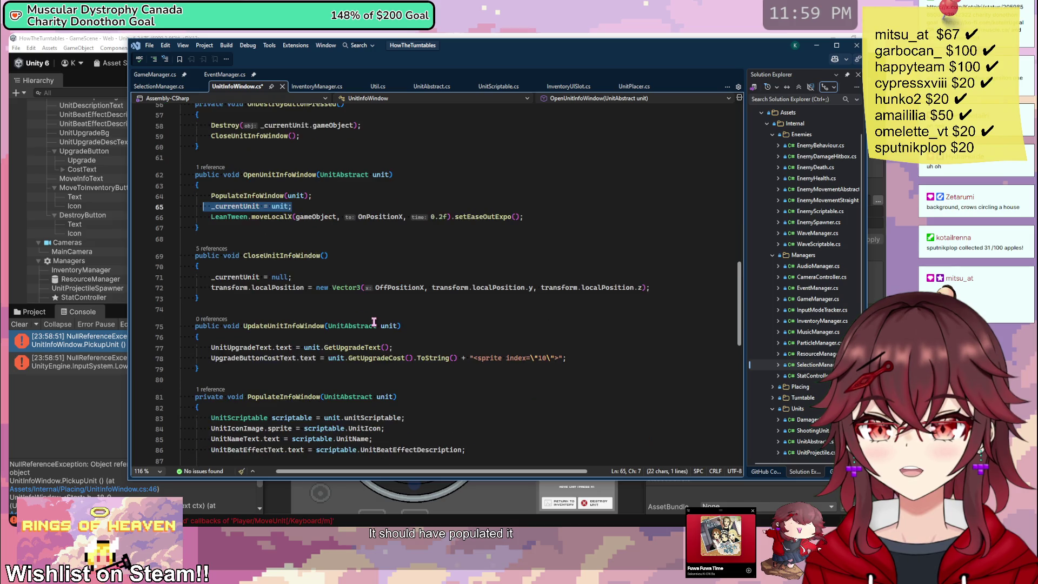
scroll(374, 323, up, 3)
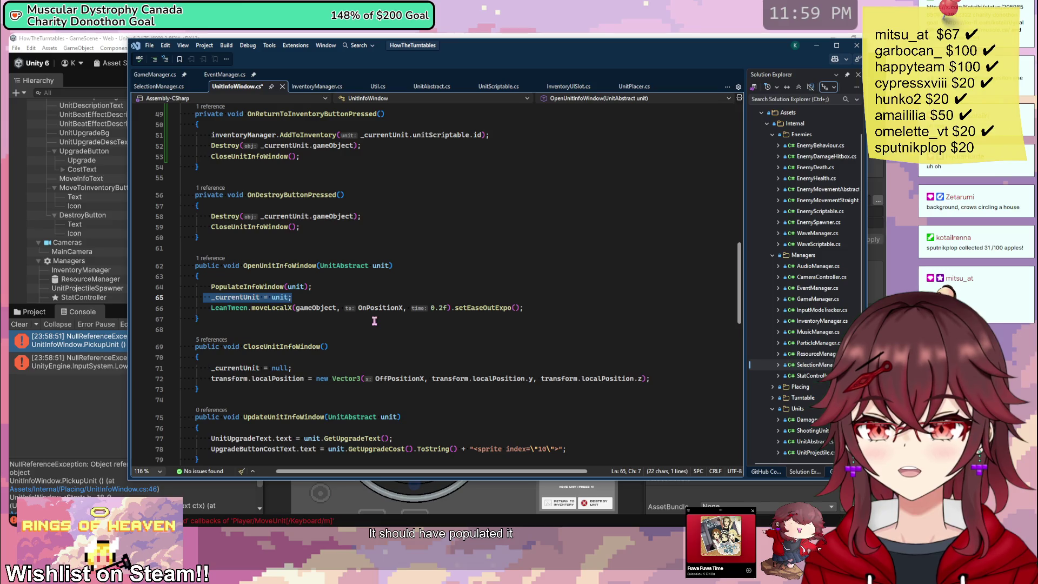
key(alt+Tab)
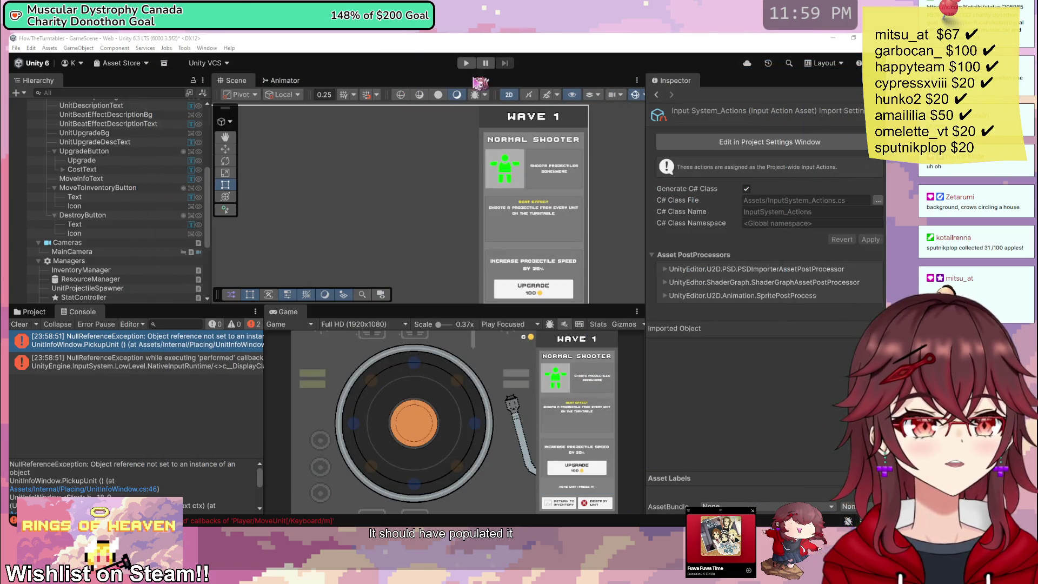
Step: In Play mode, drag a Shooter unit onto the turntable and reselect it to show its info
click(466, 63)
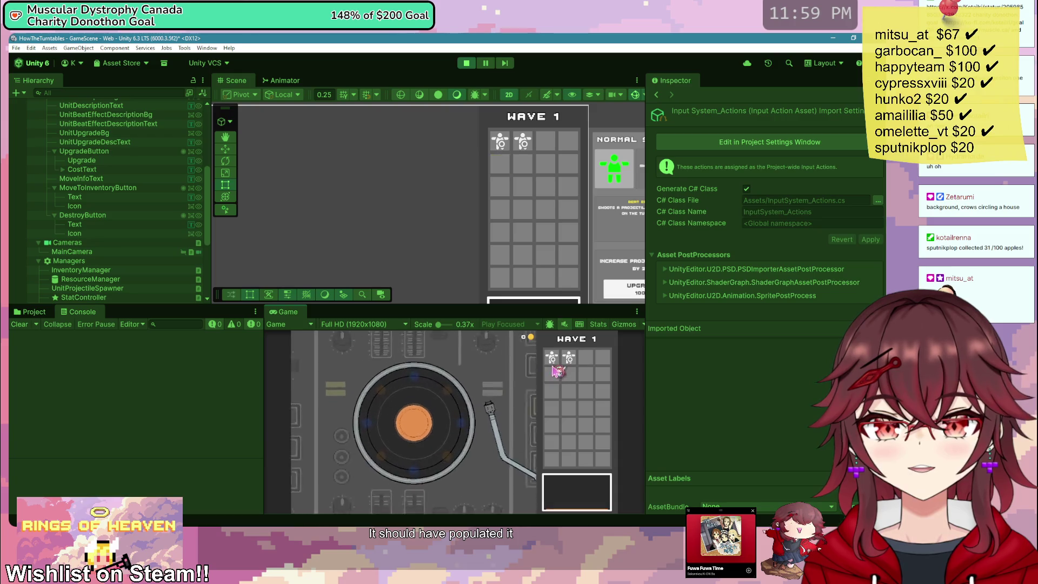
drag(553, 367, 463, 398)
click(455, 449)
click(457, 404)
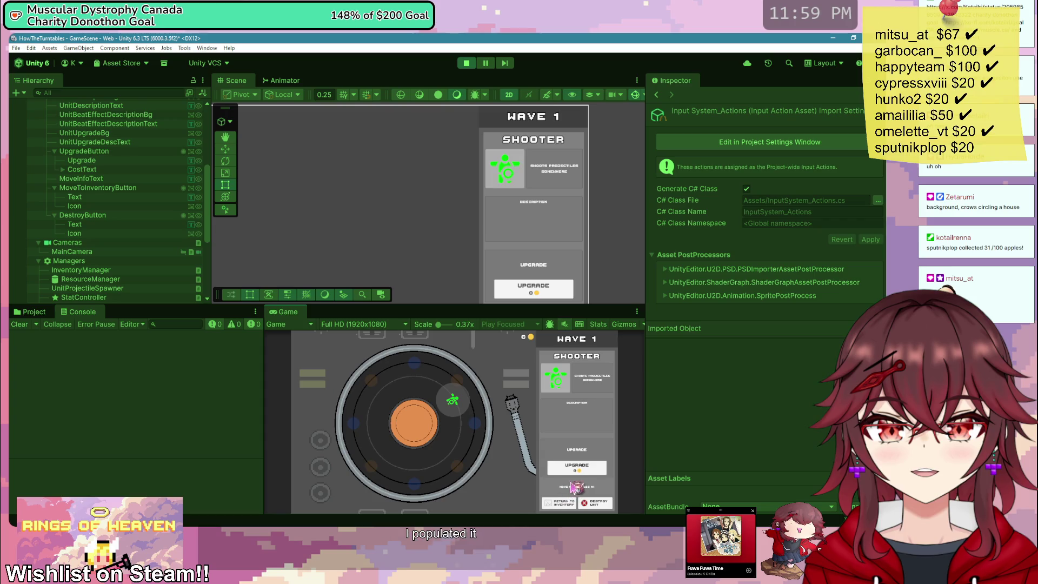
Step: Return the unit to inventory, place it again, pick it up, and stop the game
click(474, 459)
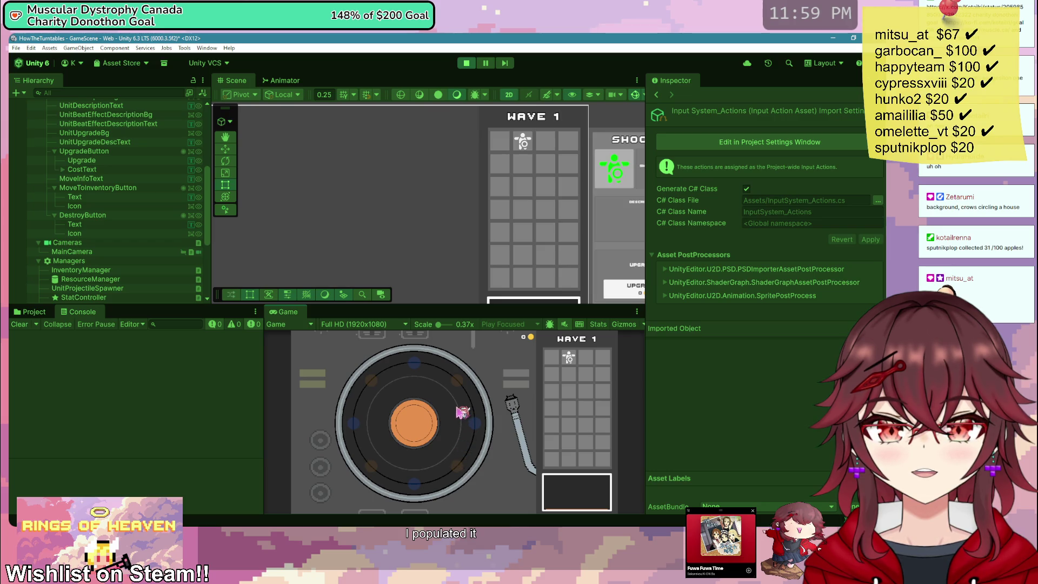
drag(568, 358, 457, 406)
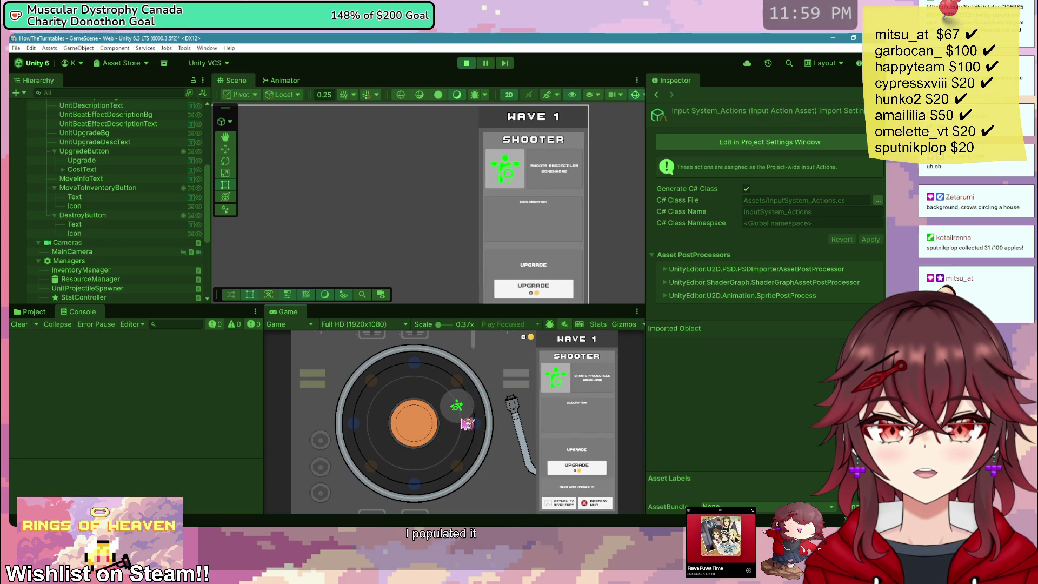
click(464, 423)
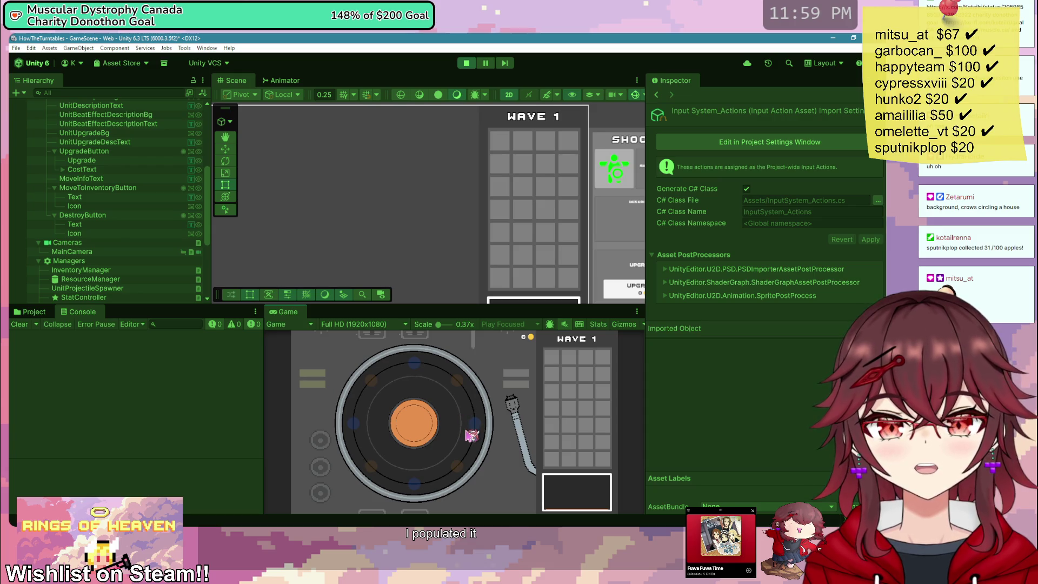
click(466, 62)
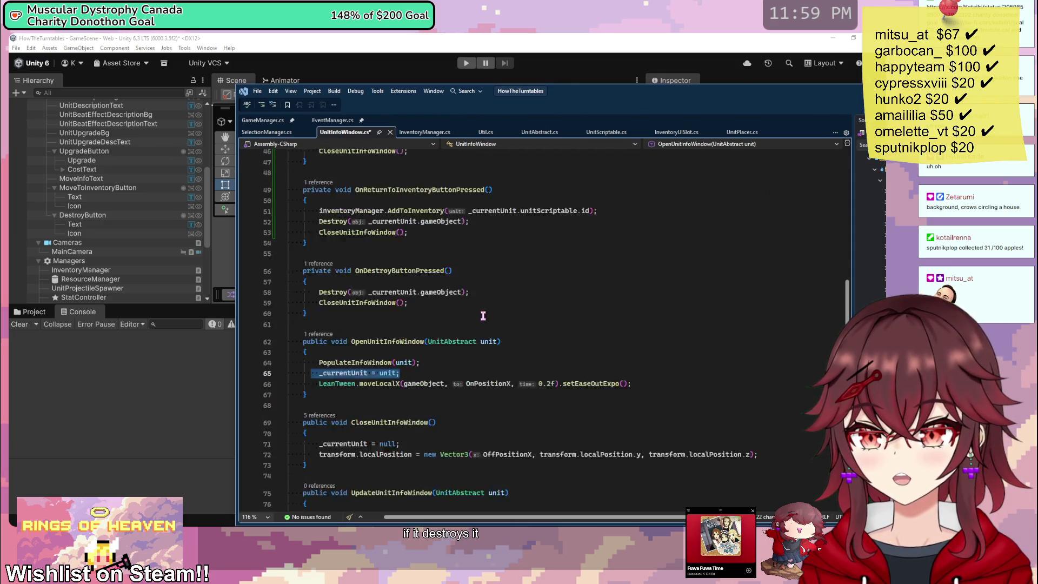
Step: Review the _currentUnit uses in PickupUnit and save UnitInfoWindow.cs
scroll(483, 316, up, 5)
double_click(401, 321)
scroll(541, 309, up, 3)
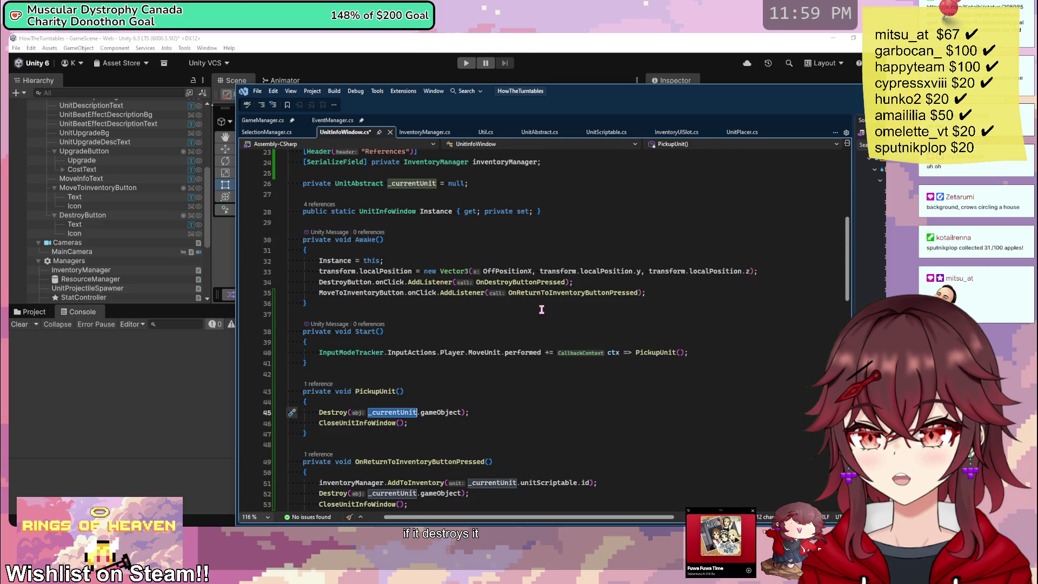
scroll(541, 309, down, 2)
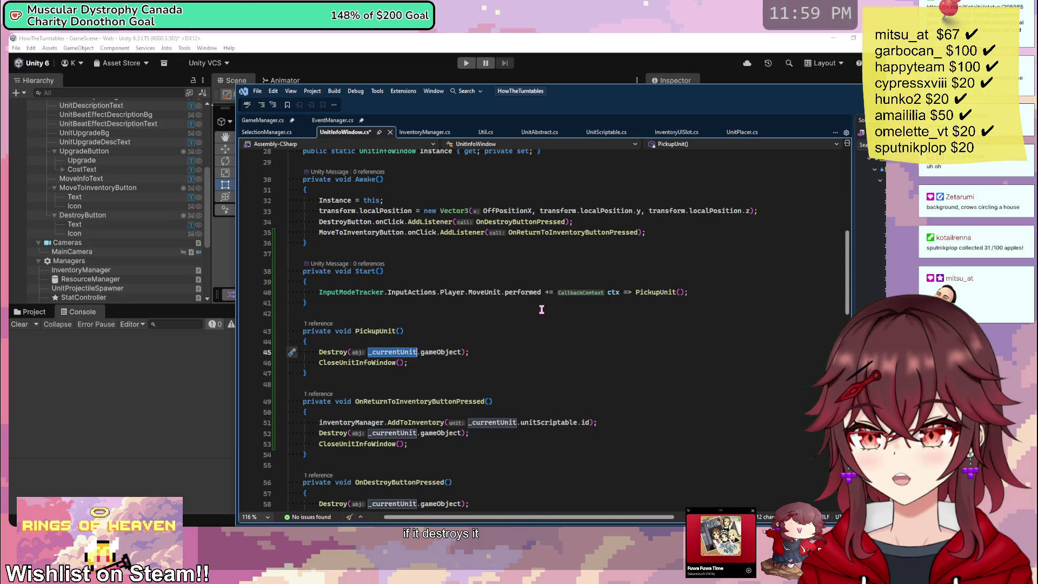
click(440, 366)
scroll(544, 341, down, 5)
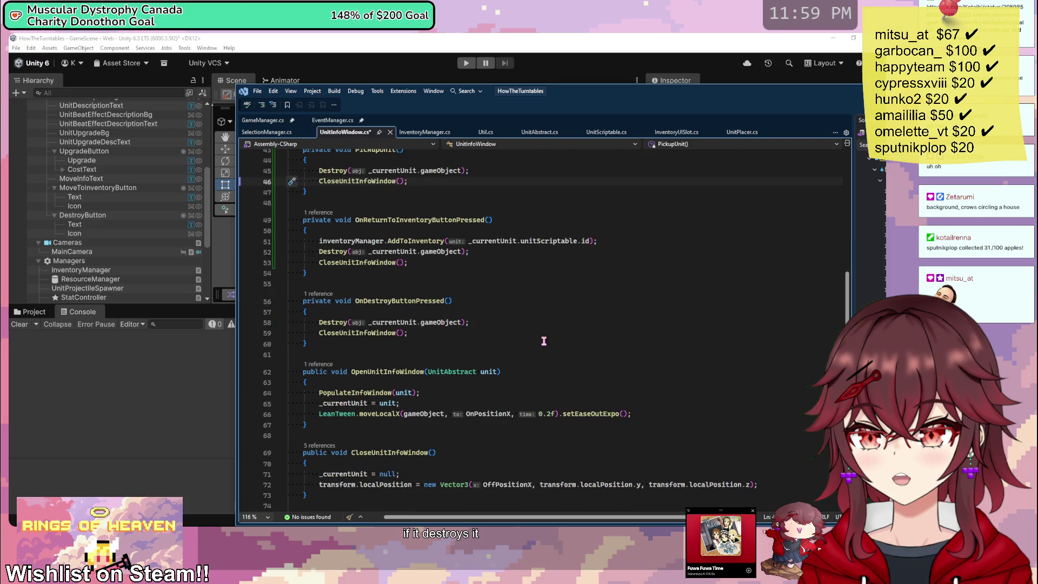
scroll(543, 341, up, 5)
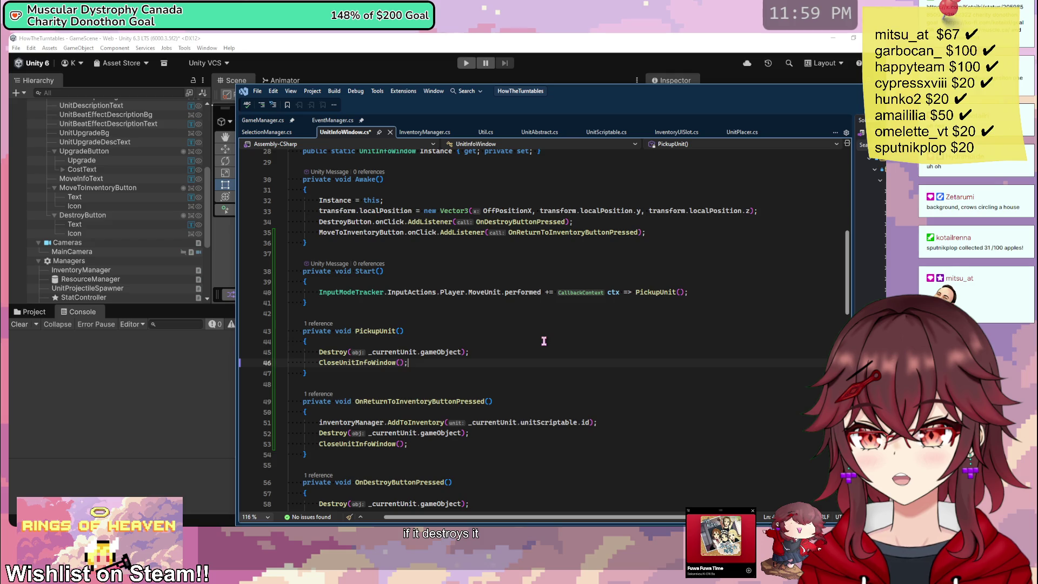
click(414, 269)
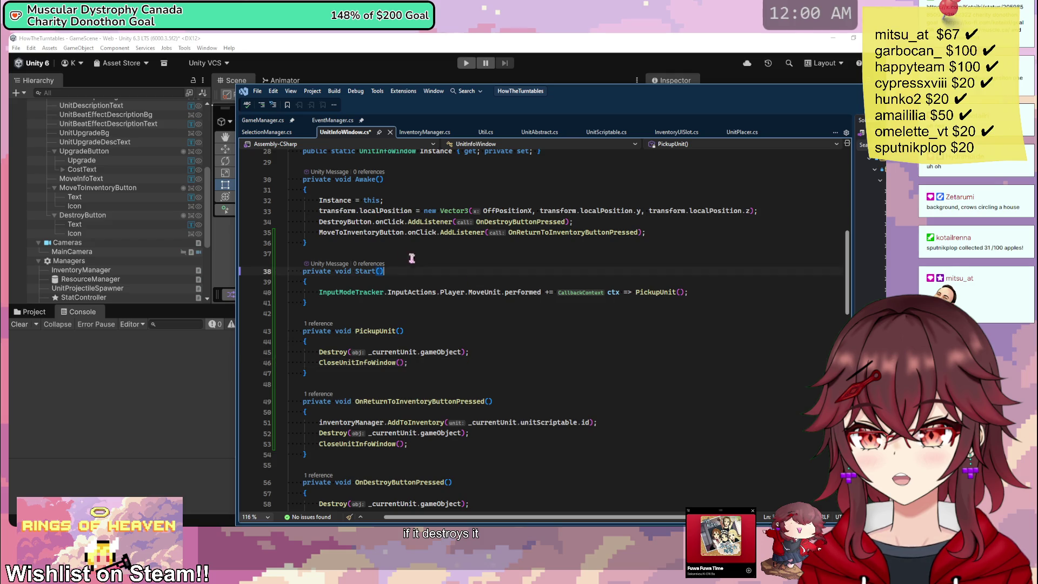
key(ctrl+s)
Step: Glance through InventoryManager.cs and come back to UnitInfoWindow.cs
click(426, 132)
key(ctrl+Tab)
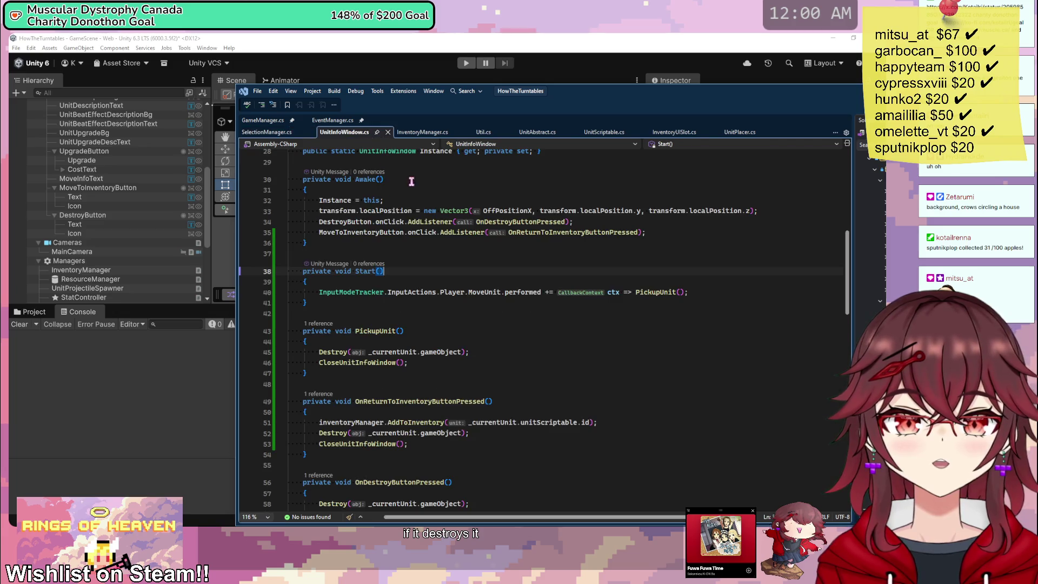
click(432, 133)
scroll(413, 248, down, 4)
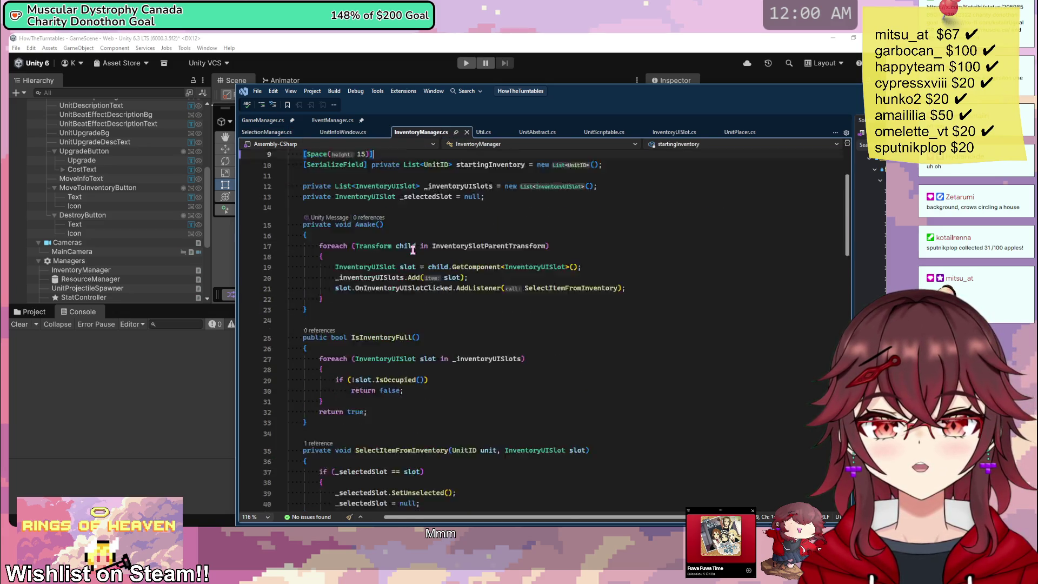
click(346, 133)
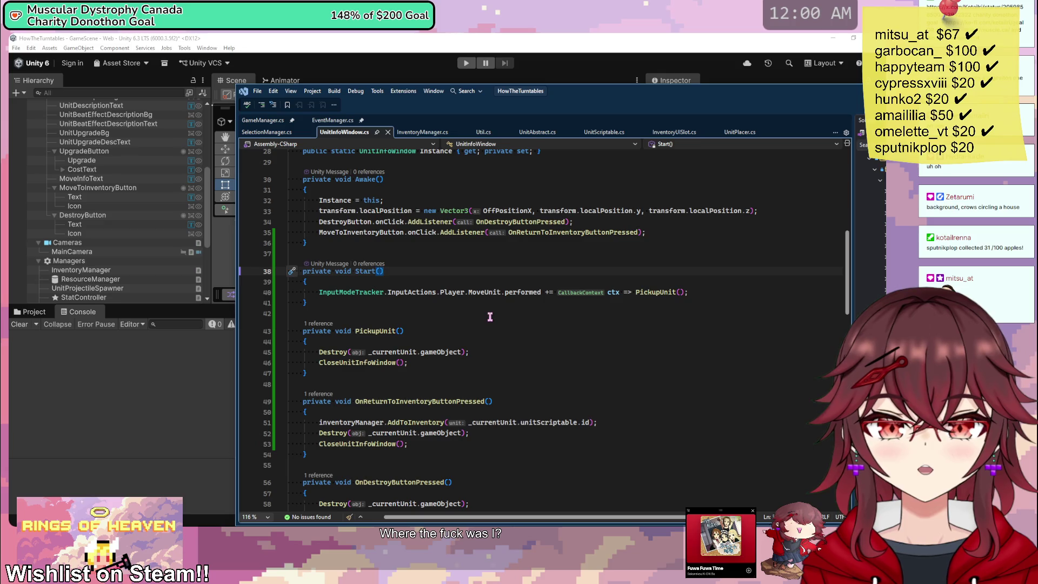
Step: Read through PickupUnit and the surrounding code, ending after its Destroy call
scroll(490, 317, down, 7)
scroll(490, 316, up, 7)
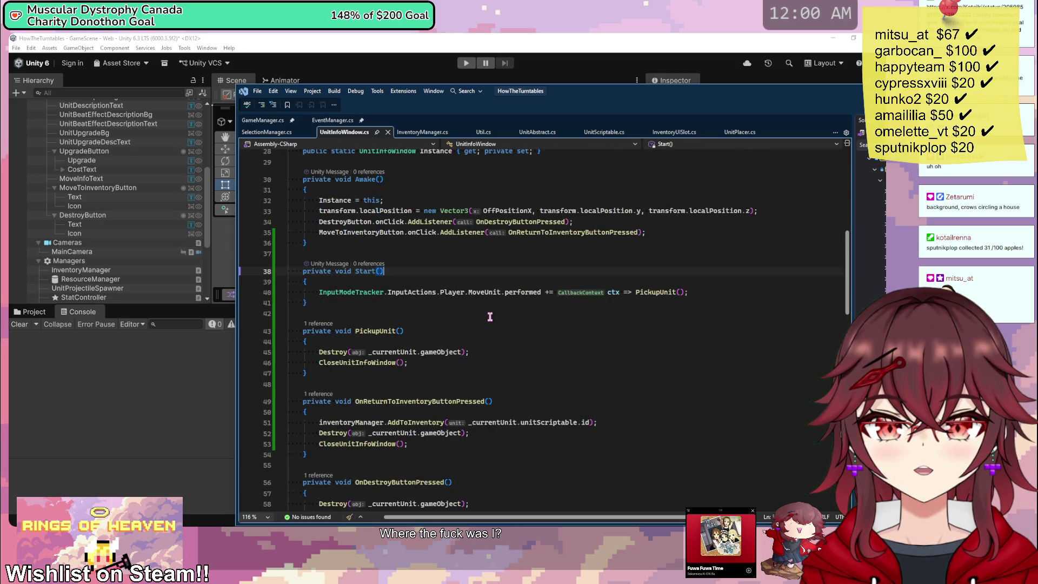
click(465, 340)
scroll(503, 330, down, 4)
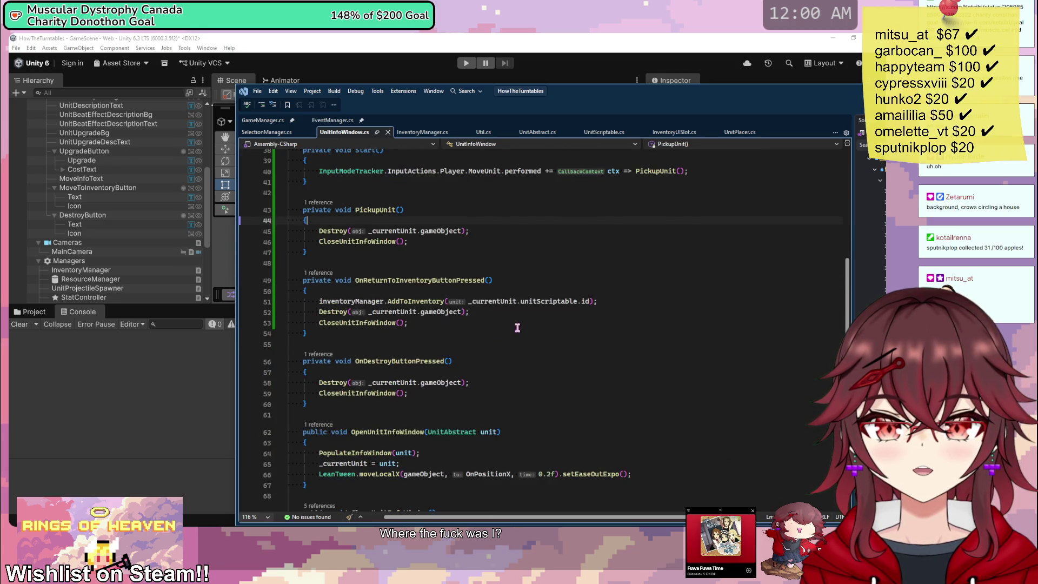
scroll(517, 328, down, 1)
scroll(517, 327, down, 2)
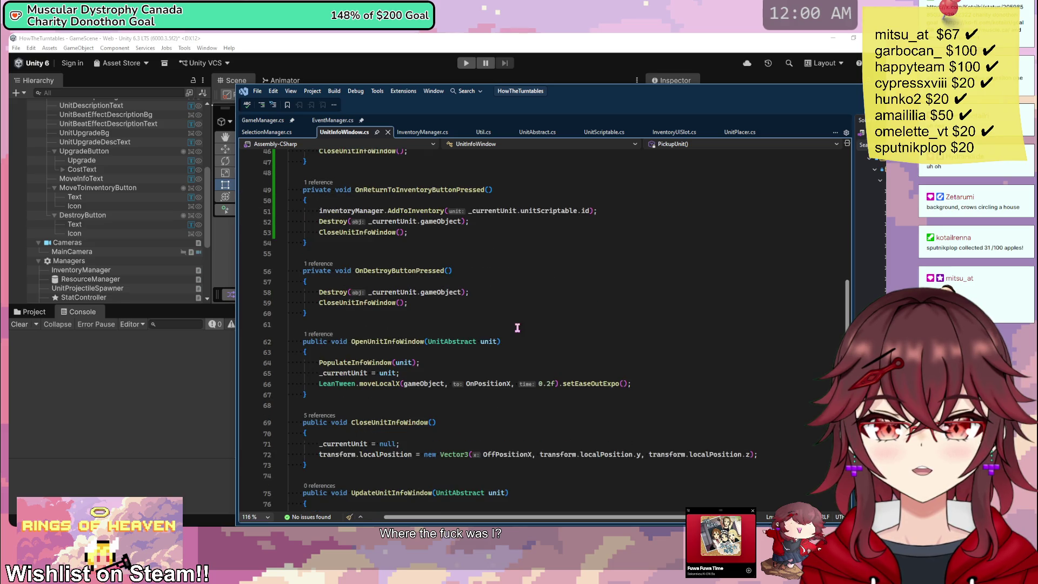
scroll(517, 328, up, 3)
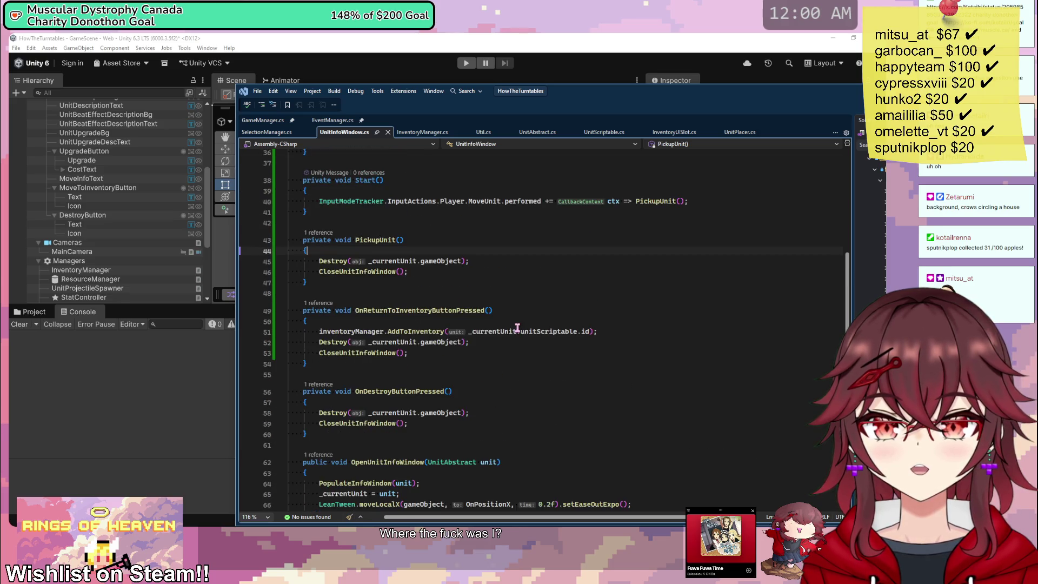
scroll(517, 328, down, 10)
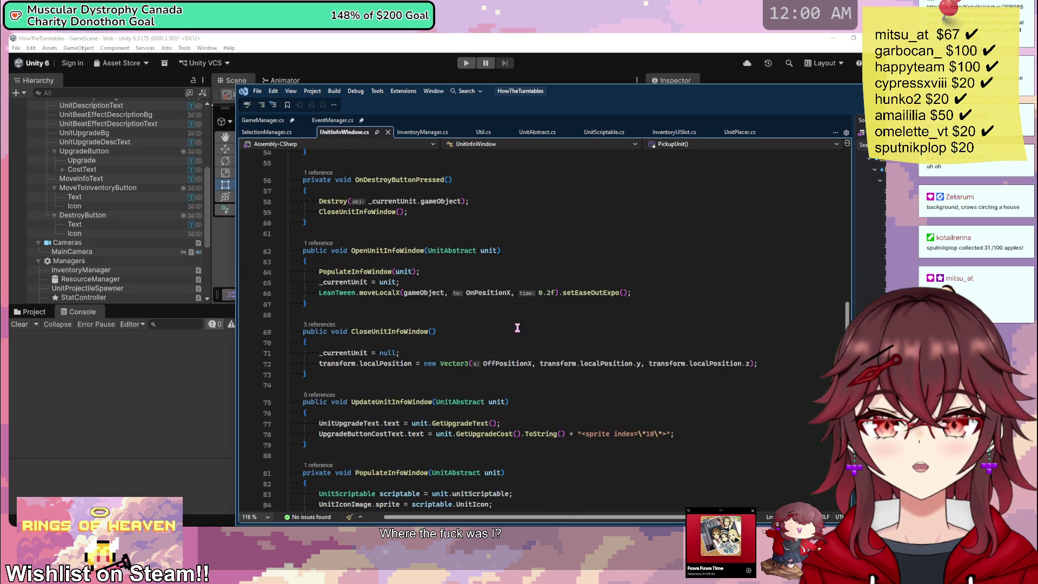
scroll(517, 327, up, 15)
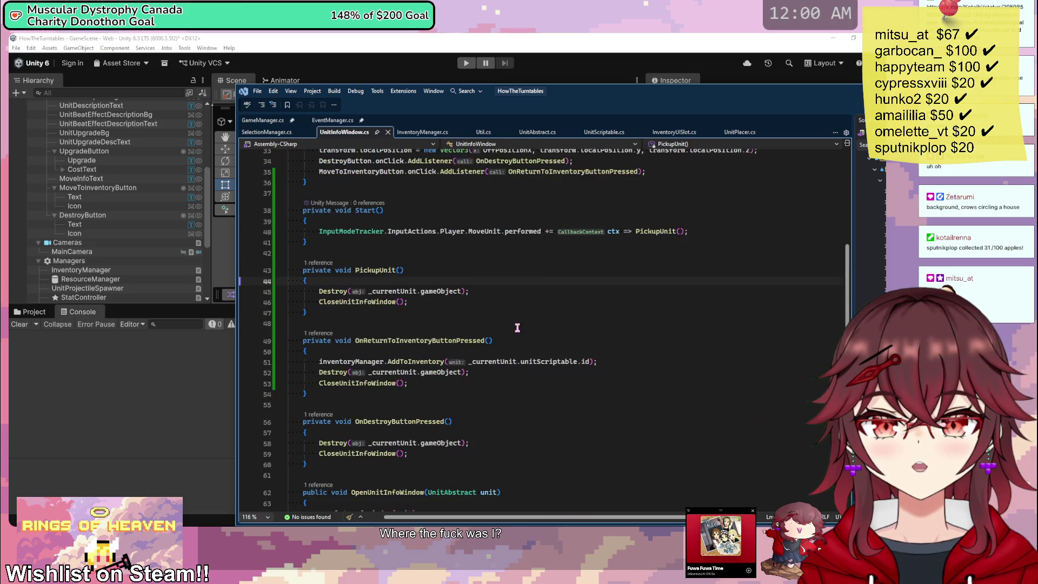
scroll(516, 324, down, 2)
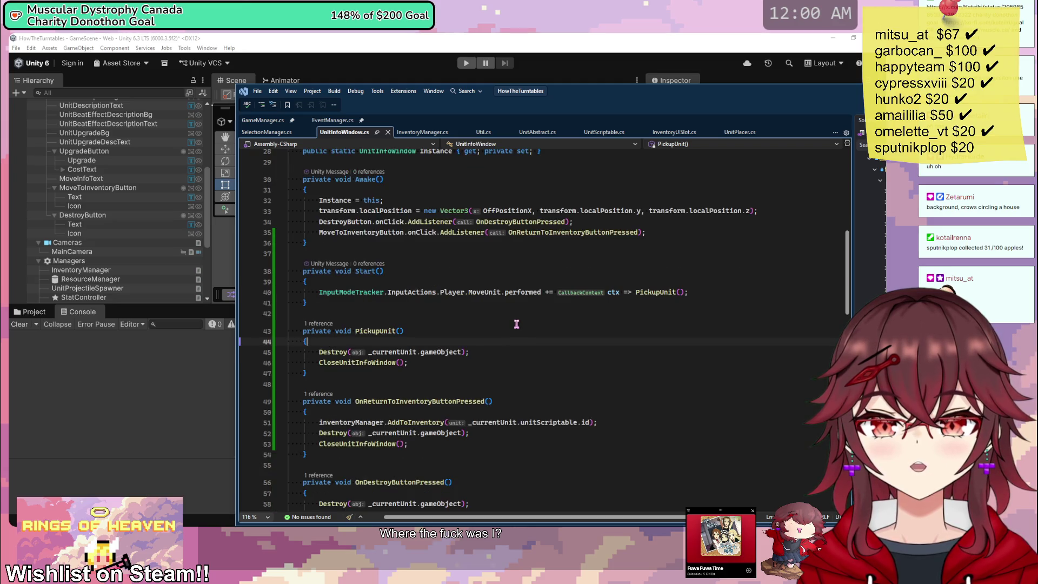
scroll(516, 323, up, 5)
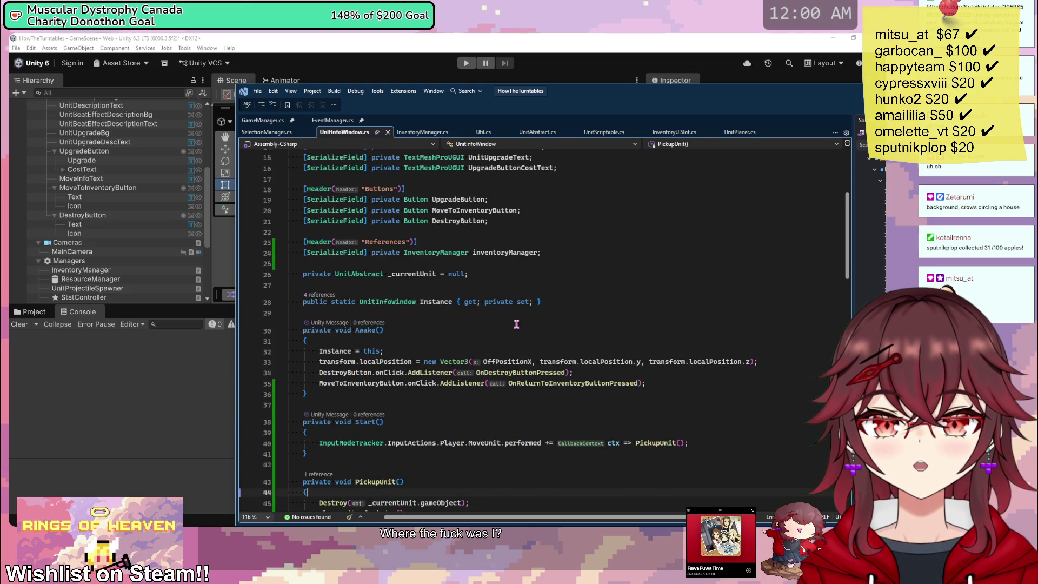
scroll(515, 324, down, 5)
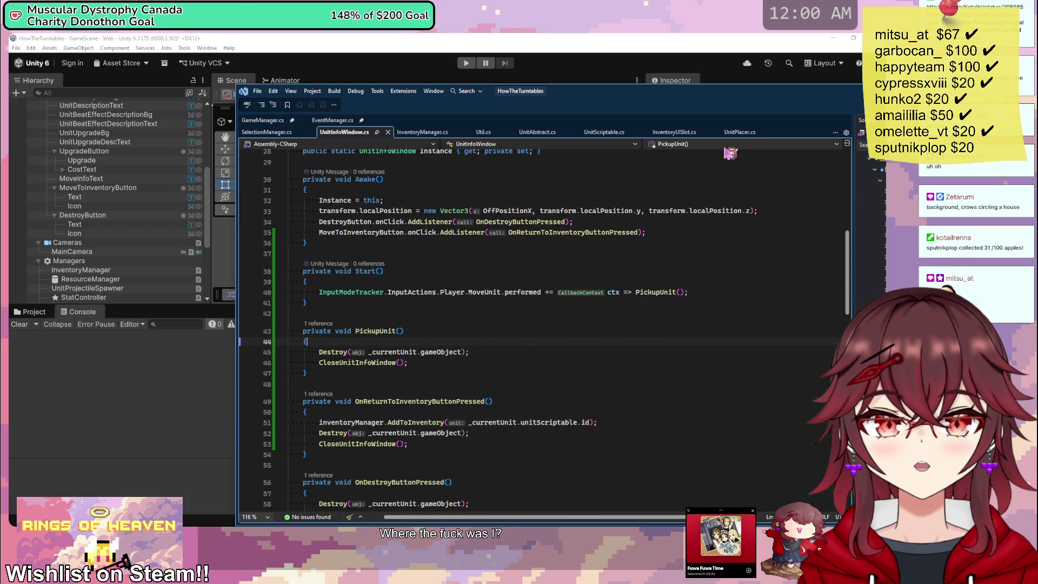
scroll(566, 269, up, 6)
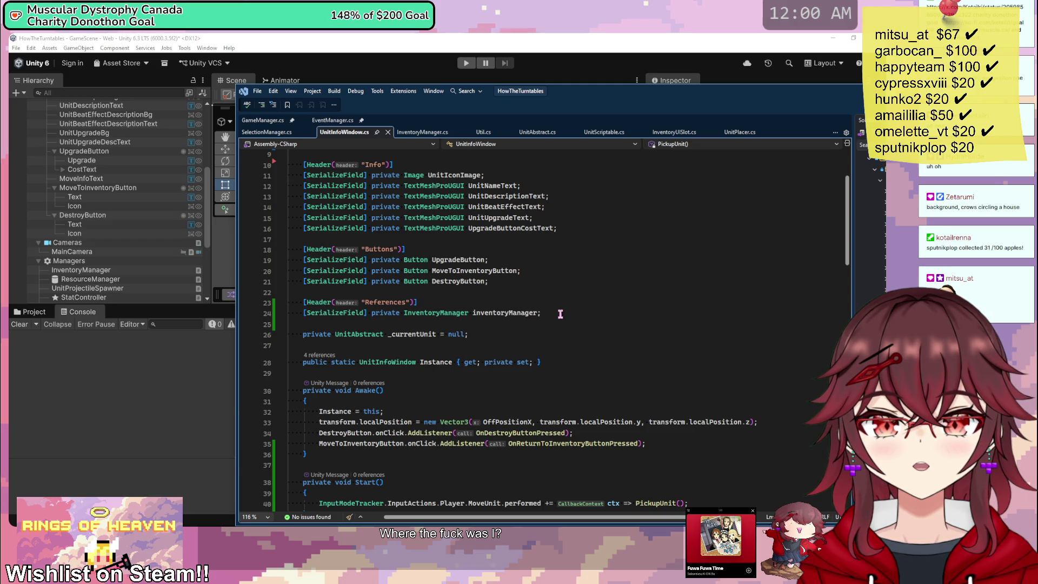
scroll(561, 314, down, 5)
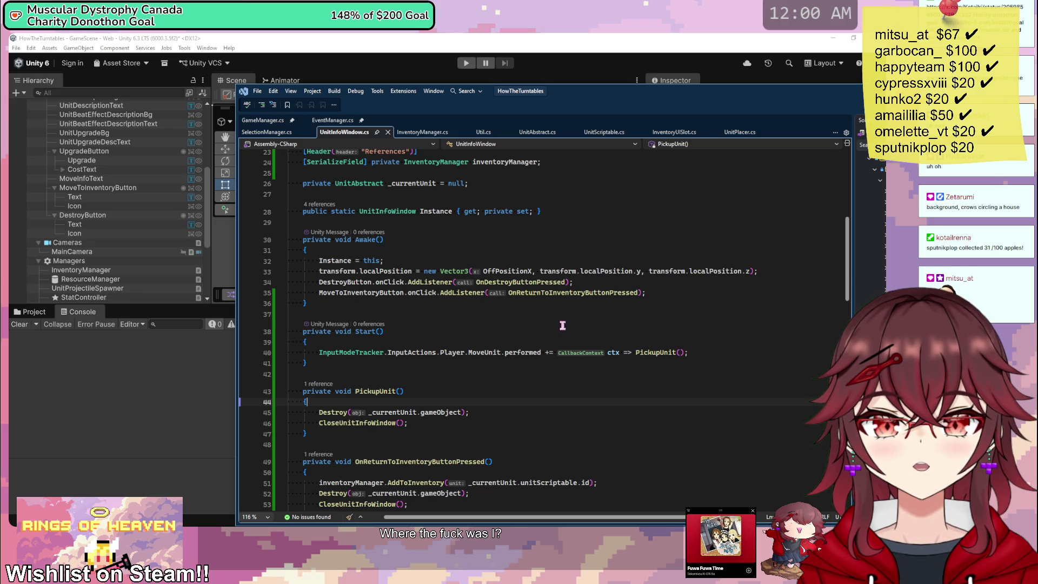
scroll(559, 325, down, 2)
click(505, 350)
Step: Bring up UnitPlacer.cs at the TogglePlacingMode method
scroll(540, 324, up, 1)
click(743, 143)
click(743, 140)
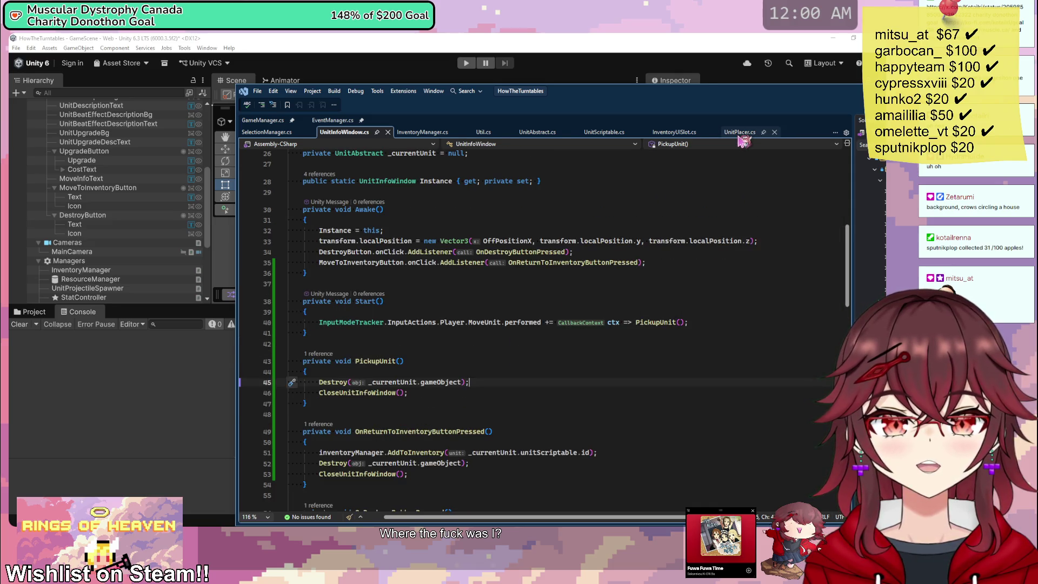
click(739, 133)
scroll(472, 302, down, 4)
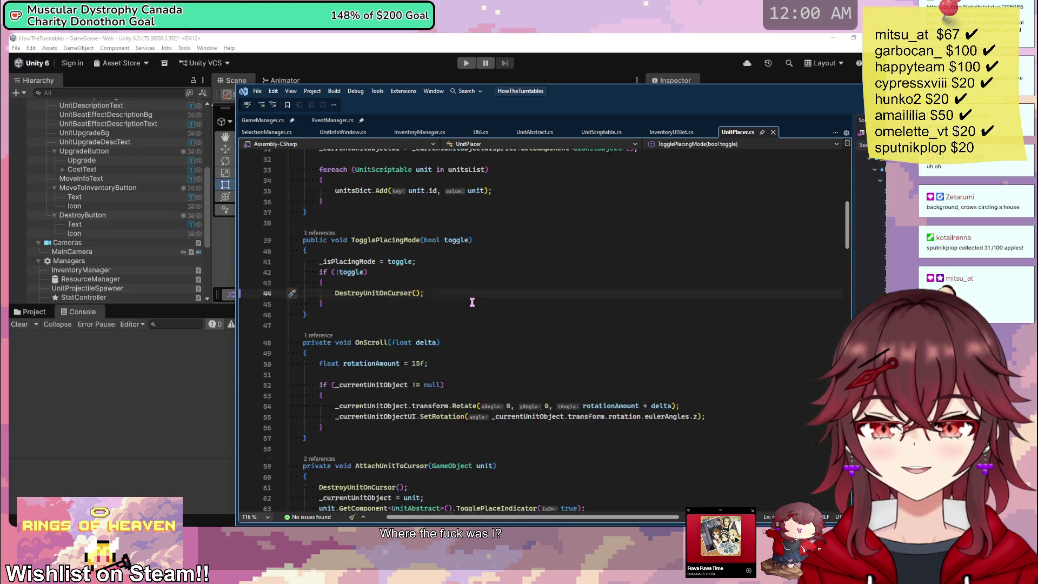
Step: Check the AttachUnitToCursor and MoveUnit methods and their usages in UnitPlacer.cs
scroll(472, 302, down, 5)
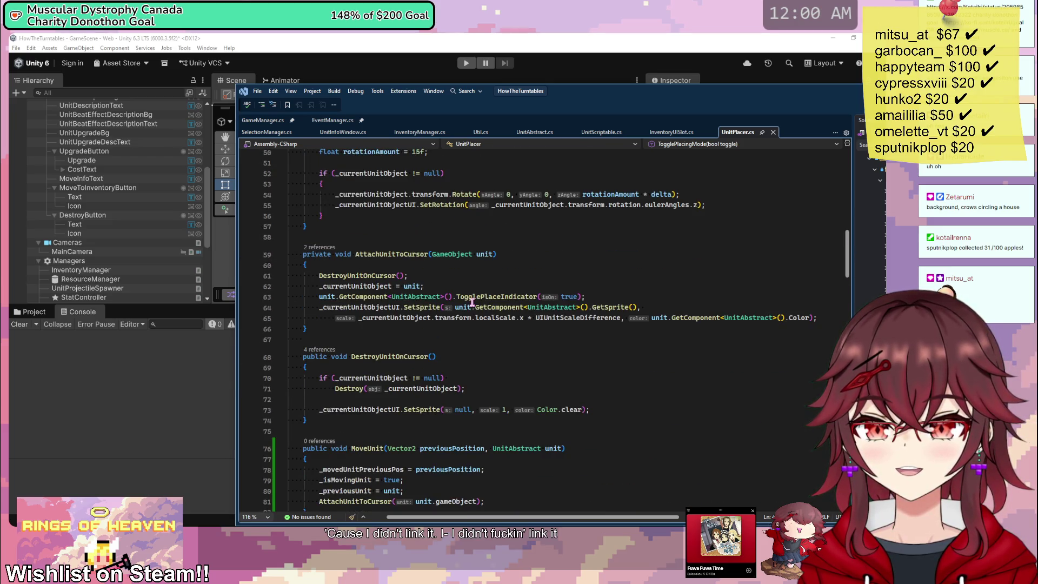
click(393, 253)
scroll(435, 283, up, 2)
scroll(440, 291, down, 5)
click(373, 330)
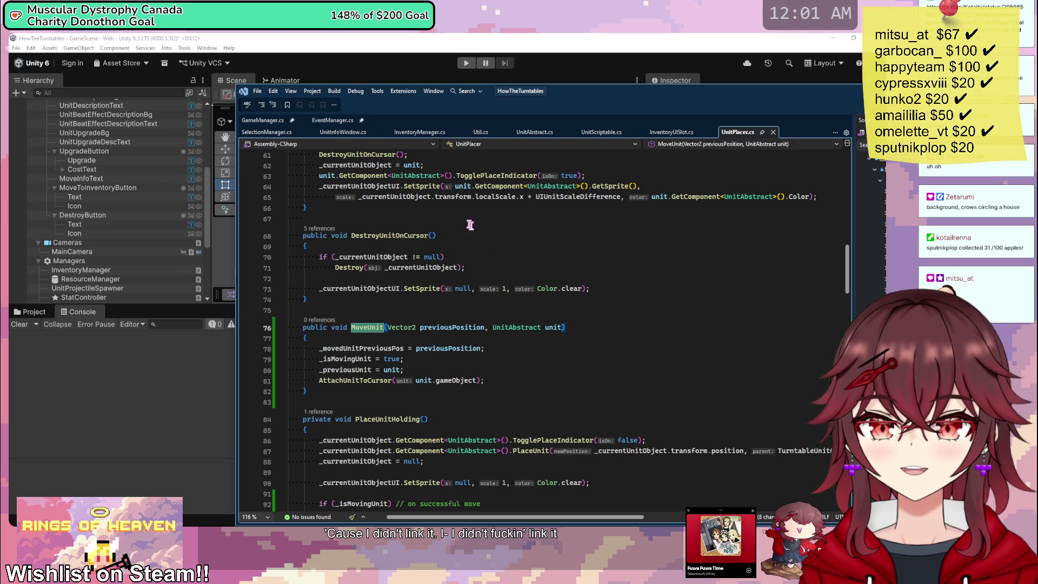
Step: Copy the serialized unitPlacer field declaration from InventoryManager.cs and return to UnitInfoWindow.cs
click(430, 132)
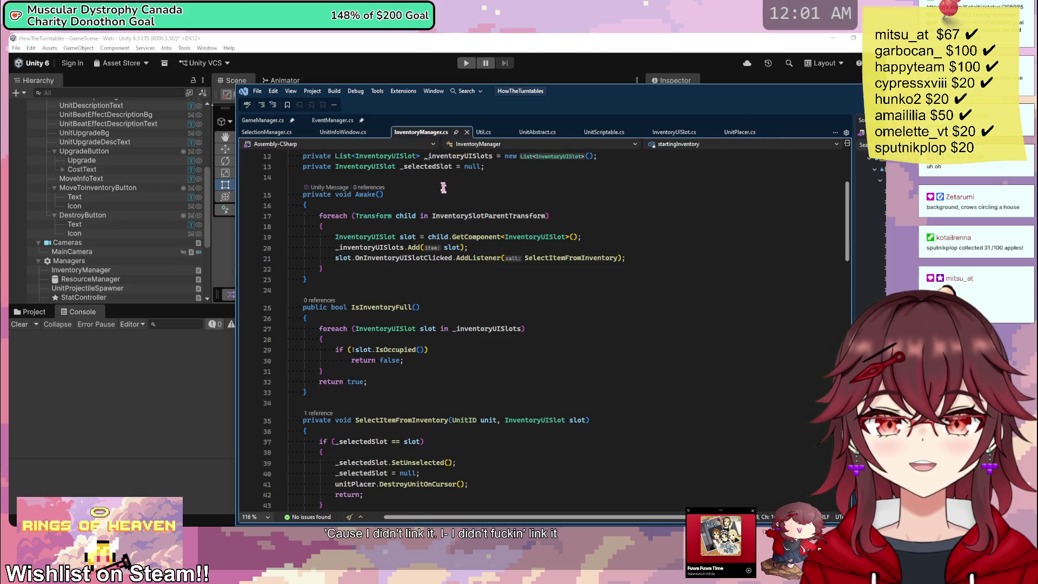
scroll(474, 274, up, 2)
scroll(475, 274, up, 2)
click(556, 225)
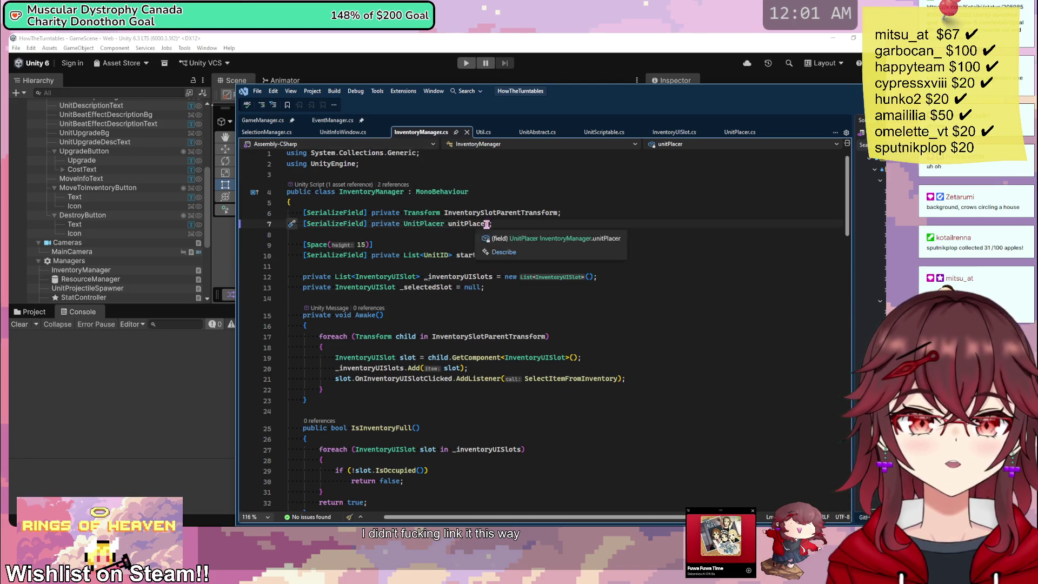
drag(493, 224, 316, 226)
click(342, 132)
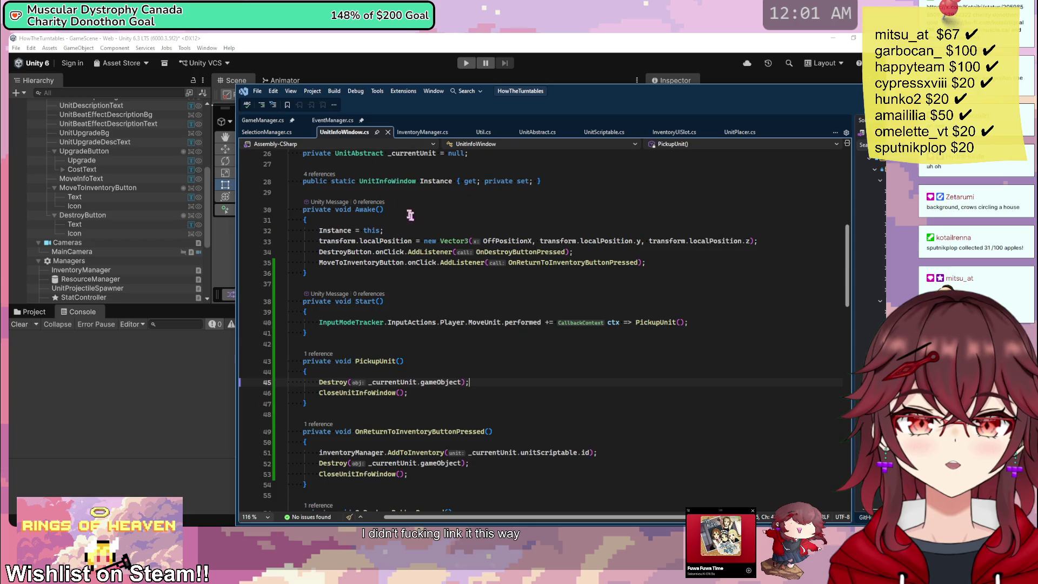
Step: Paste the unitPlacer field below the inventoryManager reference in UnitInfoWindow.cs and save
scroll(459, 260, up, 3)
click(521, 258)
key(Return)
key(ctrl+v)
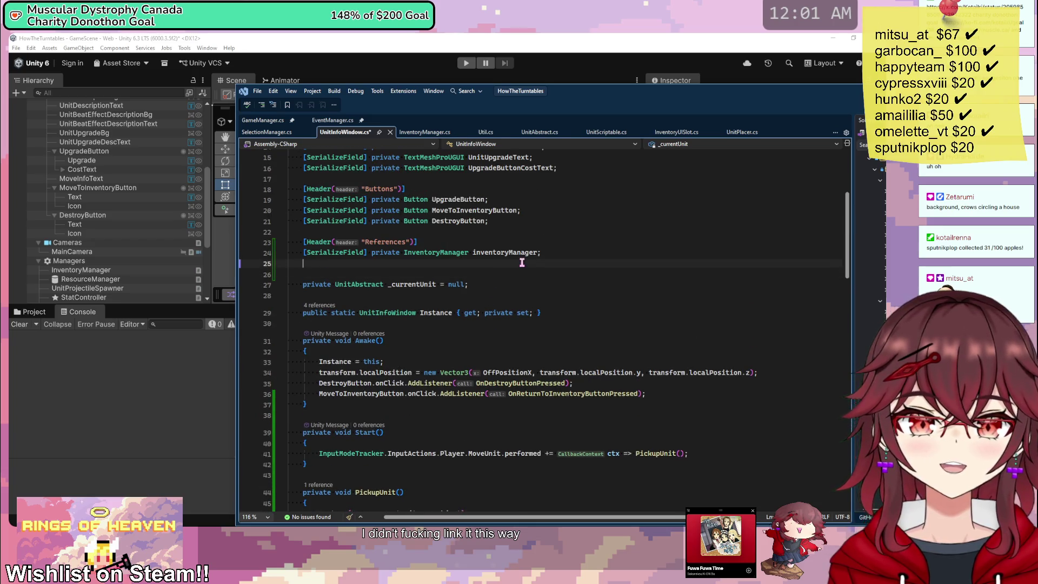
key(ctrl+s)
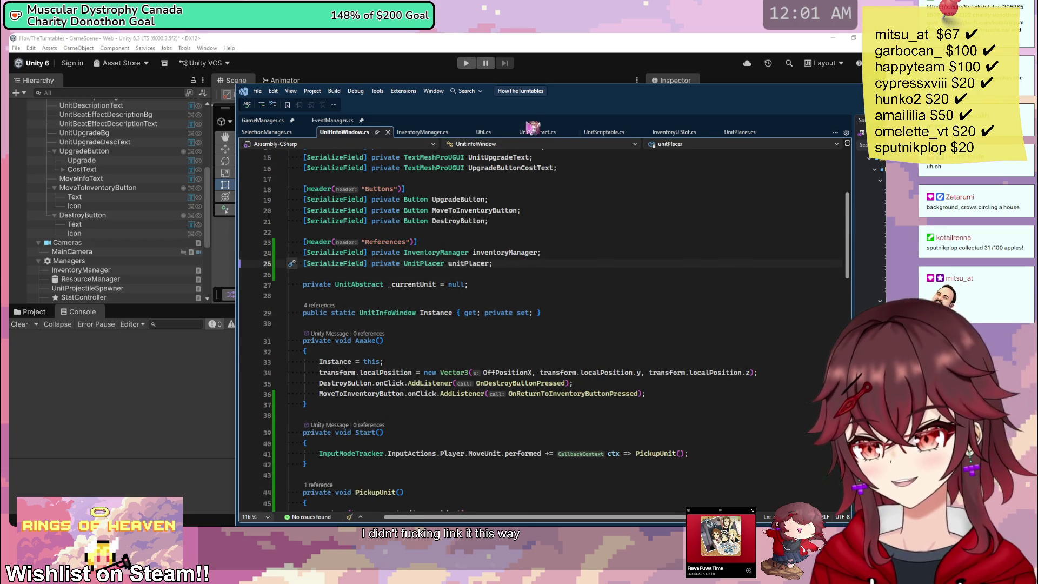
Step: Maximize the editor and add a unitPlacer.MoveUnit call after CloseUnitInfoWindow in PickupUnit
double_click(600, 93)
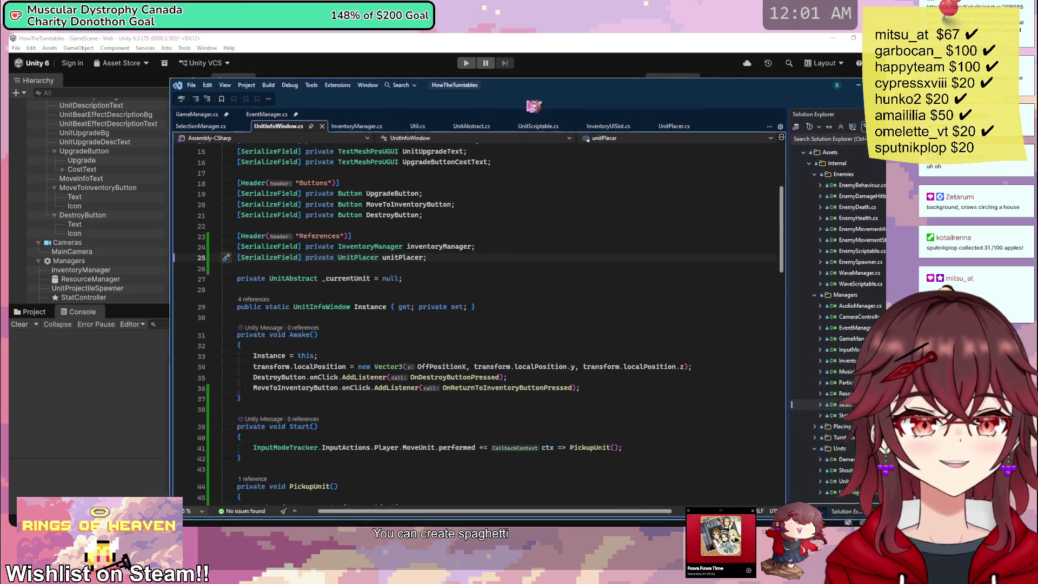
scroll(373, 308, down, 5)
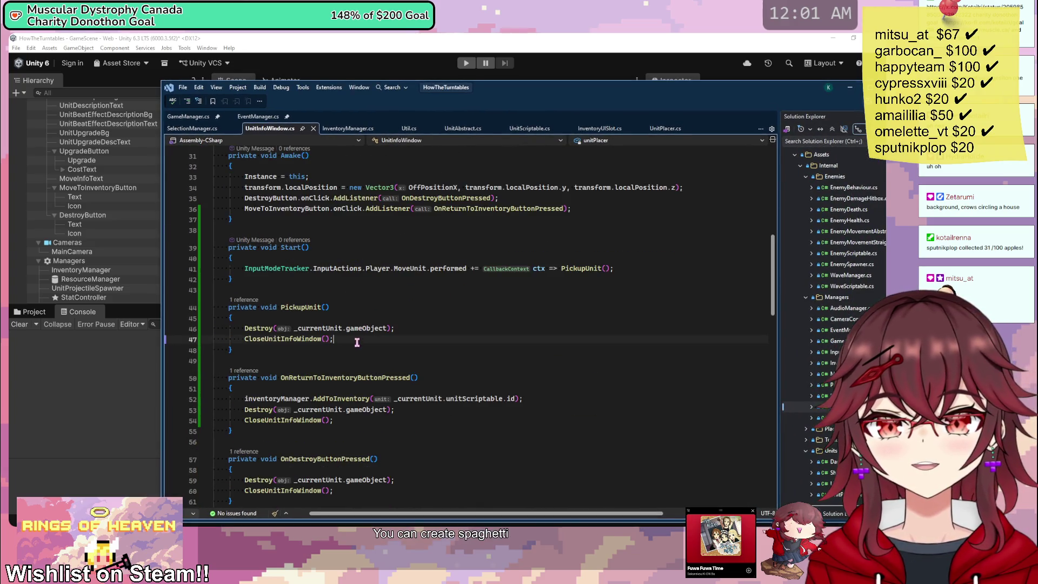
key(Return)
text(unitPlacer)
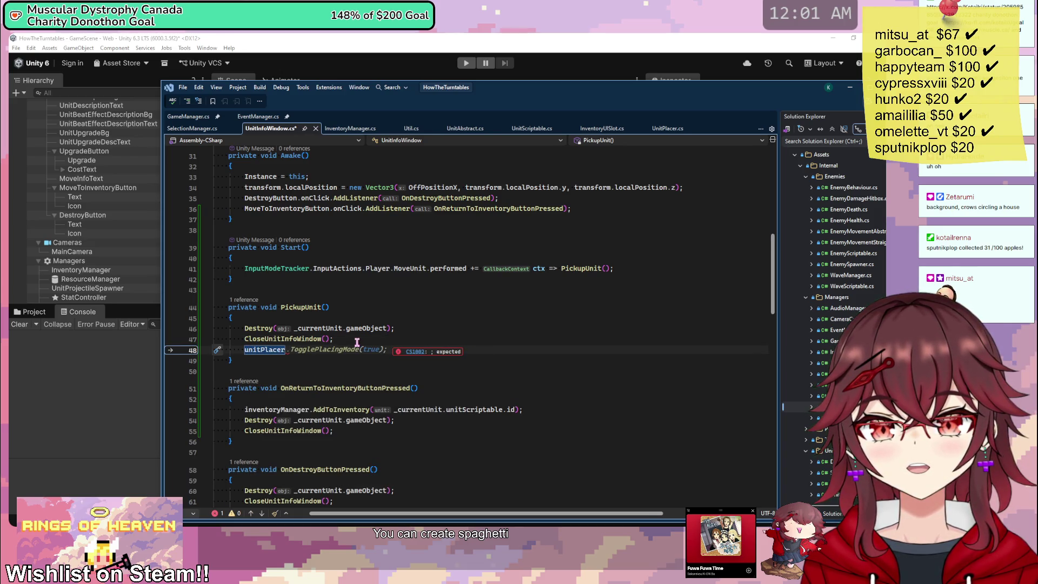
text(.Mo)
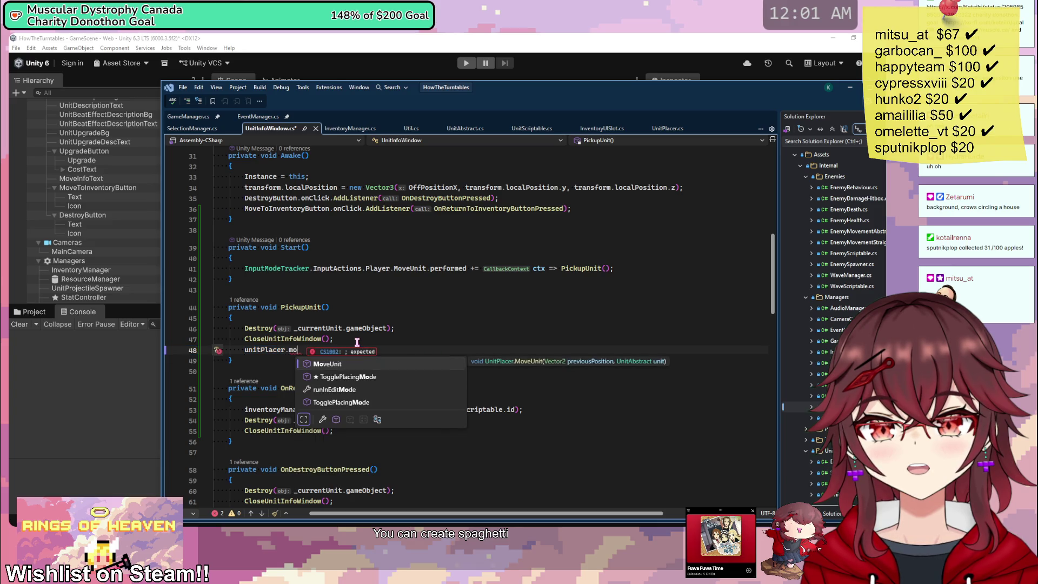
key(Tab)
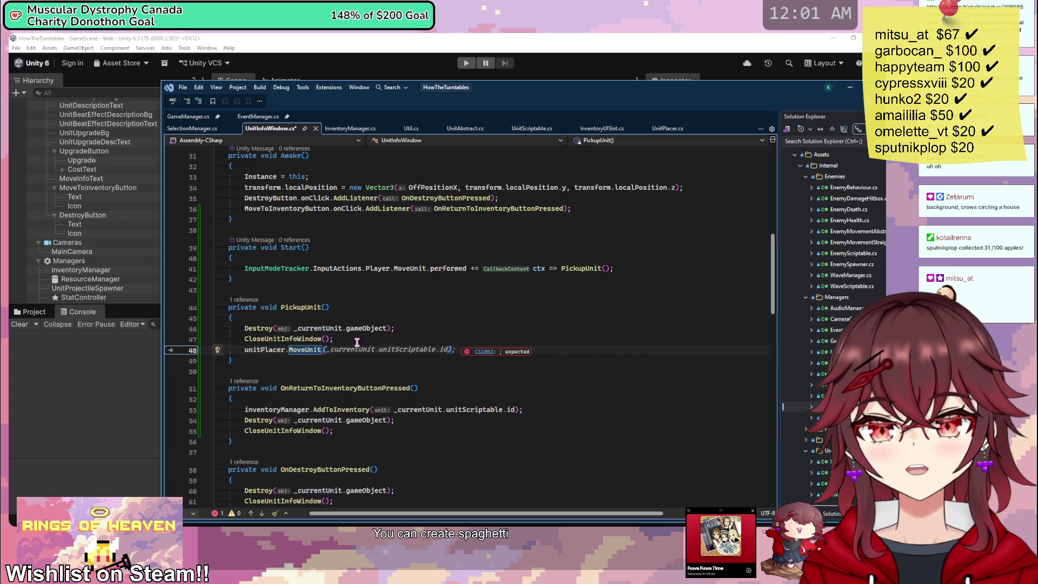
Step: Remove MoveUnit's previousPosition parameter, its assignment line, and the _movedUnitPreviousPos reset line
key(F12)
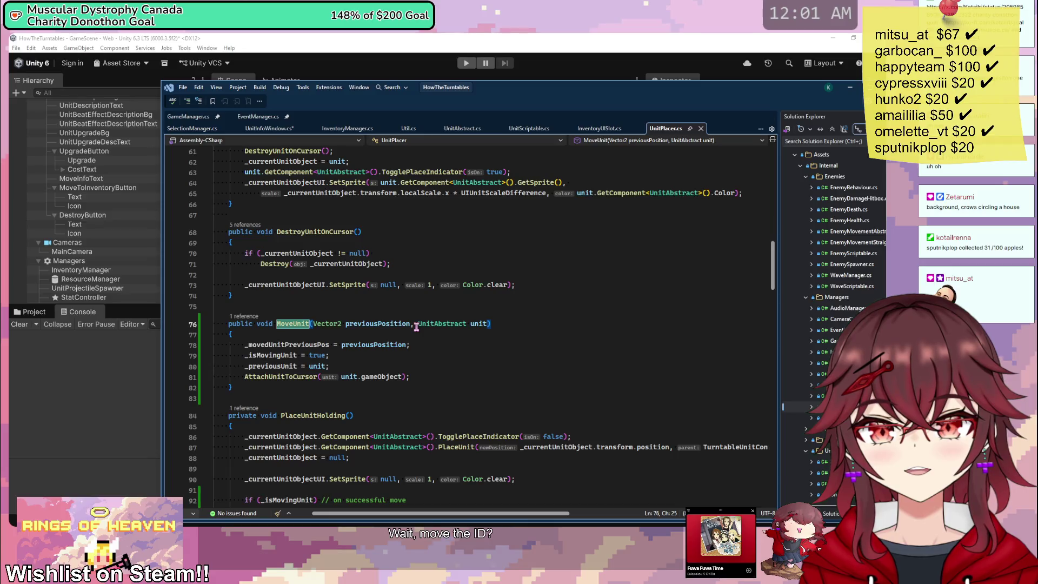
drag(416, 323, 315, 326)
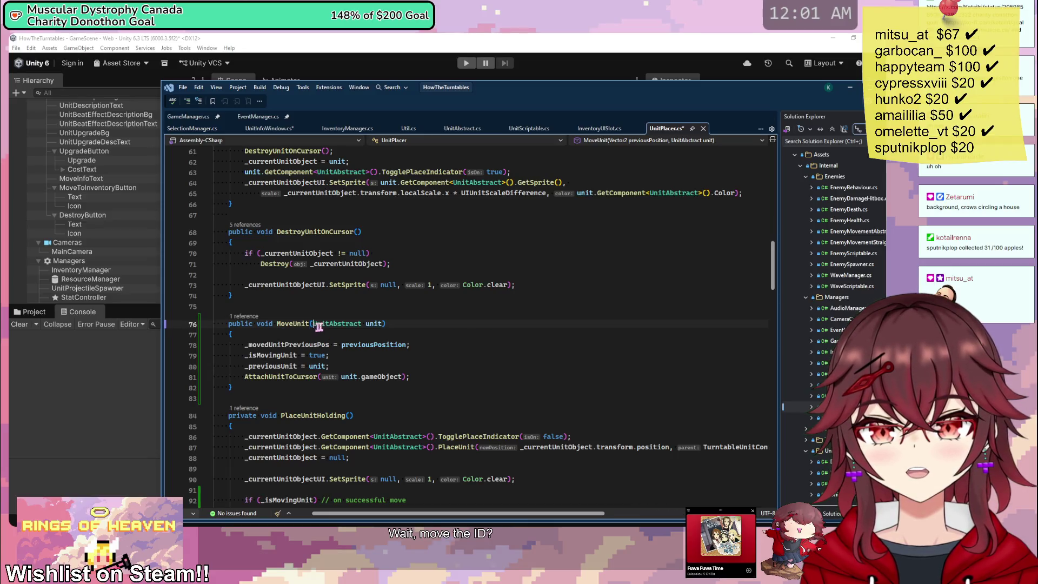
key(BackSpace)
triple_click(434, 345)
key(BackSpace)
scroll(436, 341, up, 18)
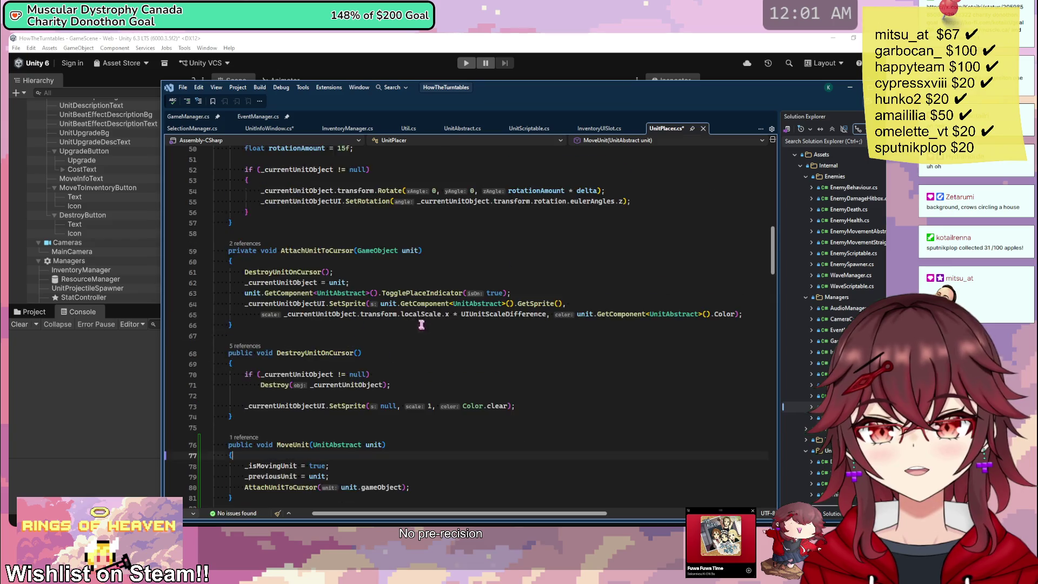
triple_click(449, 367)
key(BackSpace)
scroll(470, 343, down, 6)
scroll(469, 343, down, 3)
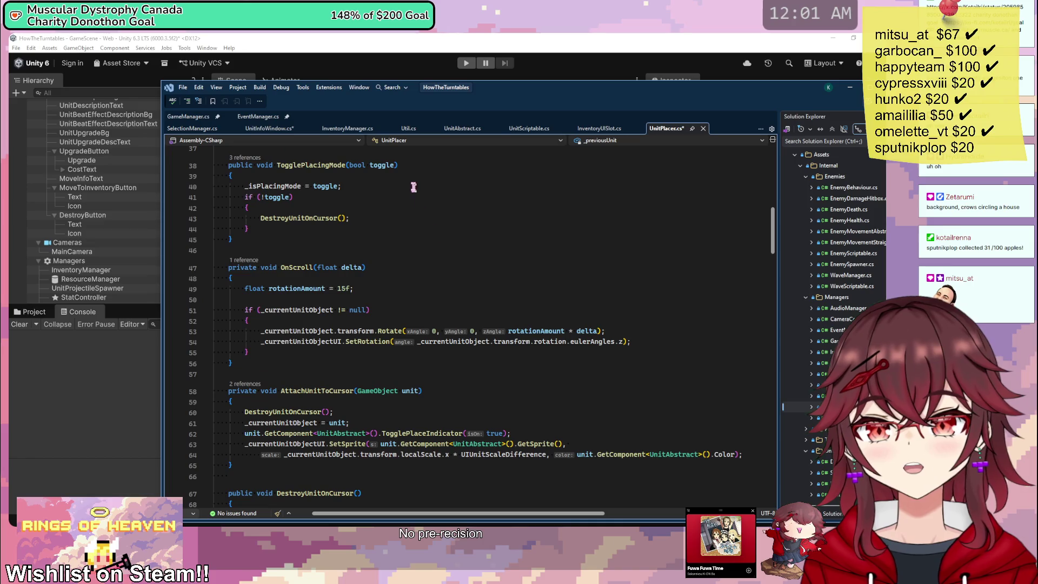
Step: Complete the call in PickupUnit as unitPlacer.MoveUnit(_currentUnit);
key(ctrl+Tab)
key(Escape)
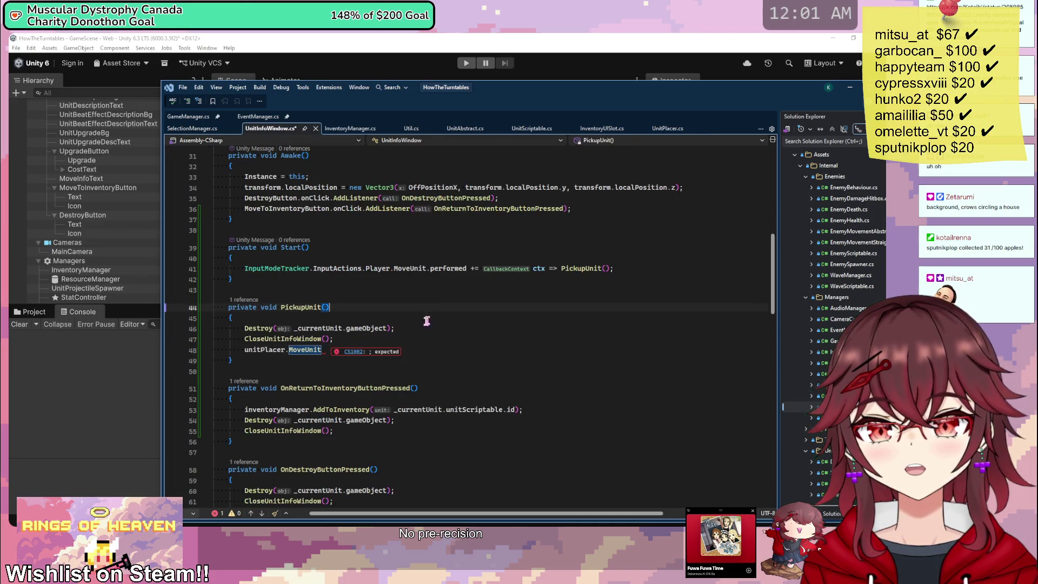
text((_cur)
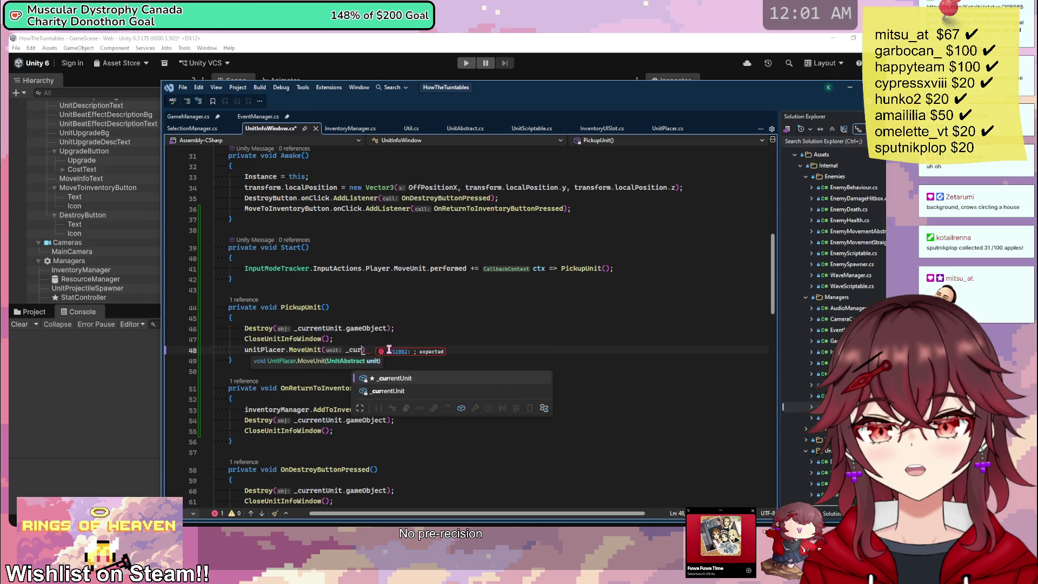
key(Tab)
key(Tab)
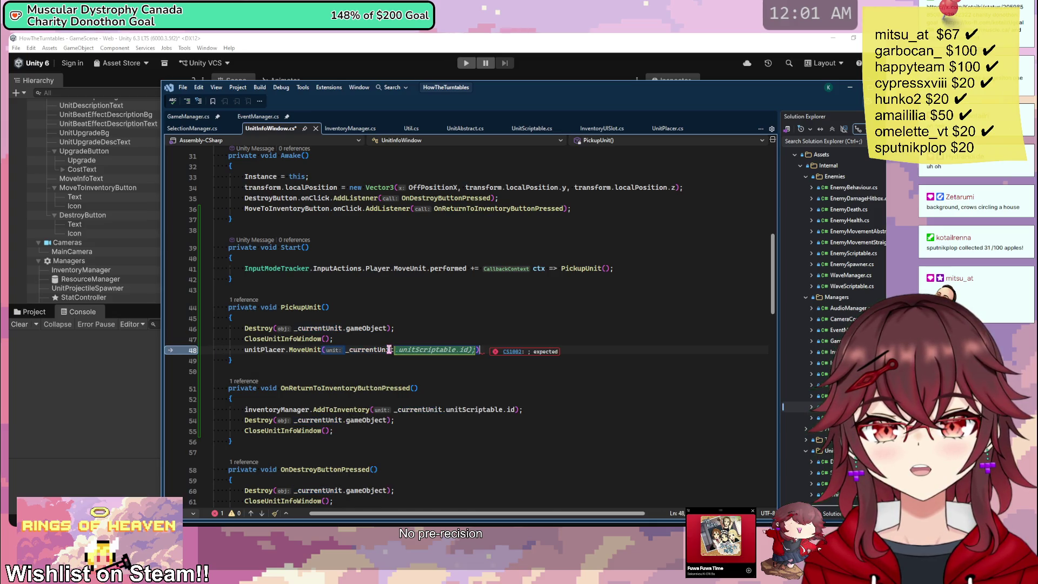
key(ctrl+z)
text(;)
drag(402, 351, 244, 350)
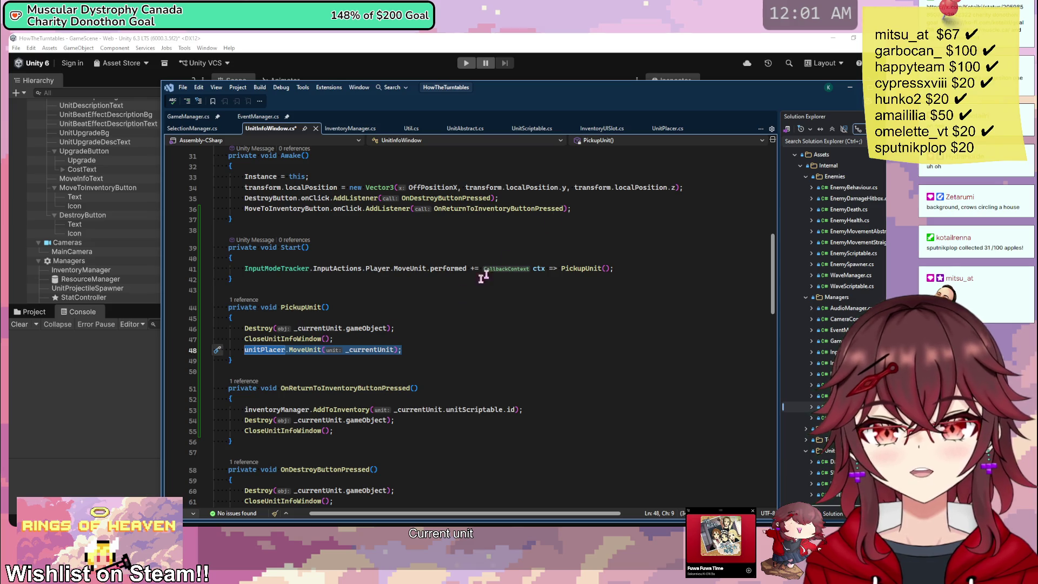
Step: Check the _previousUnit assignment in UnitPlacer's MoveUnit method
click(664, 130)
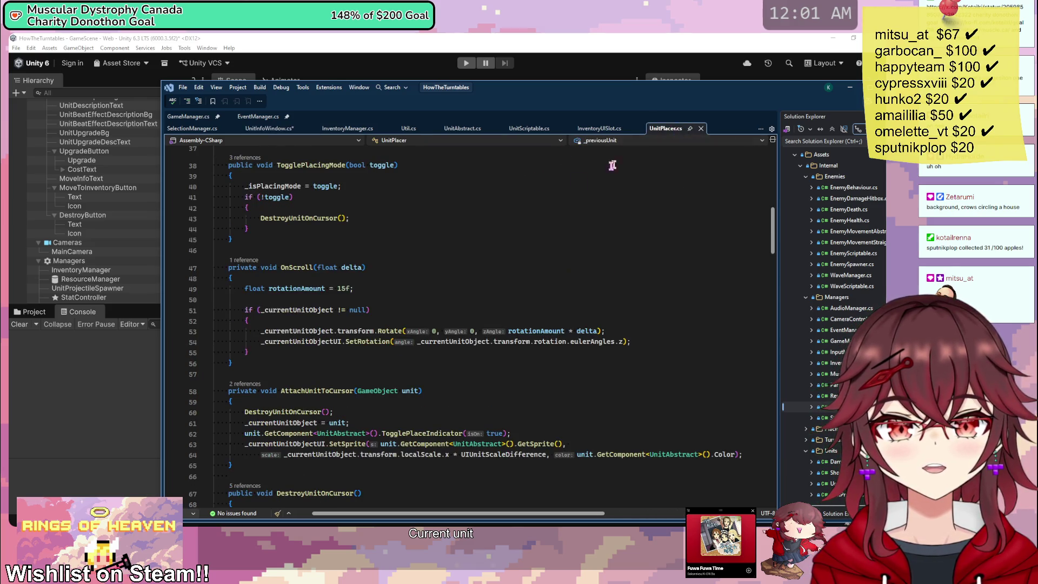
scroll(411, 260, up, 4)
scroll(408, 287, down, 9)
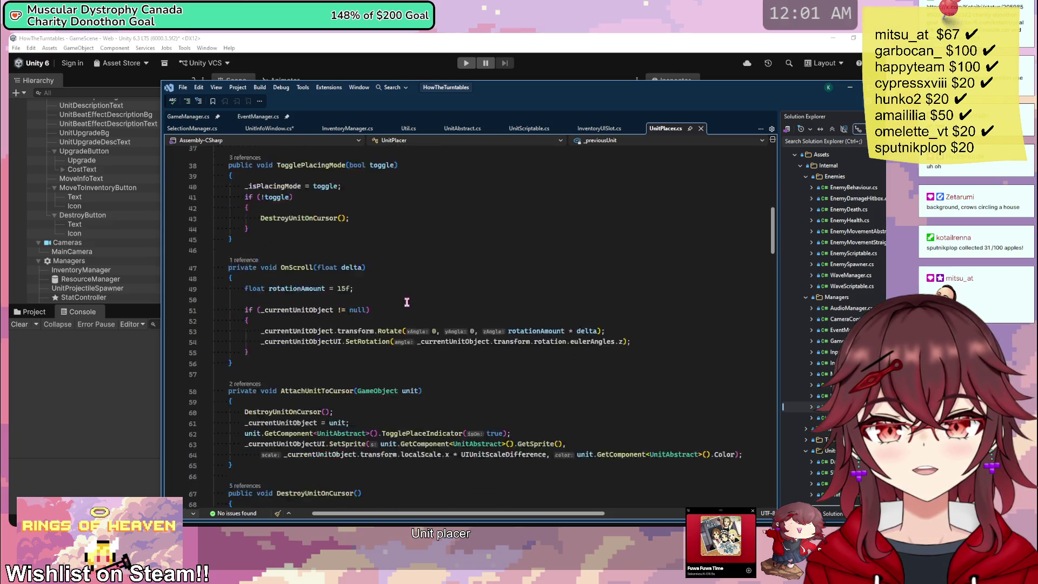
scroll(304, 332, down, 3)
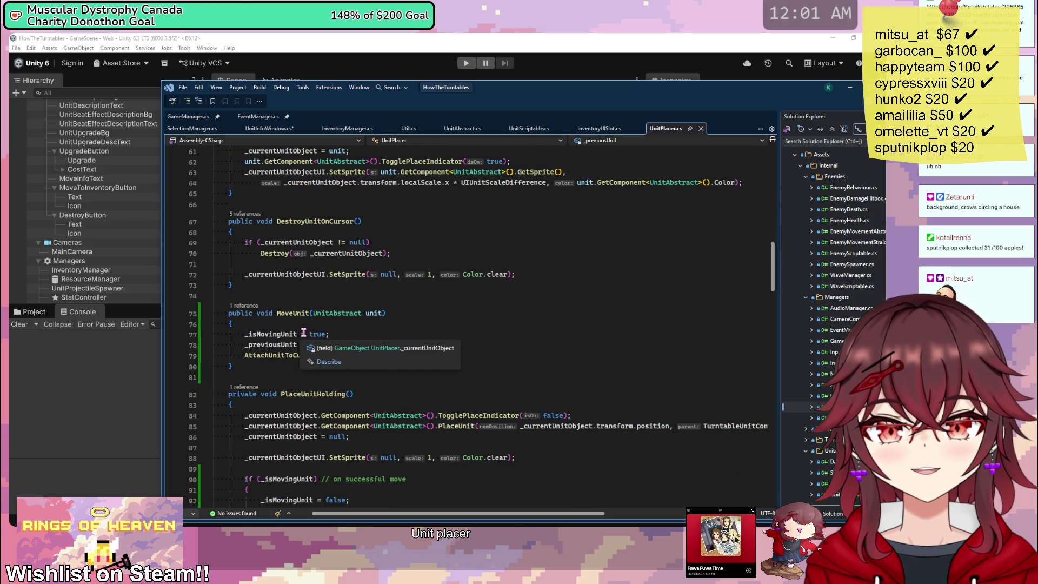
click(384, 344)
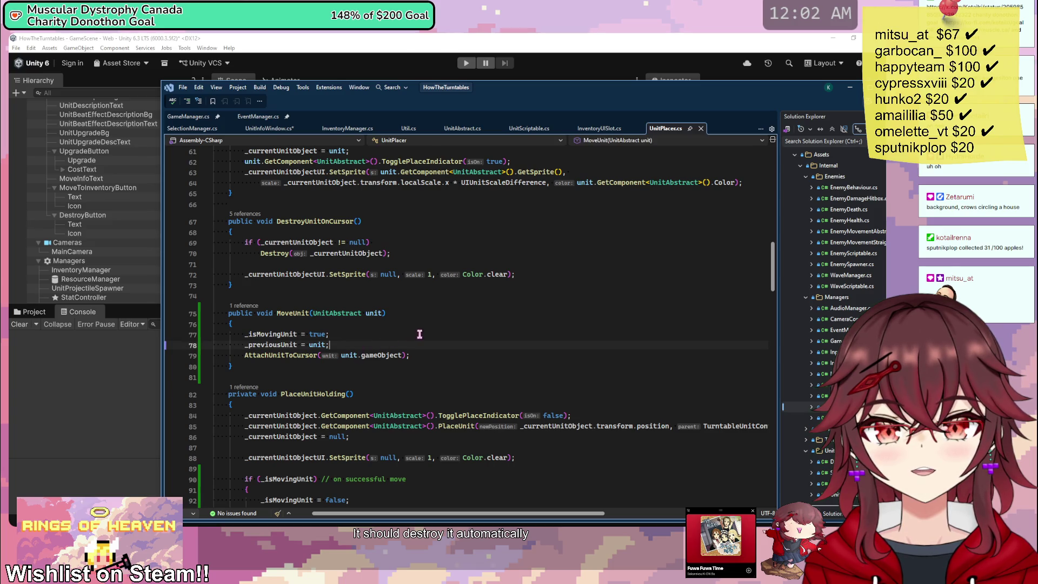
scroll(419, 334, up, 1)
click(268, 128)
Step: Delete the Destroy line from PickupUnit, save UnitInfoWindow.cs, and move the editor window aside
drag(396, 329, 409, 322)
key(BackSpace)
key(ctrl+s)
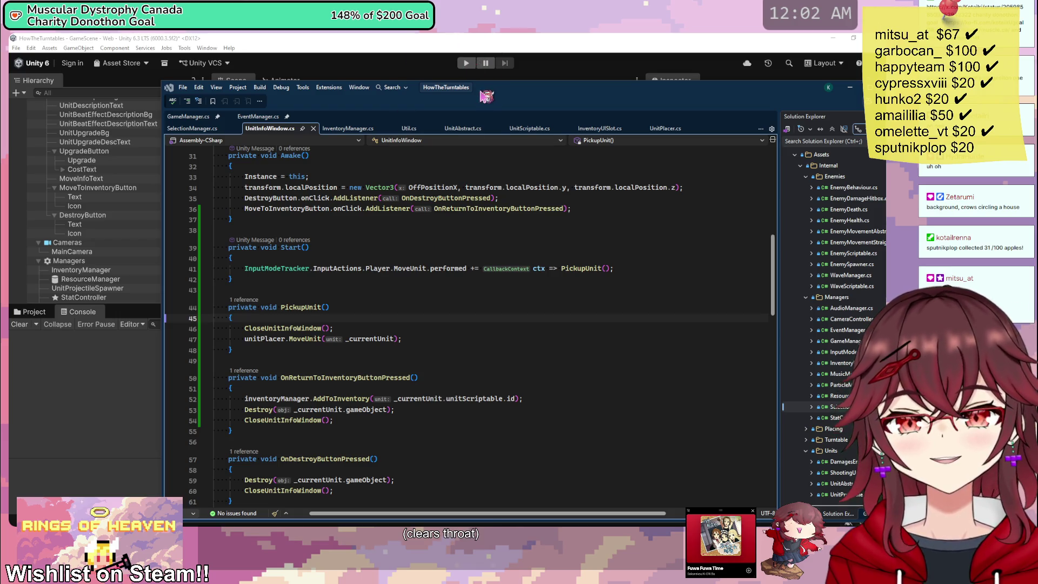
drag(486, 97, 408, 131)
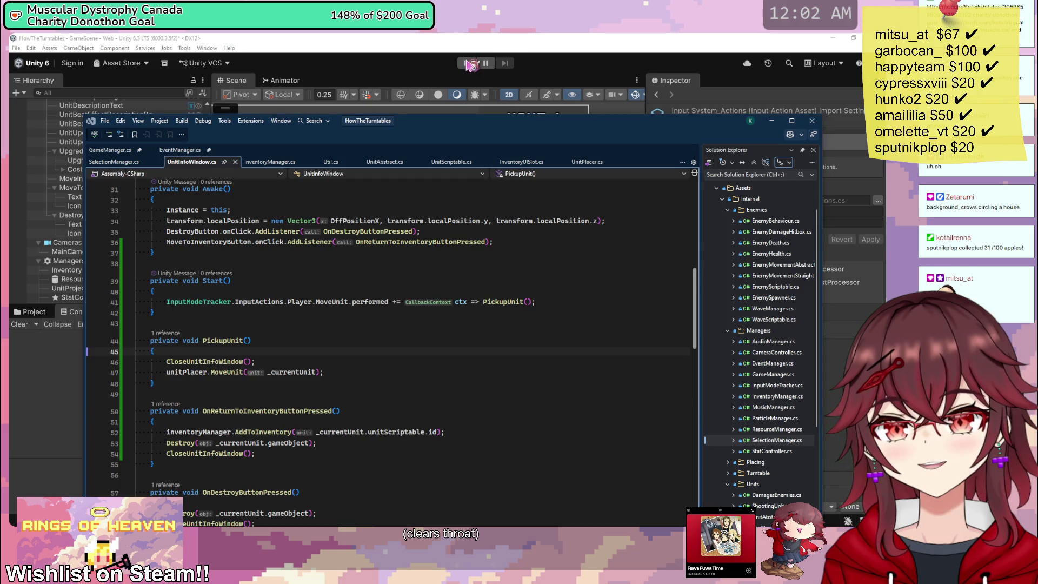
Step: In Play mode, select the turntable shooter, press M, and open the erroring PickupUnit line
click(468, 64)
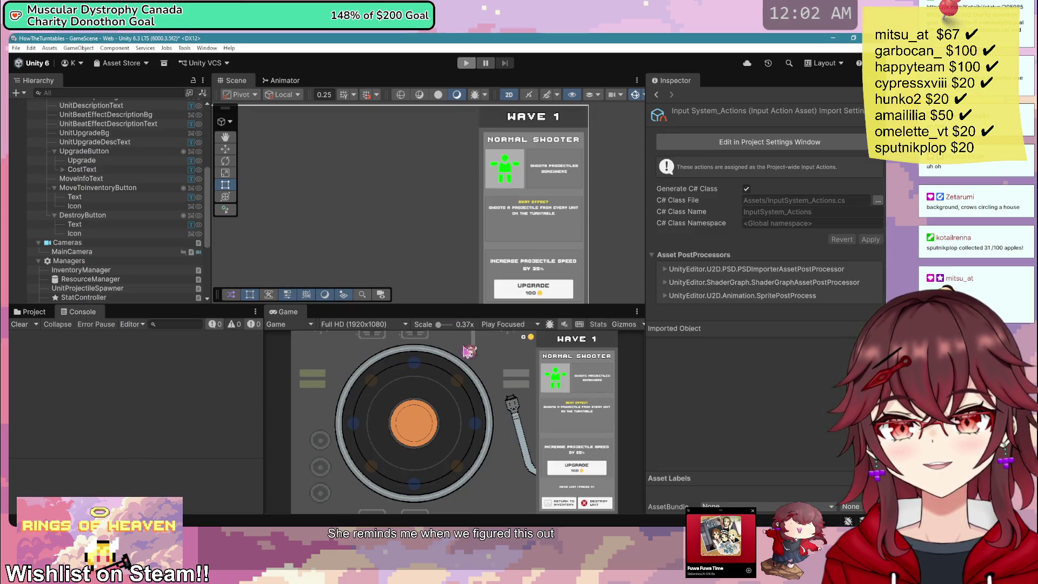
click(464, 397)
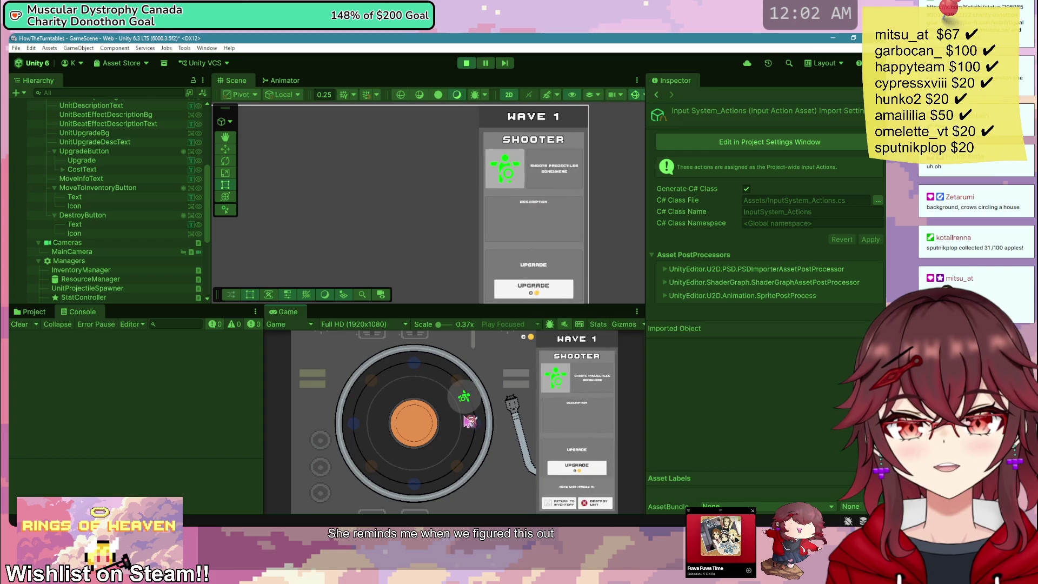
key(m)
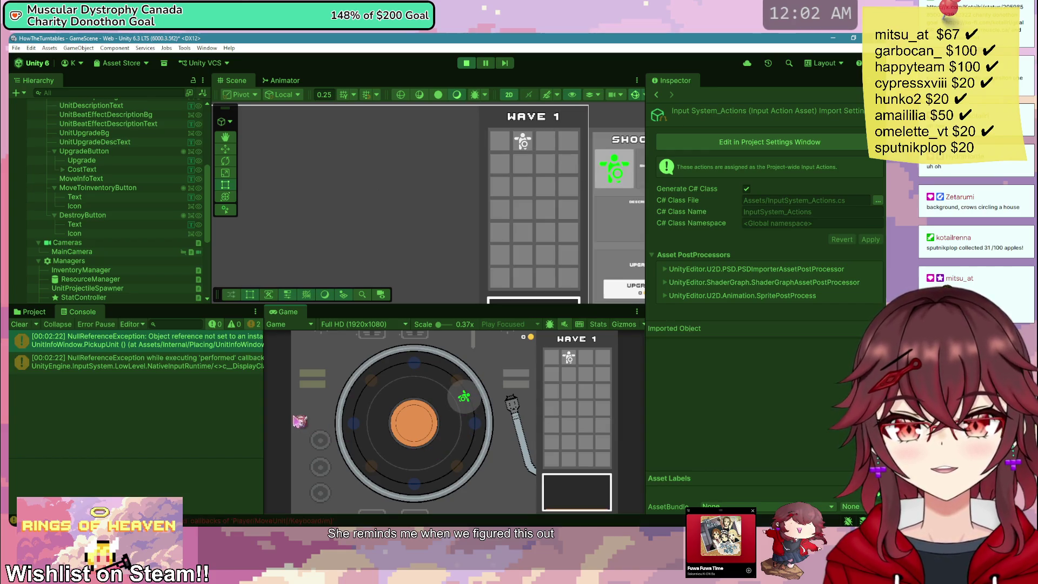
double_click(208, 340)
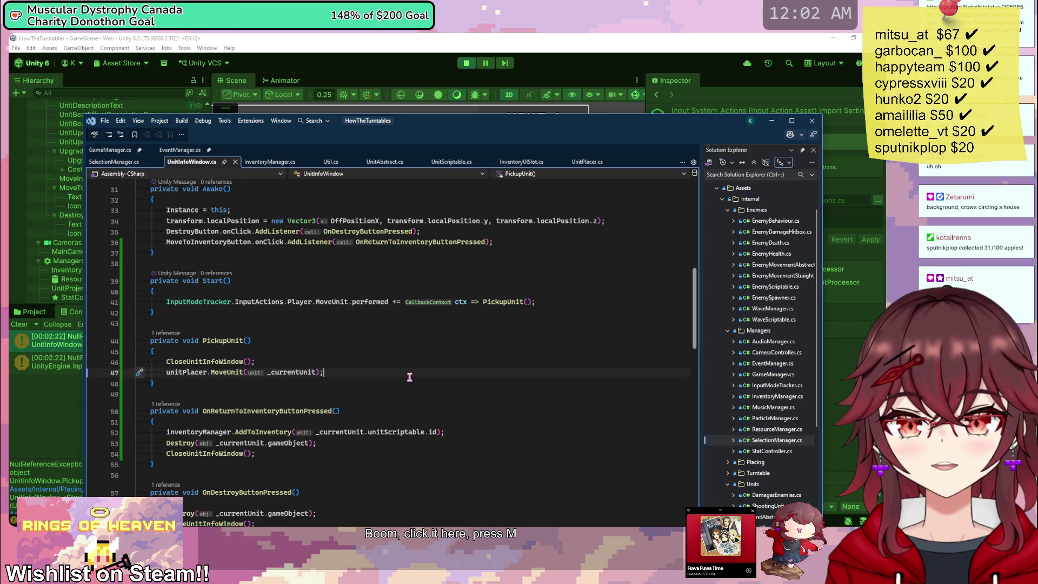
Step: Cut the CloseUnitInfoWindow() call out of PickupUnit
double_click(308, 371)
scroll(399, 382, down, 3)
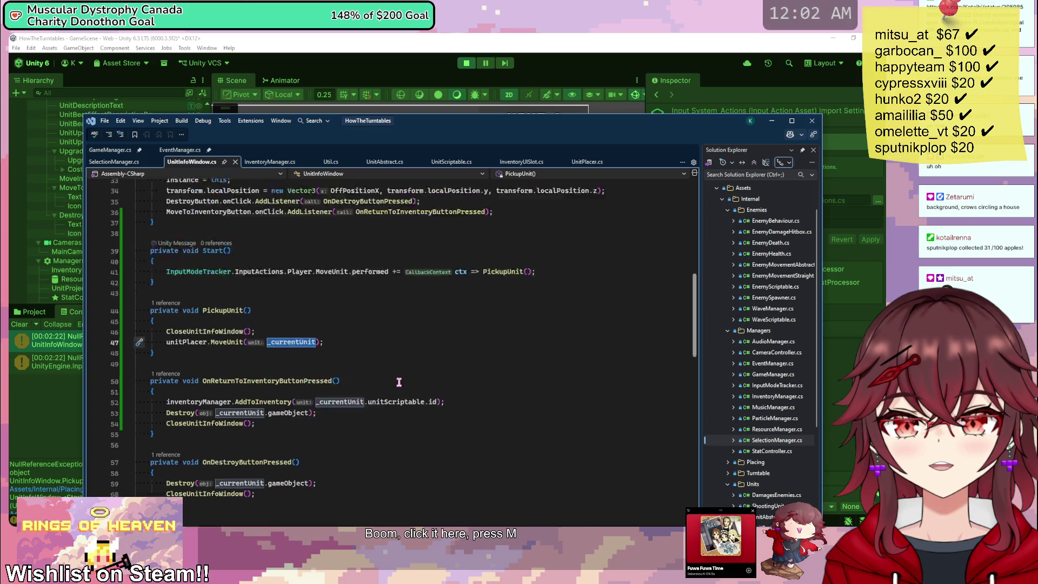
scroll(399, 382, down, 3)
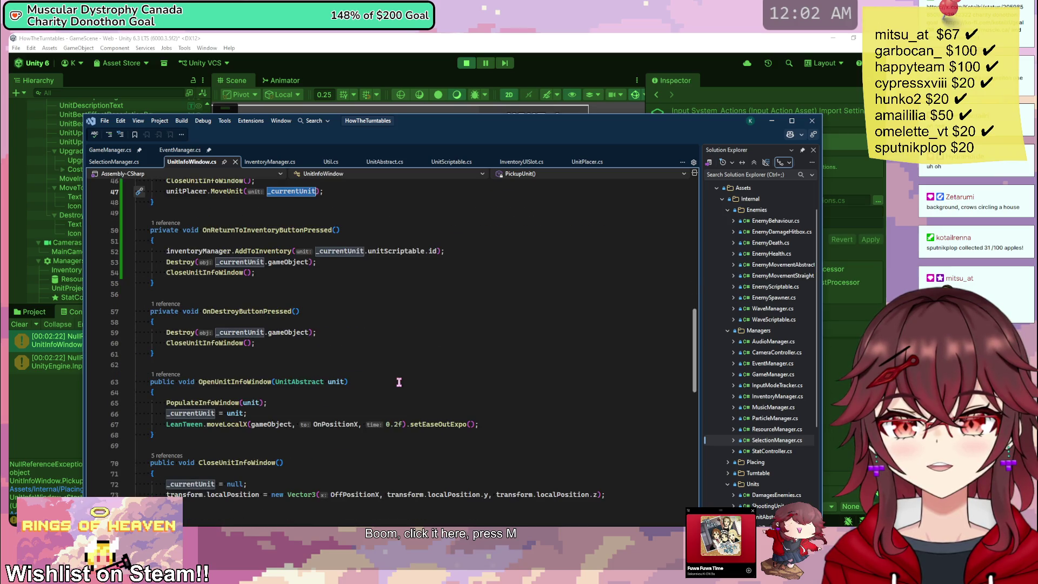
scroll(399, 382, up, 1)
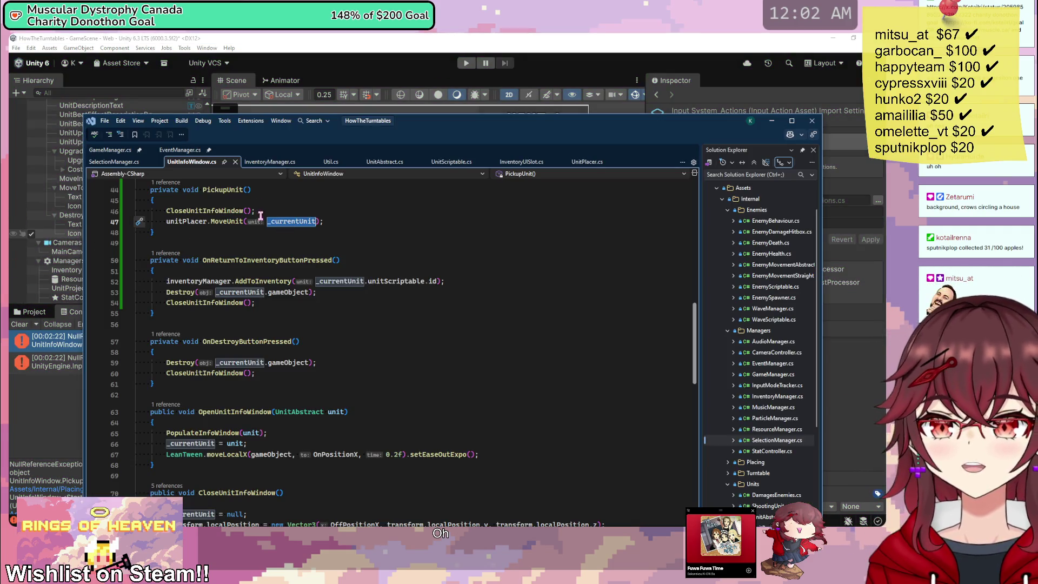
click(261, 211)
key(shift+Home)
key(ctrl+x)
Step: Paste CloseUnitInfoWindow() below unitPlacer.MoveUnit(_currentUnit), remove the blank line, save, and return to Unity
click(326, 222)
key(Return)
key(ctrl+v)
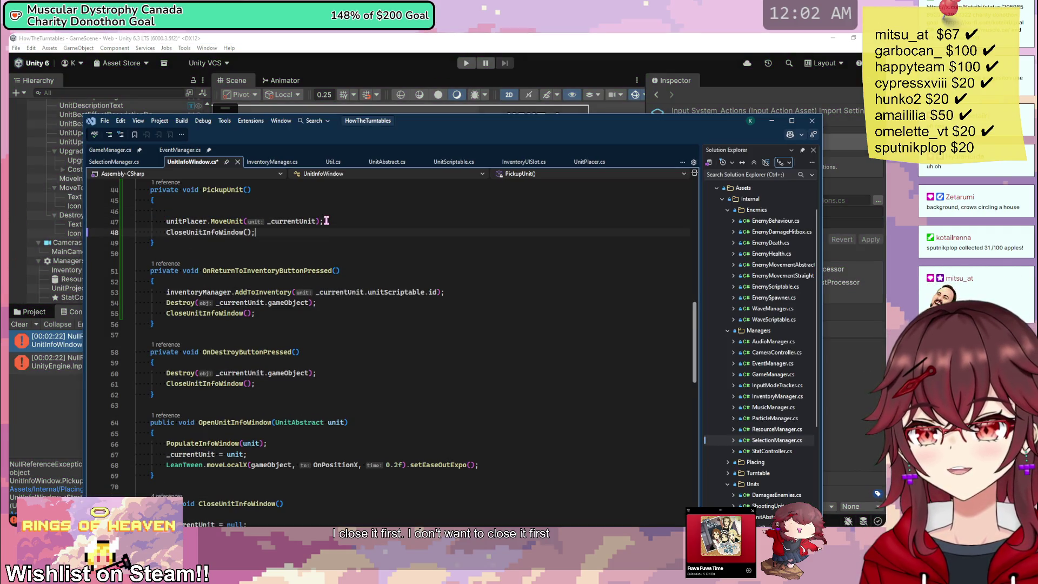
click(233, 210)
key(BackSpace)
key(ctrl+s)
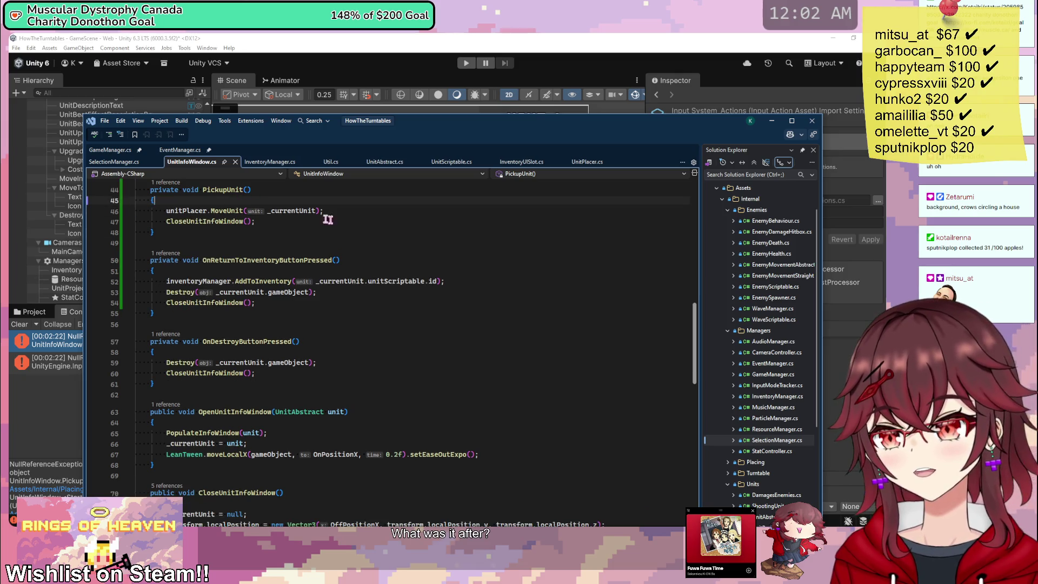
key(alt+Tab)
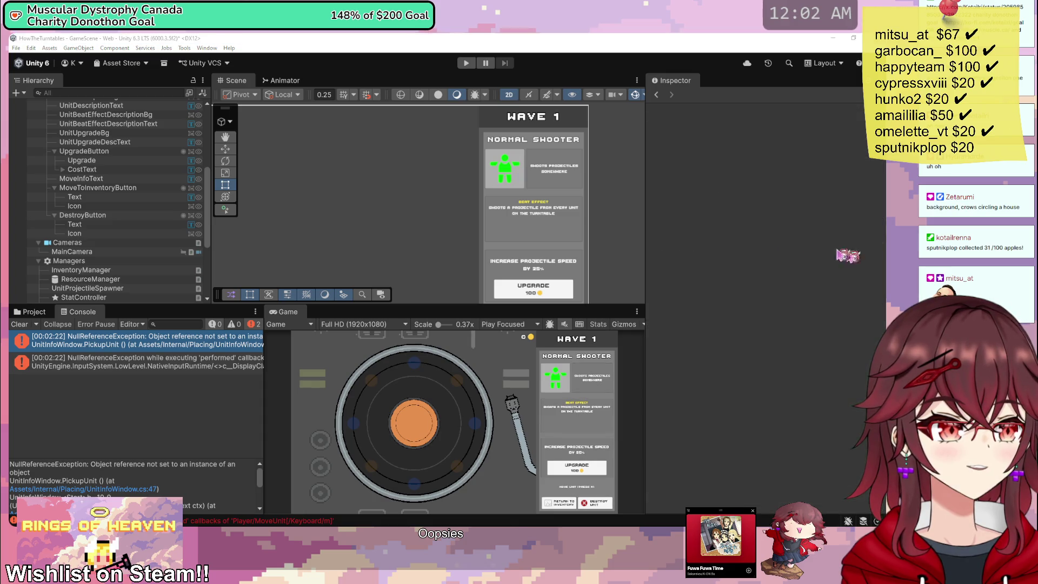
Step: Play-test placing a shooter on the turntable and pressing M, then open the error's stack trace
click(463, 65)
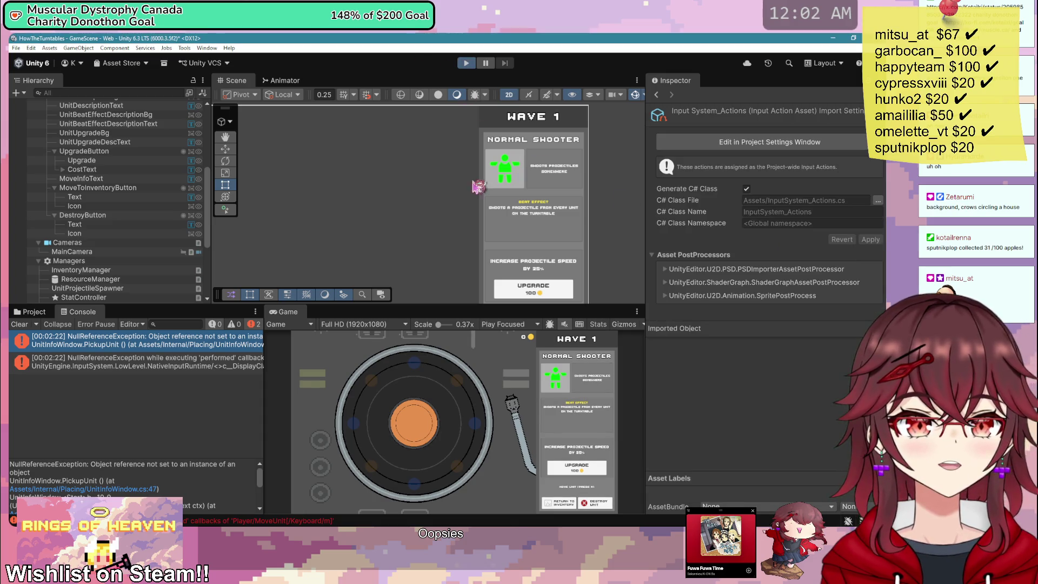
drag(557, 363, 449, 410)
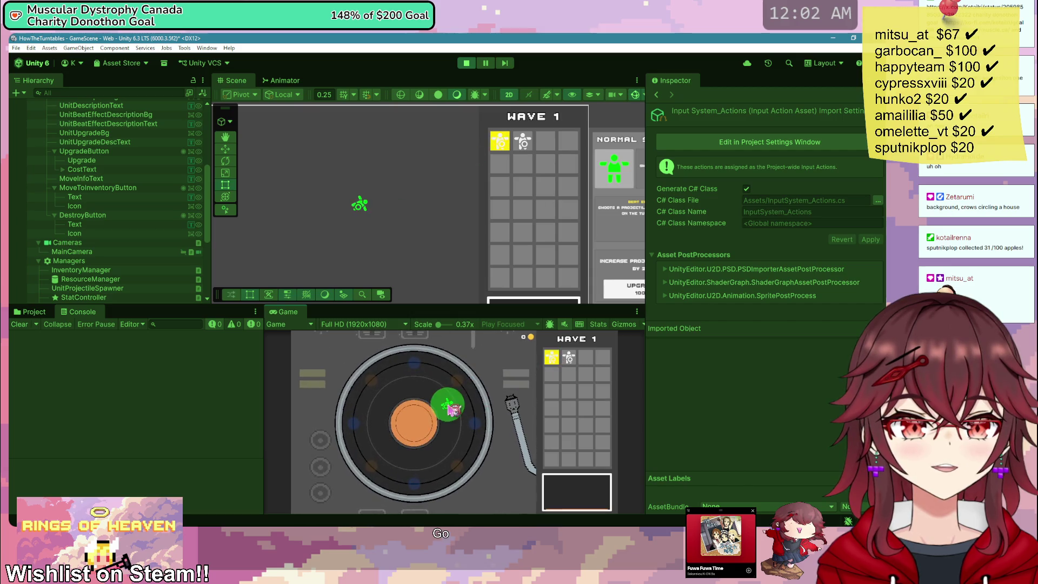
key(m)
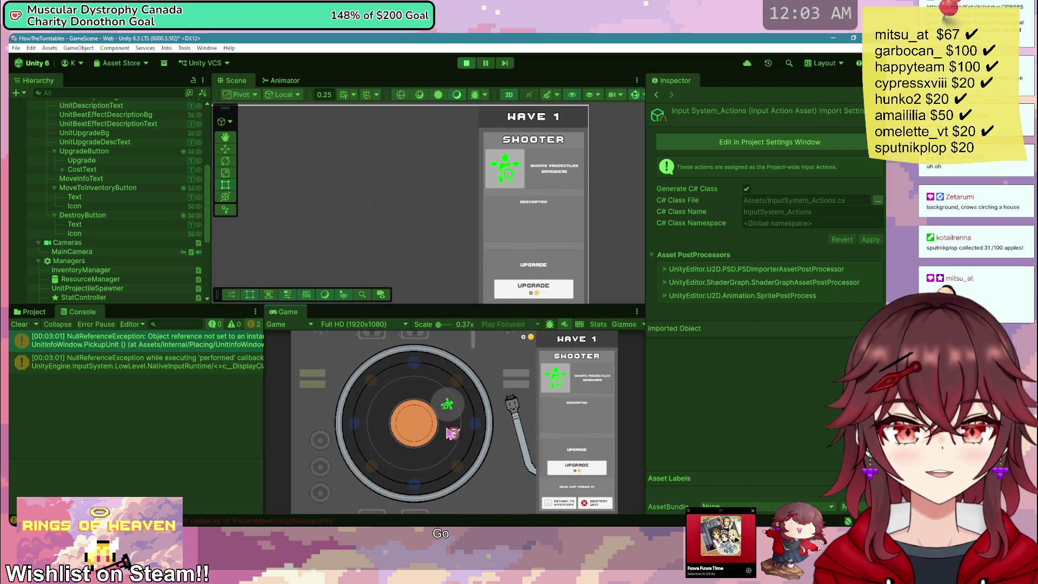
click(195, 348)
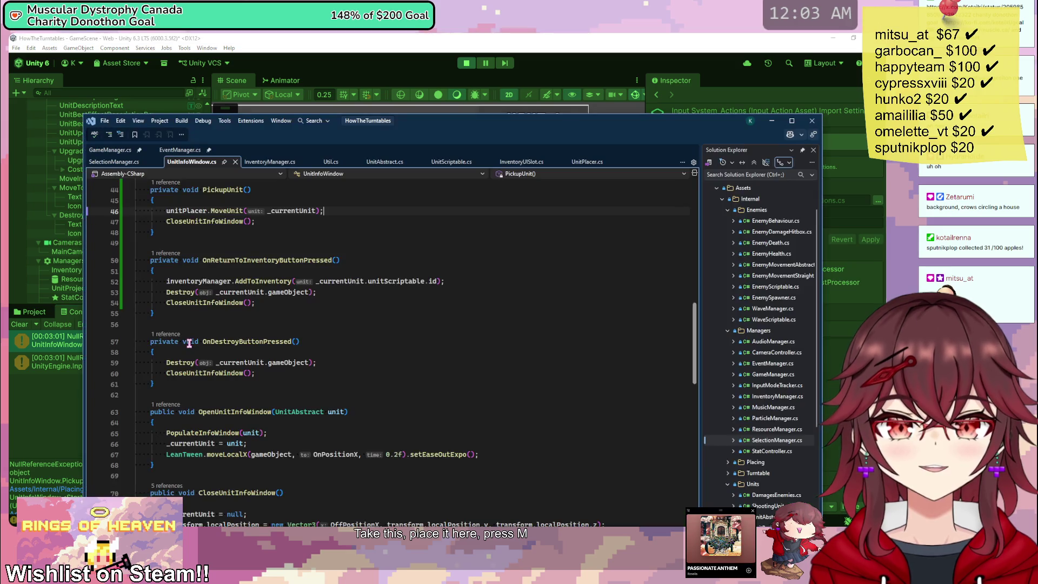
Step: Inspect how _currentUnit is set and used in UnitInfoWindow.cs, then stop the game
scroll(336, 361, up, 3)
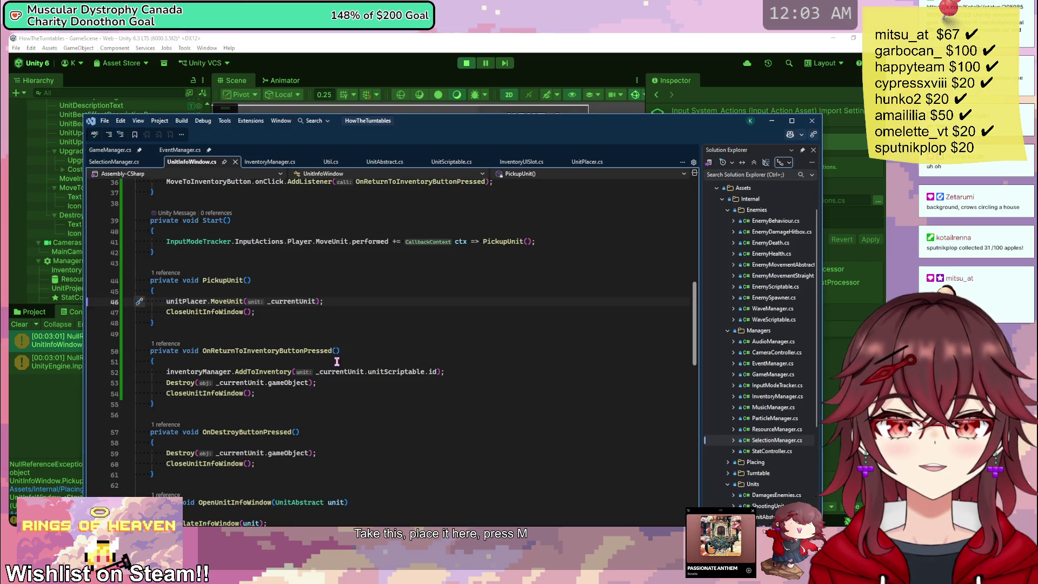
scroll(336, 361, up, 1)
double_click(294, 330)
scroll(303, 335, up, 3)
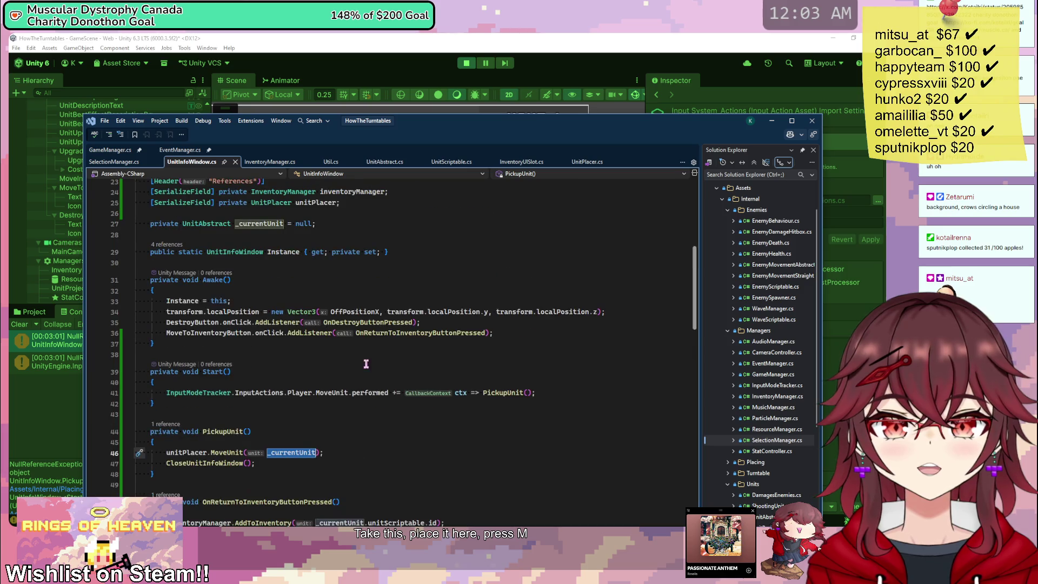
scroll(366, 363, down, 2)
drag(373, 130, 441, 115)
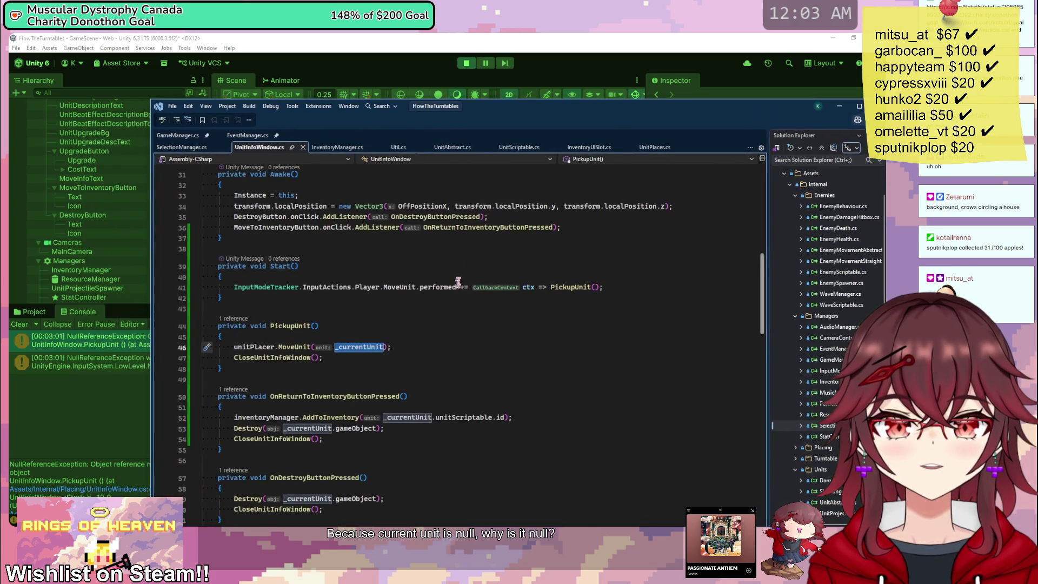
scroll(455, 291, down, 1)
scroll(455, 291, down, 1)
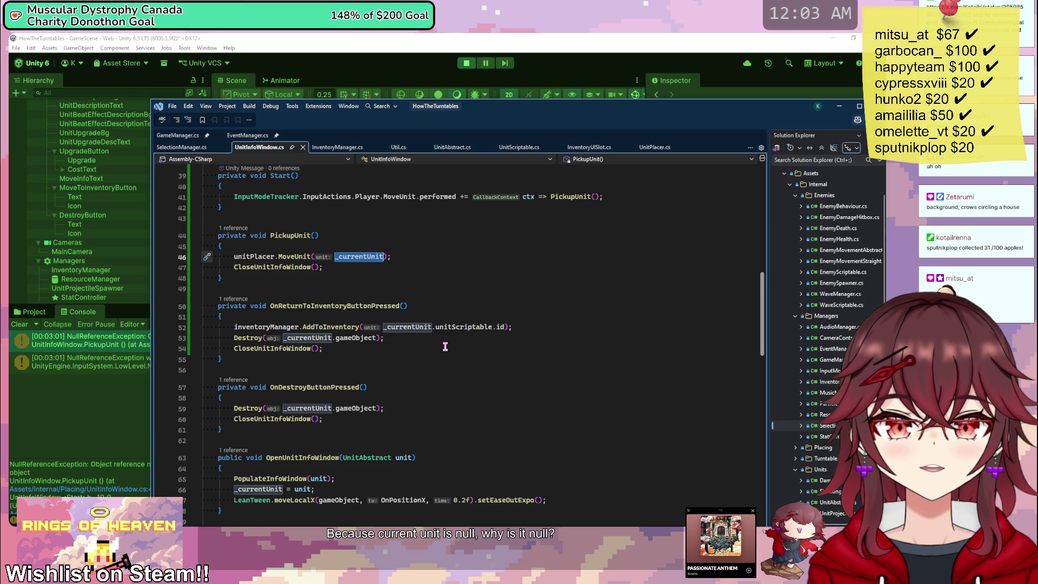
scroll(445, 347, up, 3)
scroll(445, 347, down, 7)
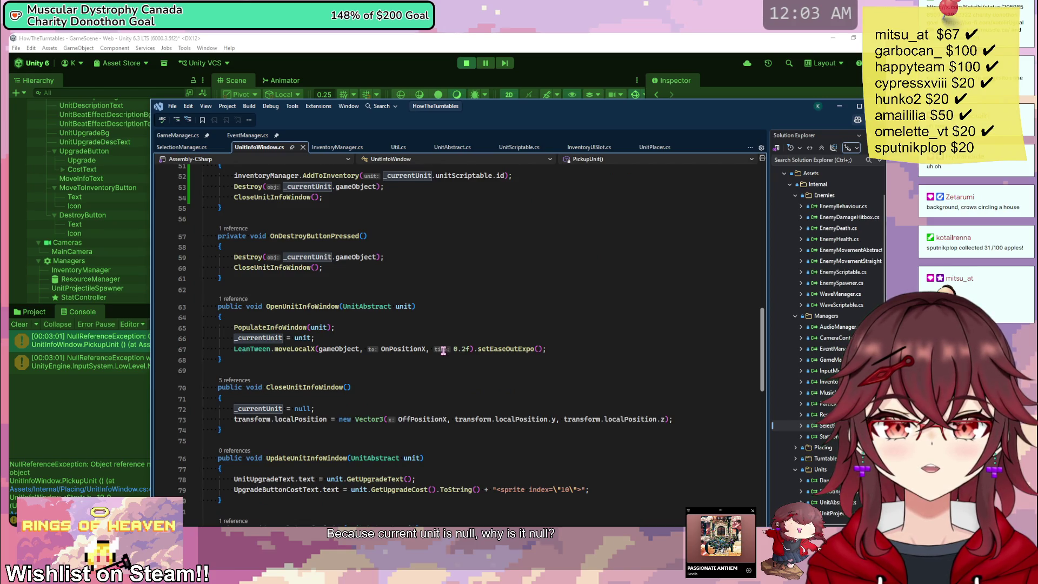
scroll(443, 350, up, 2)
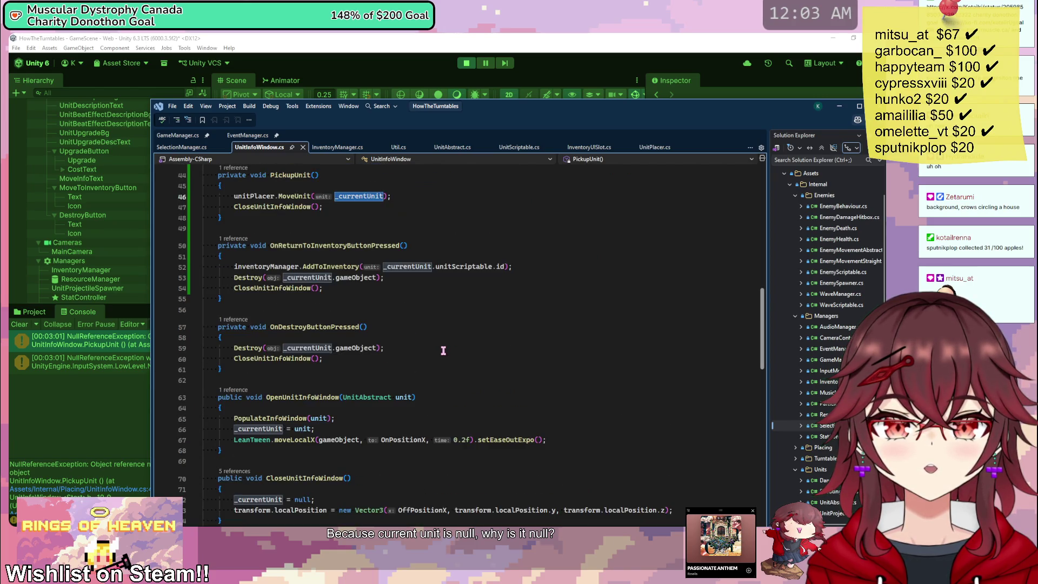
scroll(443, 350, up, 3)
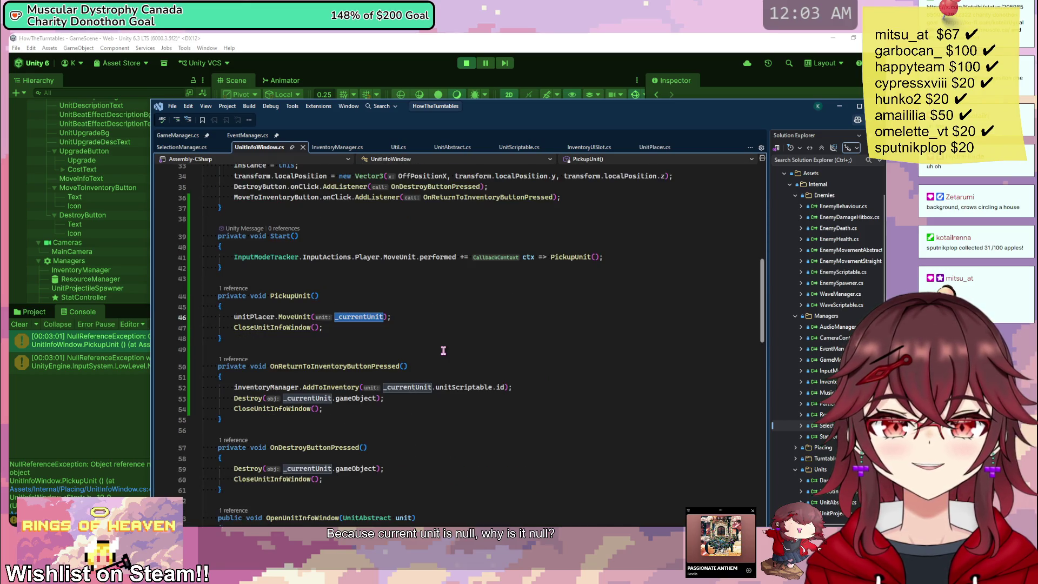
click(466, 63)
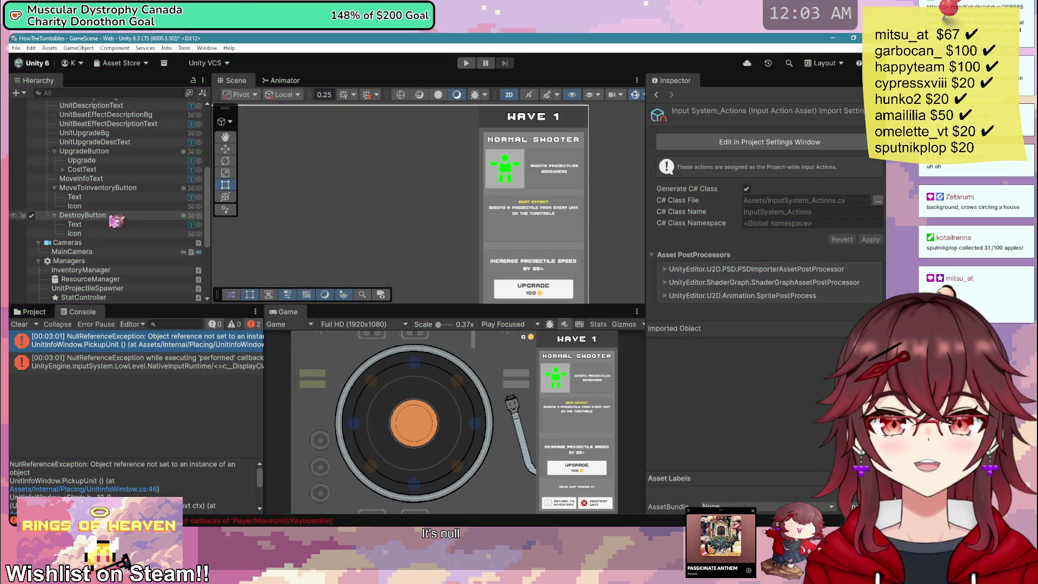
Step: Assign the UnitPlacer object to UnitInfoWindow's Unit Placer field
scroll(108, 266, down, 4)
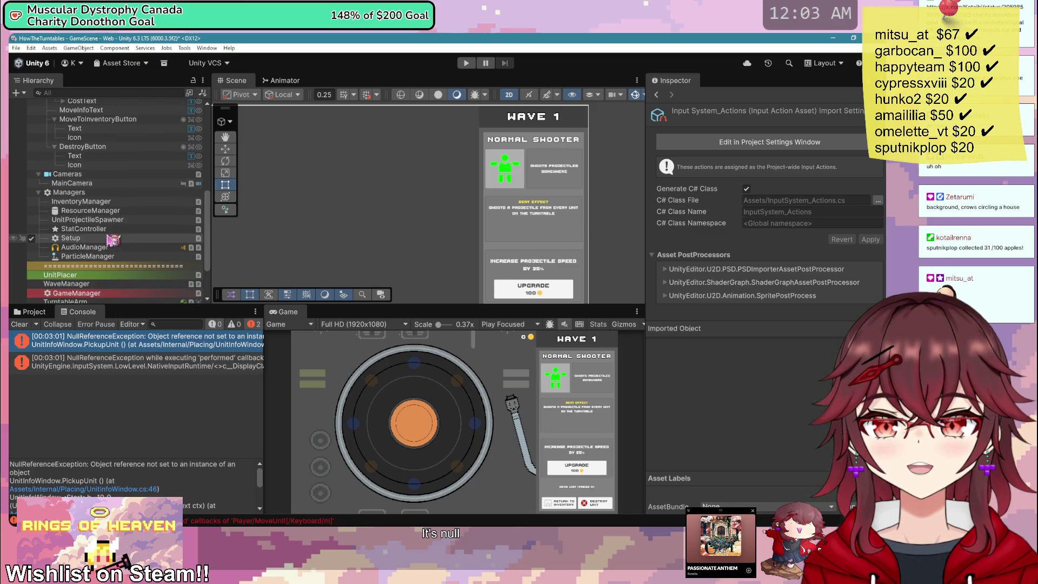
scroll(108, 270, down, 2)
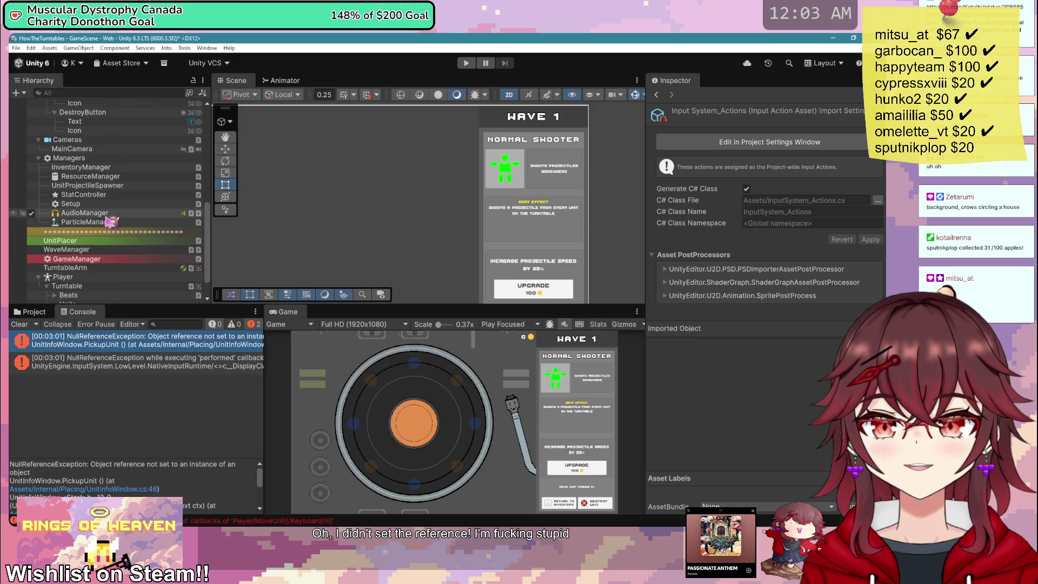
scroll(117, 213, up, 4)
scroll(117, 211, up, 3)
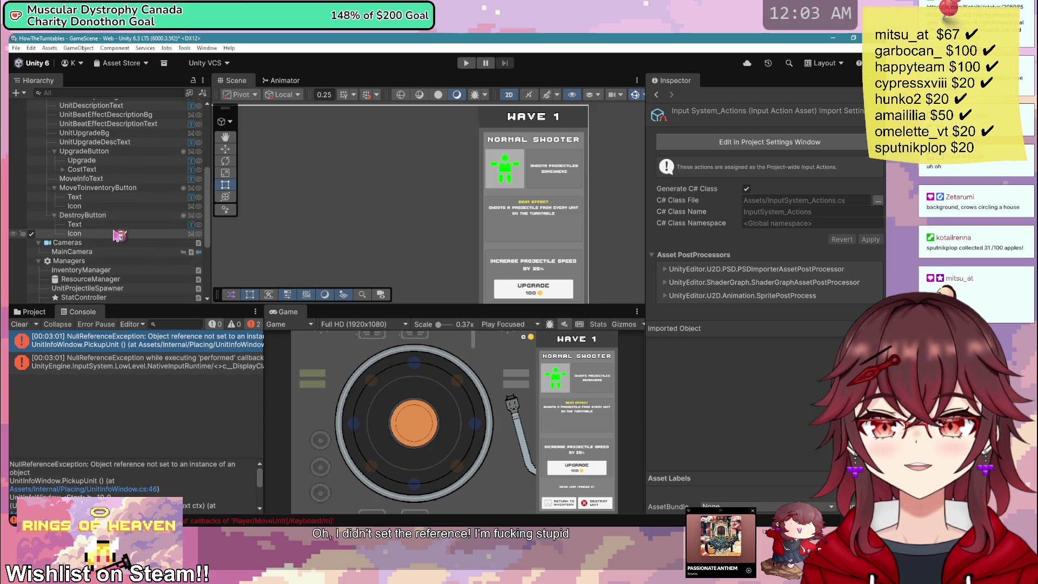
scroll(118, 216, up, 3)
click(81, 156)
scroll(127, 204, down, 4)
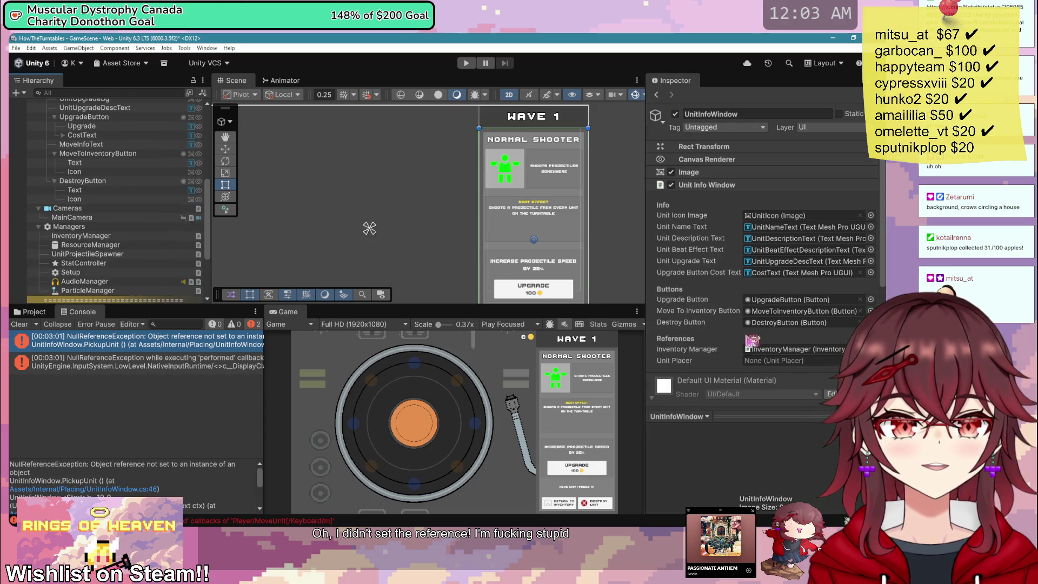
scroll(115, 220, down, 6)
mouse_move(108, 211)
mouse_down()
mouse_move(772, 373)
mouse_move(784, 360)
mouse_up()
Step: Play-test placing a Shooter on the turntable, stop, and open the PlaceFromSlot error's source line
click(466, 62)
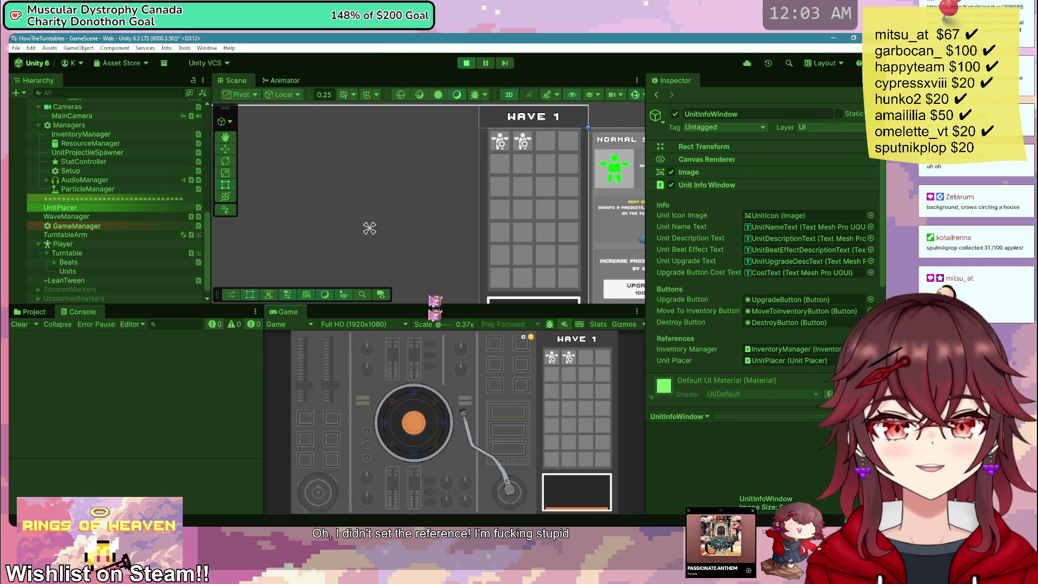
mouse_move(546, 365)
mouse_down()
mouse_move(457, 400)
mouse_move(446, 450)
mouse_move(427, 463)
mouse_move(455, 469)
mouse_move(422, 462)
mouse_up()
click(467, 64)
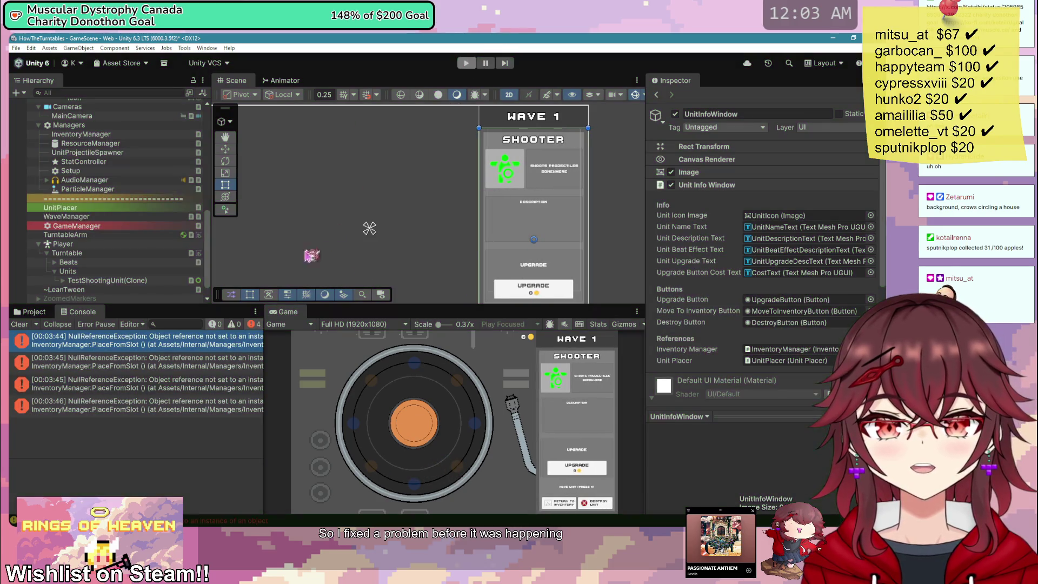
double_click(162, 341)
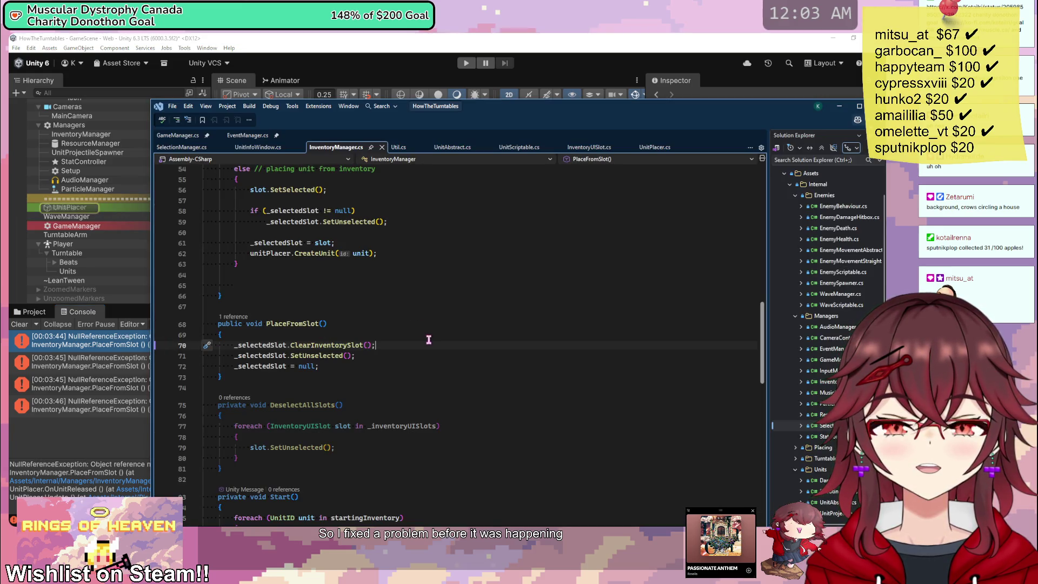
Step: Follow PlaceFromSlot's single reference into UnitPlacer.cs and bring up OnUnitReleased
scroll(428, 340, up, 2)
click(233, 377)
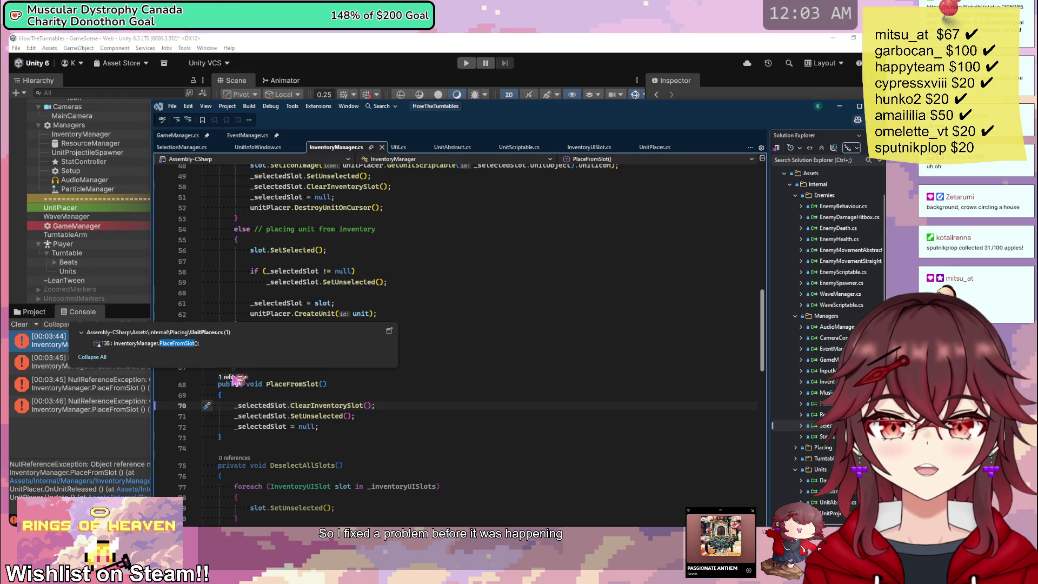
double_click(236, 345)
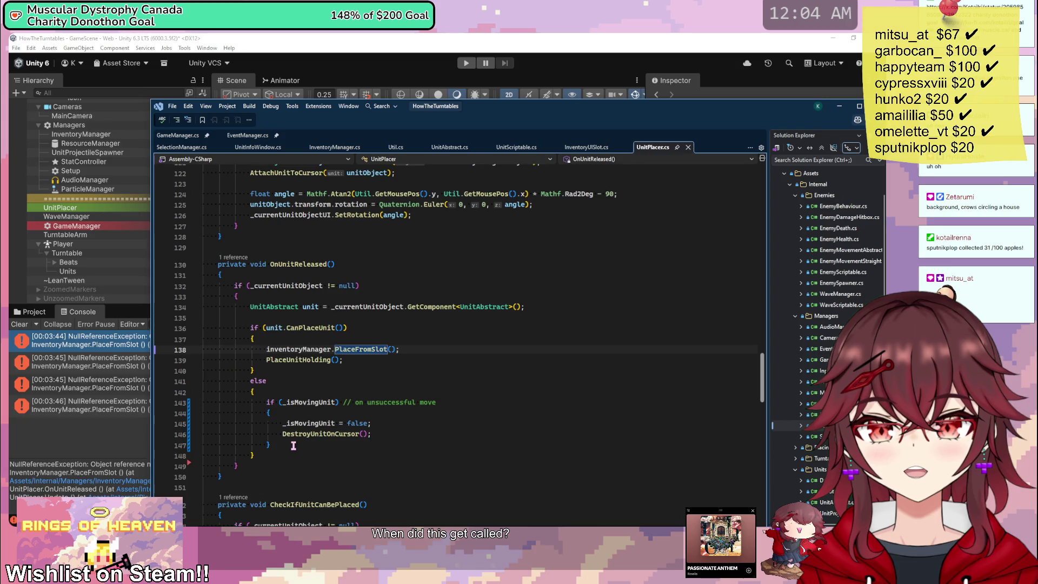
scroll(294, 445, up, 14)
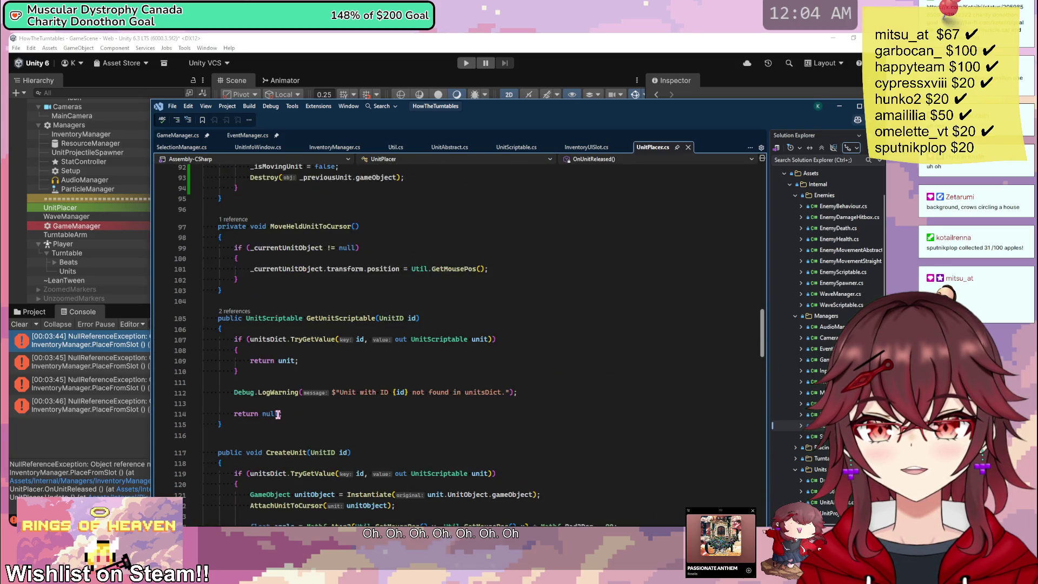
drag(249, 339, 236, 296)
scroll(324, 378, down, 11)
scroll(335, 398, down, 5)
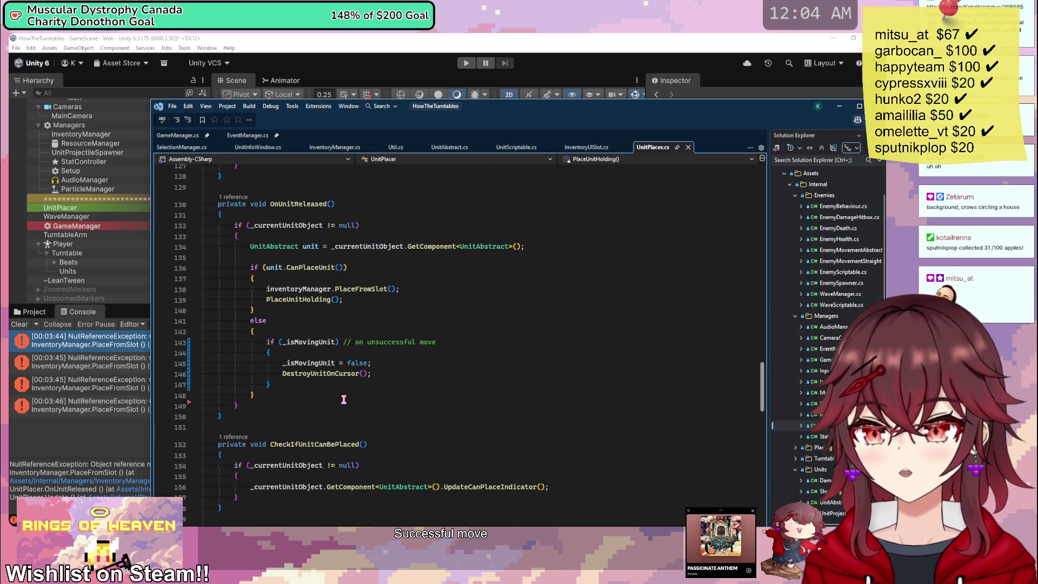
scroll(353, 395, up, 1)
Step: Insert an if (_isMovingUnit) successful-move block followed by an else in the can-place branch
click(373, 308)
key(Tab)
key(Tab)
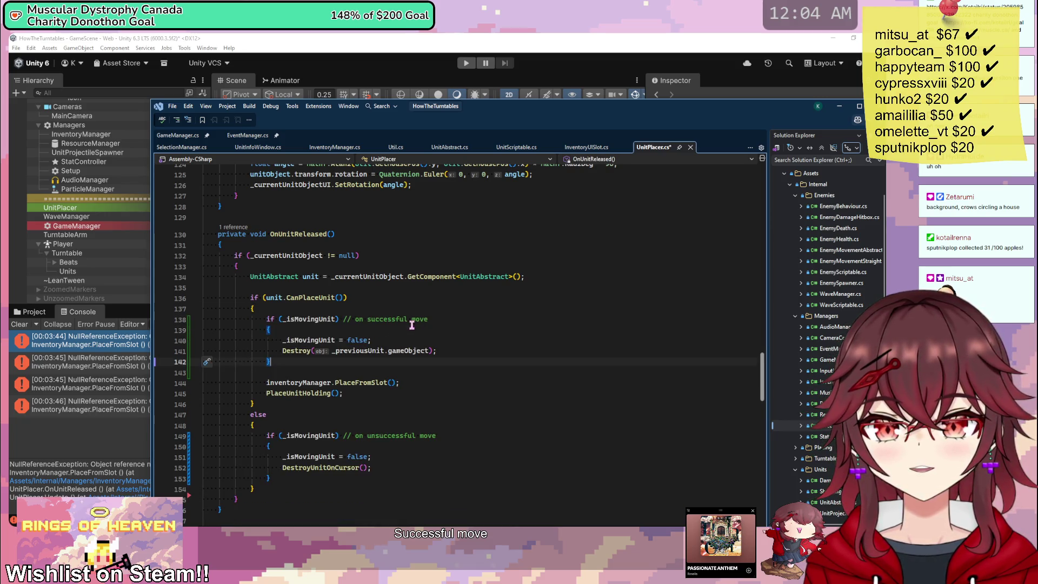
key(Return)
text(else)
key(Tab)
key(Tab)
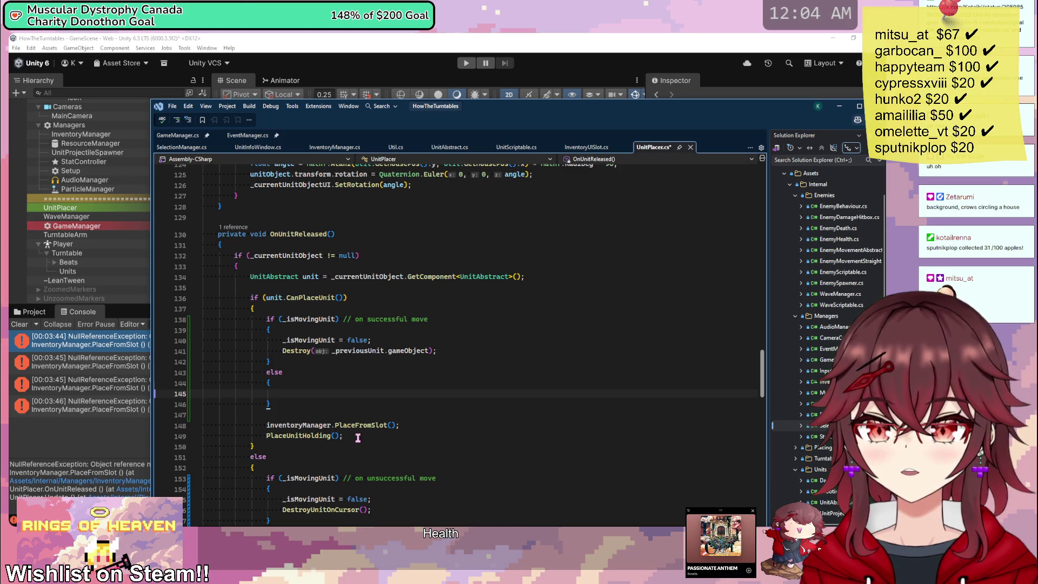
Step: Move the PlaceFromSlot() call into the else block
drag(418, 426, 271, 428)
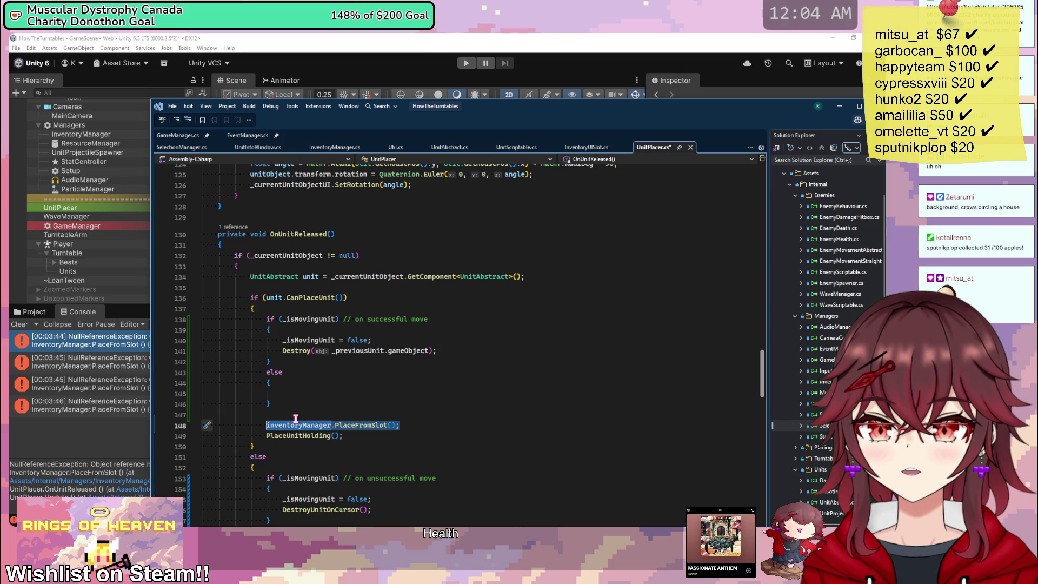
key(ctrl+x)
click(297, 394)
key(ctrl+v)
click(298, 409)
key(BackSpace)
Step: Move PlaceUnitHolding() into the else block after PlaceFromSlot()
drag(345, 425, 265, 426)
key(ctrl+x)
click(442, 394)
key(Return)
key(ctrl+v)
Step: Copy PlaceUnitHolding() into the successful-move block after _isMovingUnit = false
drag(358, 404, 281, 405)
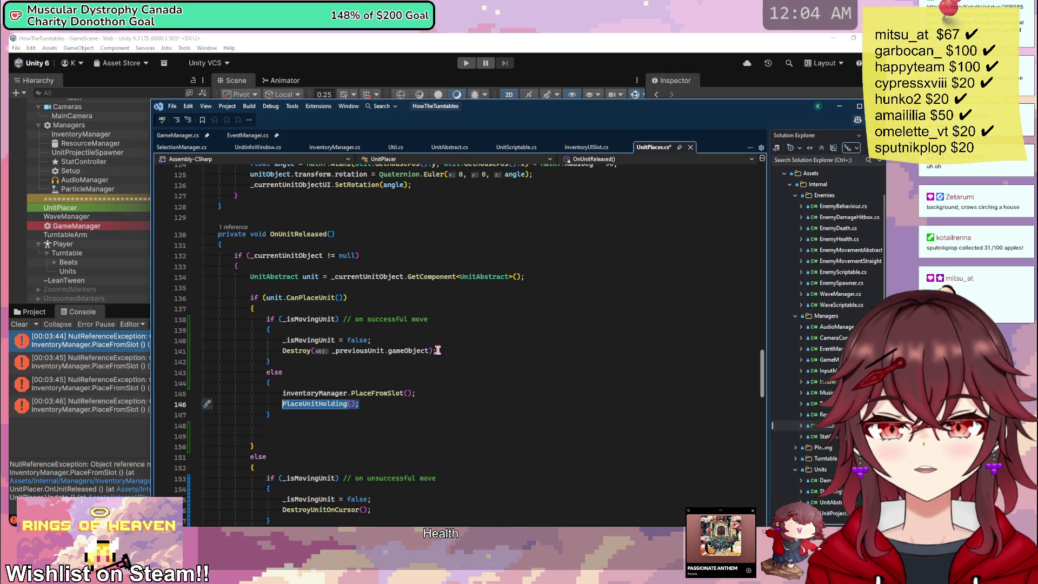
click(468, 352)
click(466, 345)
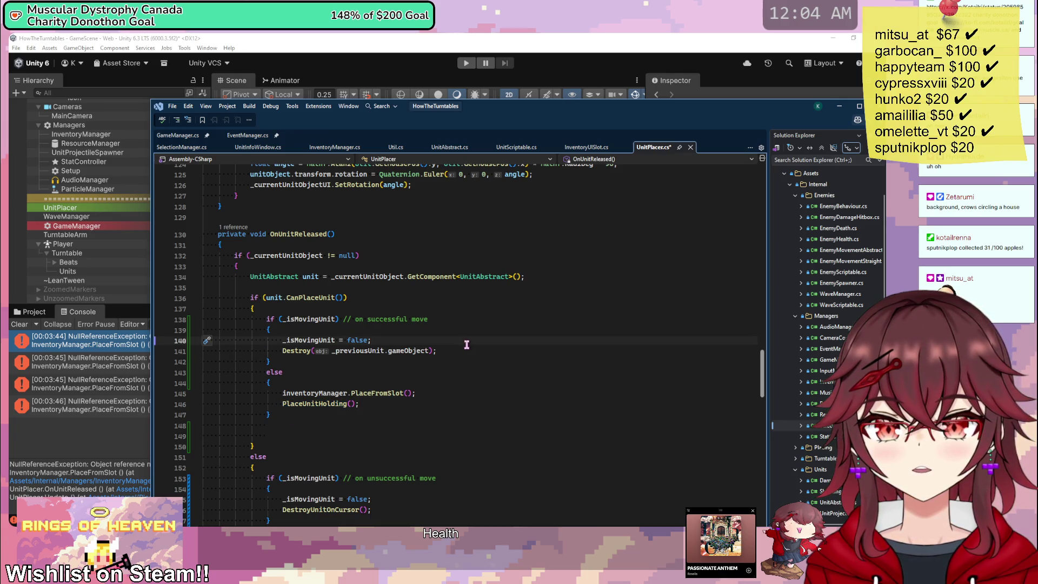
key(Return)
key(ctrl+v)
Step: Delete the Destroy previous unit line and save UnitPlacer.cs
ctrl+click(331, 352)
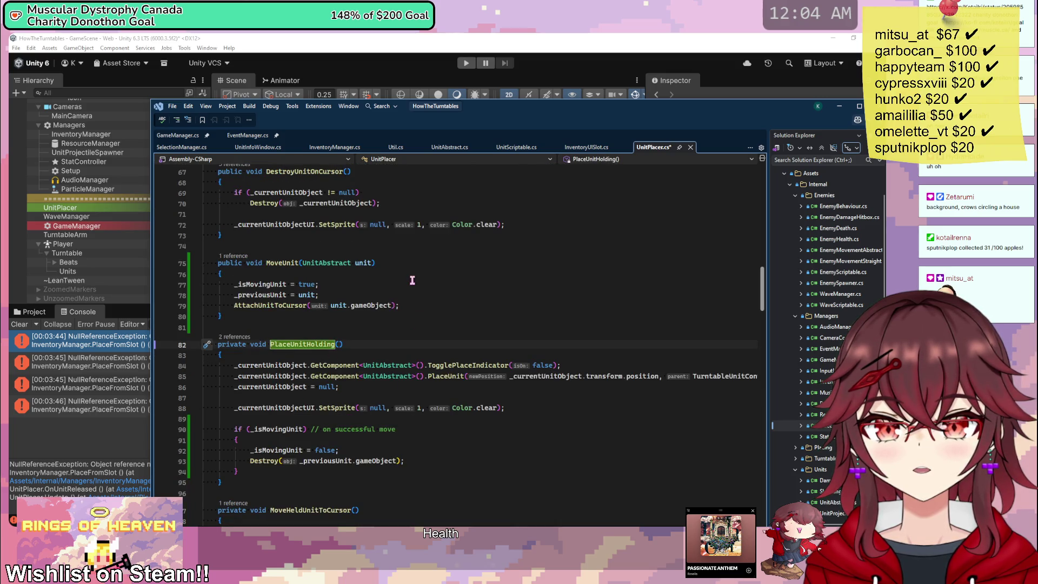
scroll(412, 280, down, 8)
scroll(412, 282, up, 5)
scroll(414, 285, down, 5)
scroll(414, 285, down, 10)
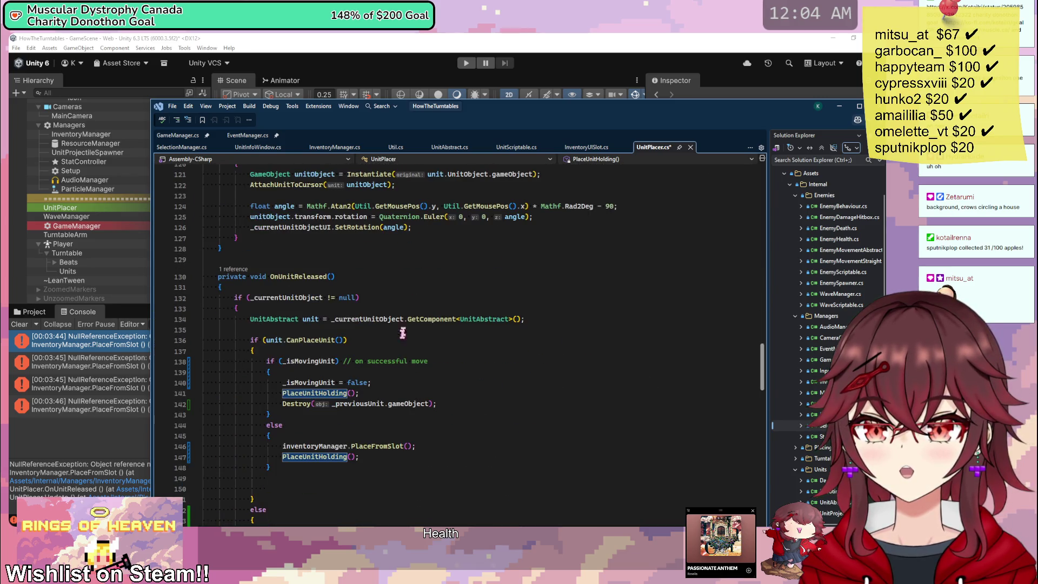
drag(449, 404, 451, 399)
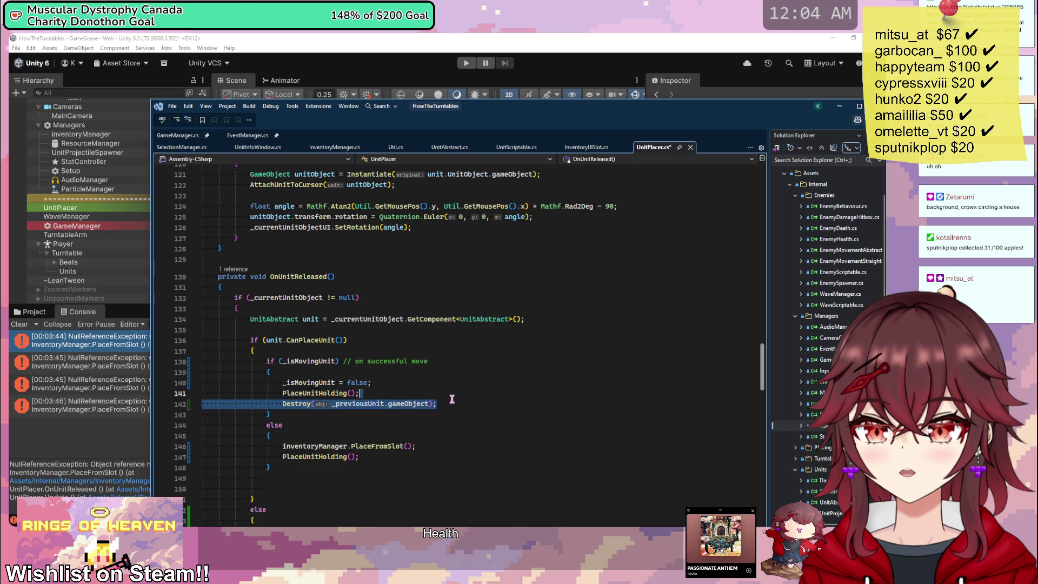
key(BackSpace)
key(ctrl+s)
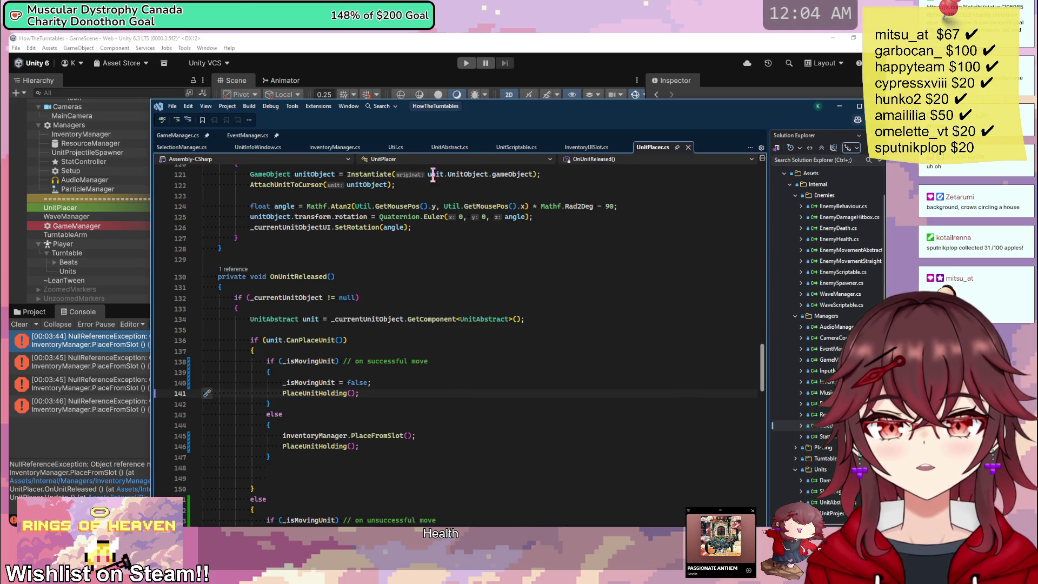
Step: Tidy the leftover blank lines and closing brace, save again, and return to Unity
scroll(324, 376, down, 2)
click(293, 416)
drag(292, 417, 294, 398)
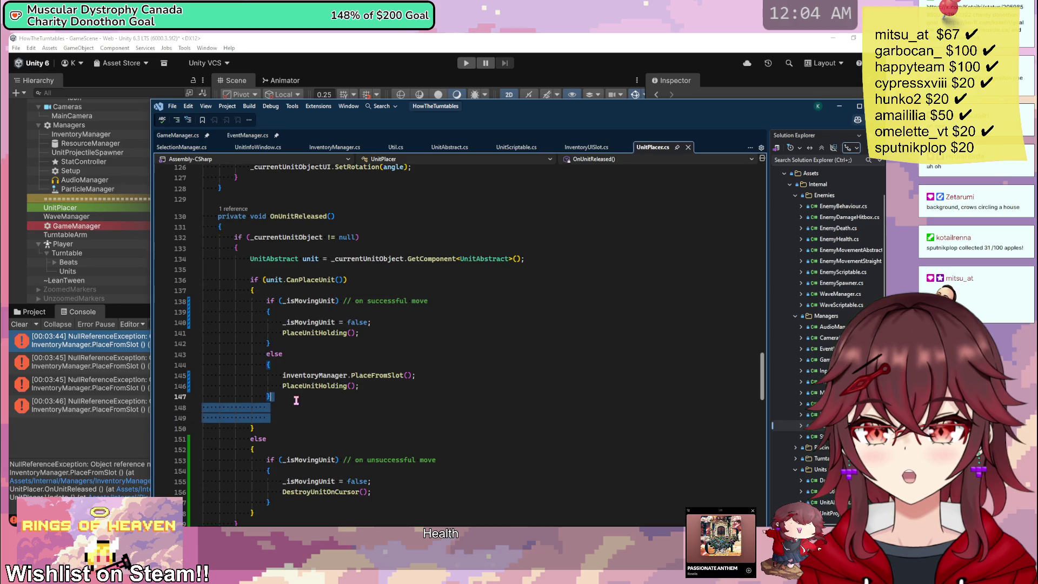
key(BackSpace)
key(ctrl+z)
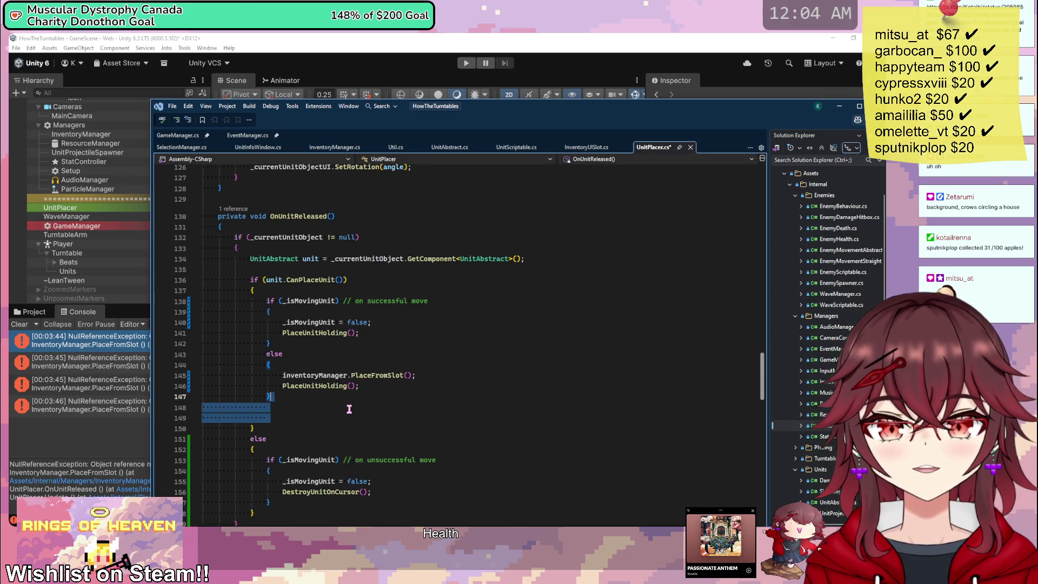
key(ctrl+z)
key(ctrl+z)
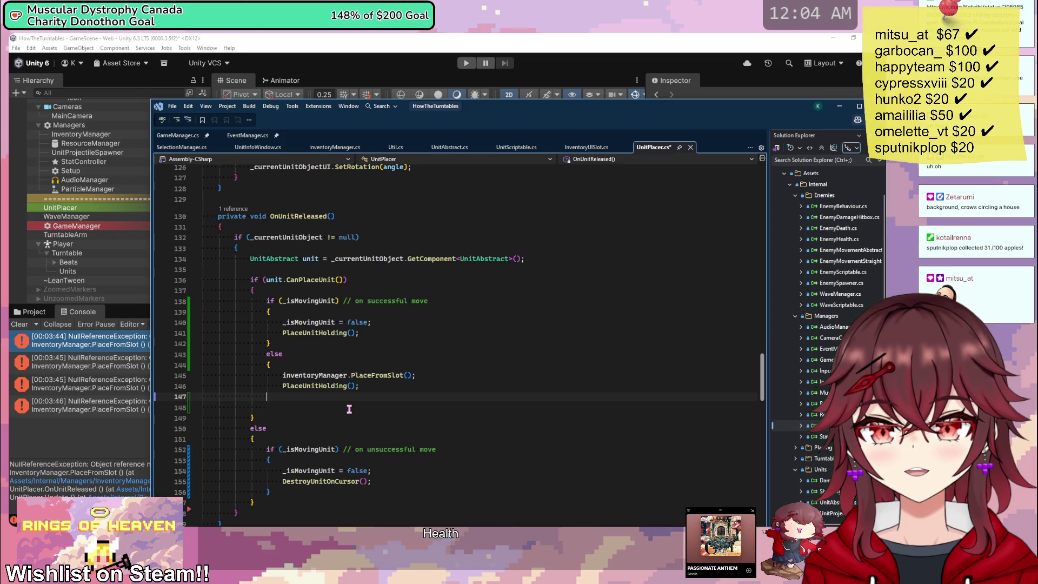
text(})
key(ctrl+s)
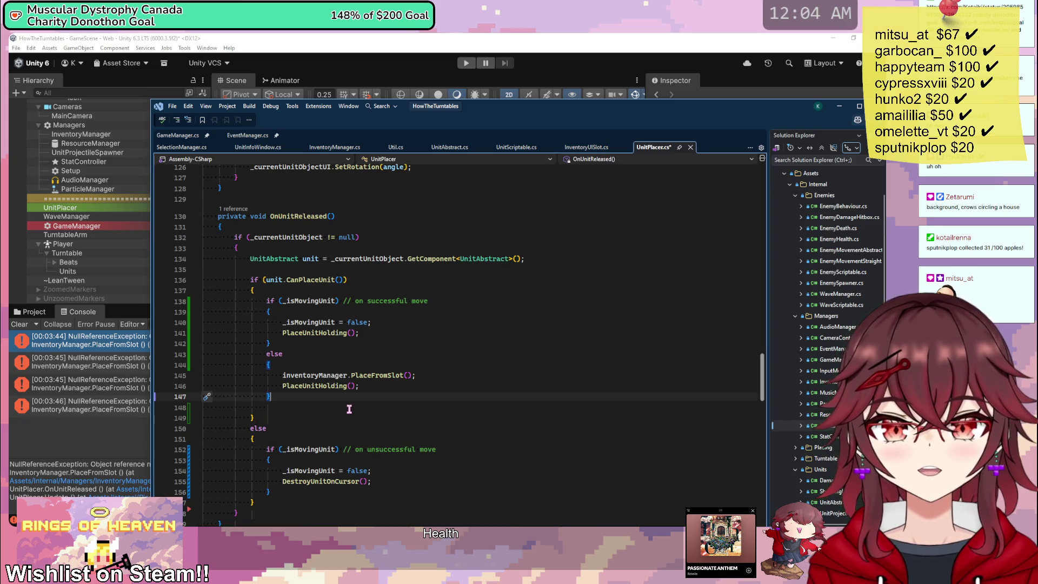
scroll(400, 322, down, 1)
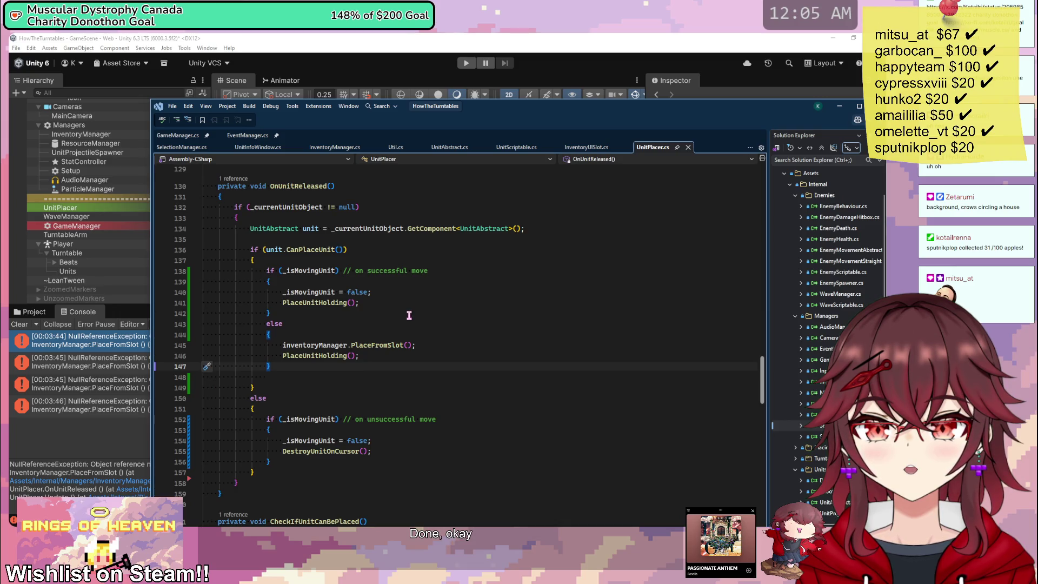
key(alt+Tab)
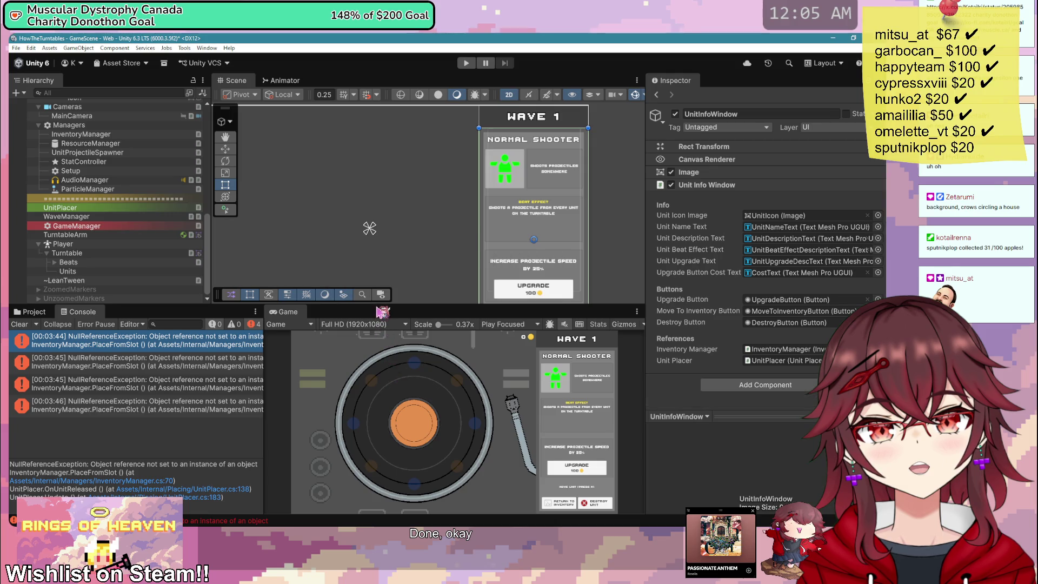
Step: Enlarge the Game view, place a Shooter on the turntable, and move it beside the tonearm
drag(373, 304, 397, 242)
click(465, 63)
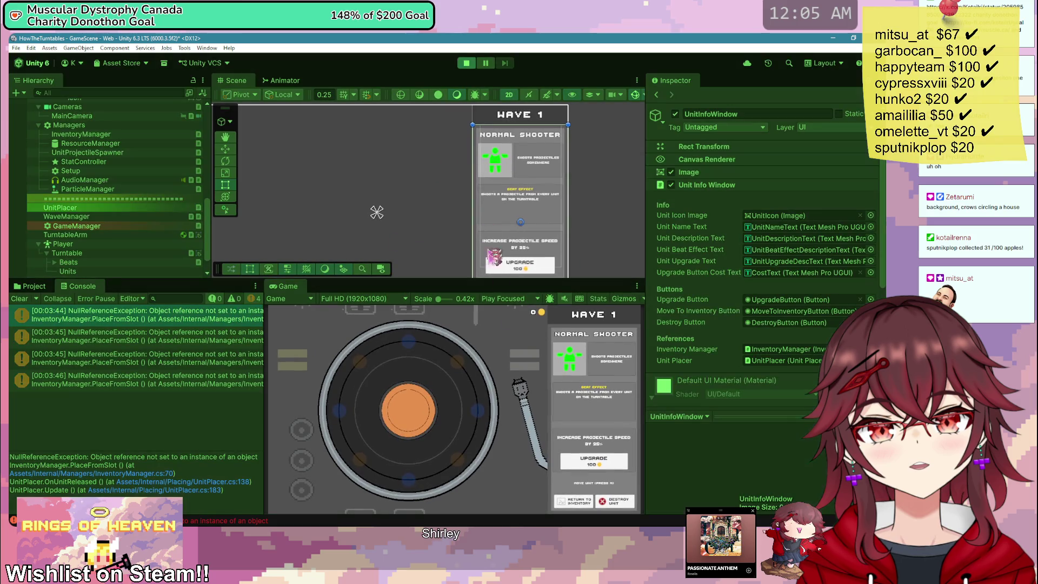
drag(571, 343, 424, 409)
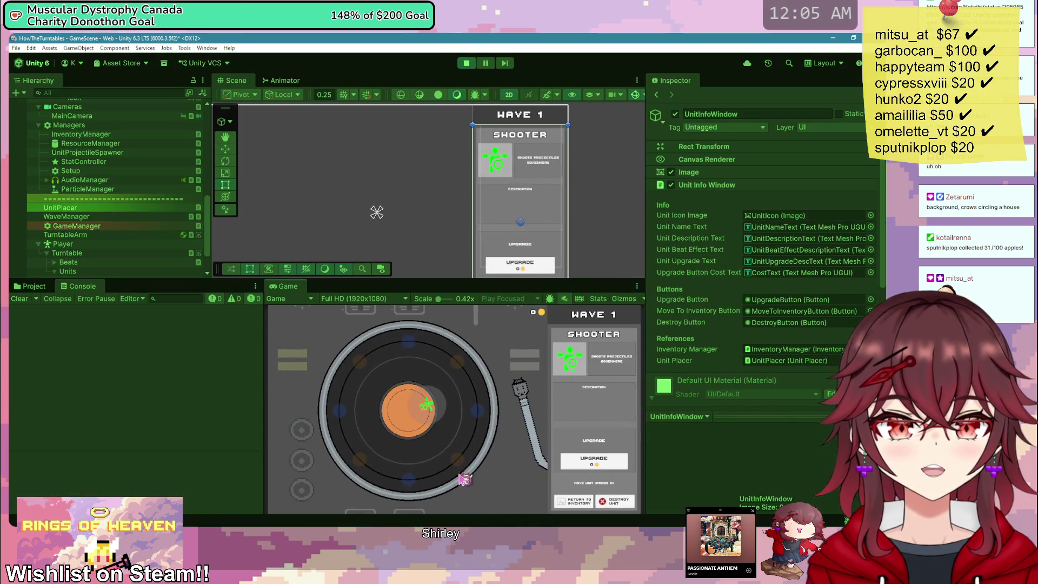
click(462, 439)
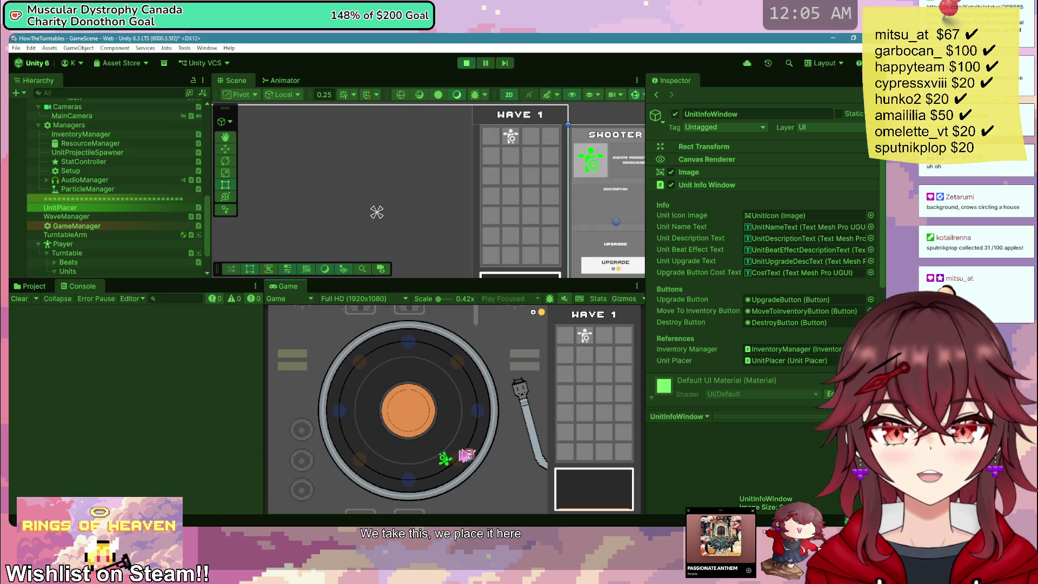
click(453, 463)
mouse_move(453, 463)
mouse_down()
mouse_move(456, 432)
mouse_move(559, 430)
mouse_move(528, 429)
mouse_move(519, 444)
mouse_up()
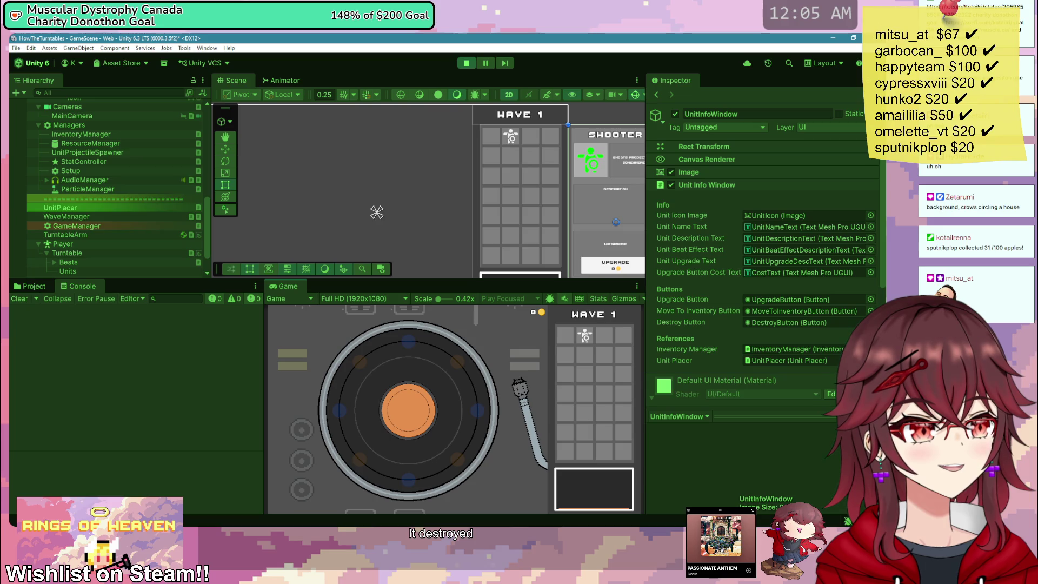
key(alt+Tab)
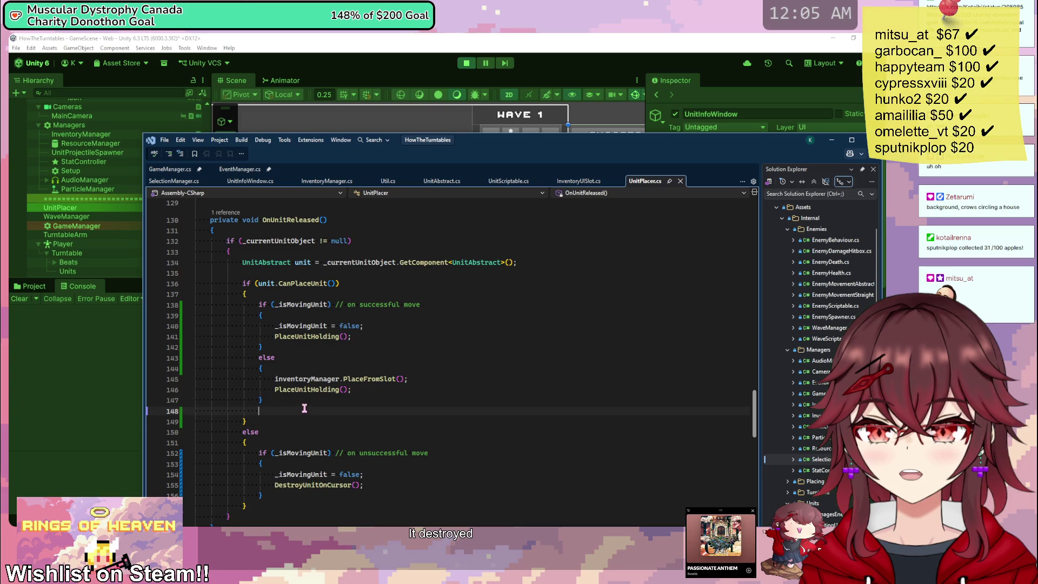
Step: Delete a stray blank line, reorder the file tabs, and close SelectionManager.cs
drag(305, 416, 304, 407)
key(BackSpace)
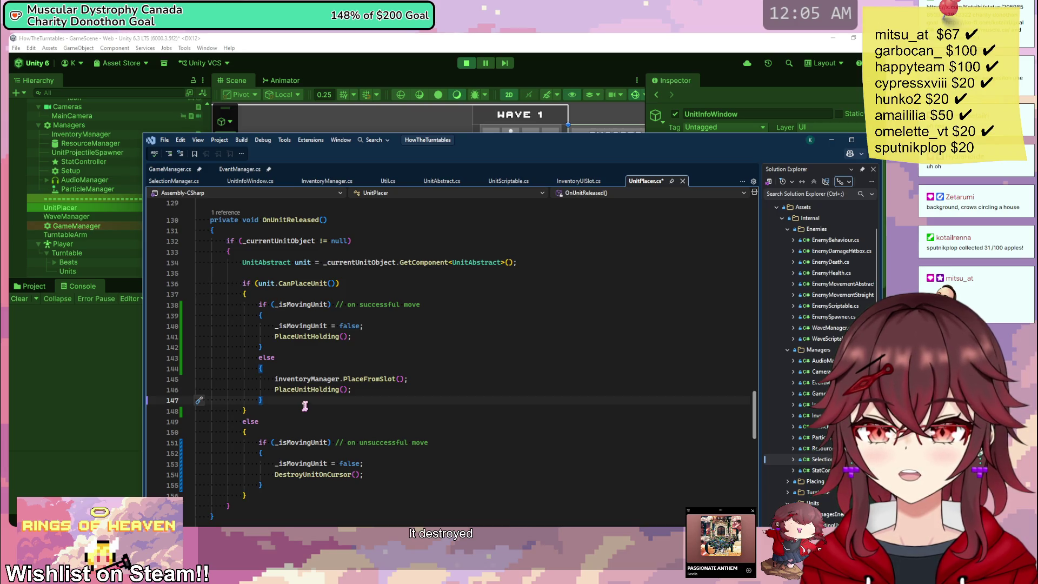
drag(661, 185, 243, 181)
click(173, 181)
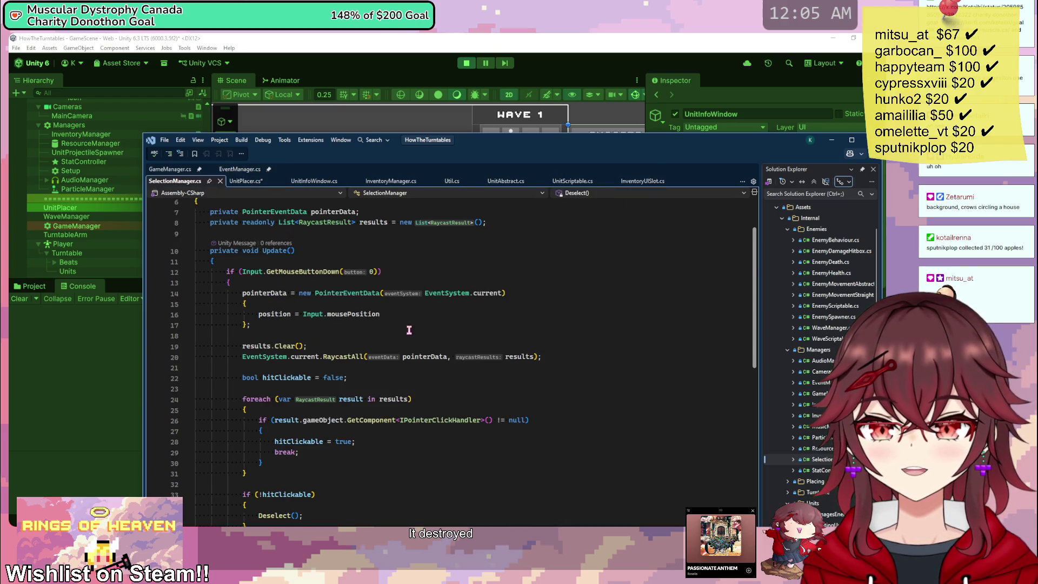
scroll(409, 330, down, 4)
scroll(409, 329, up, 4)
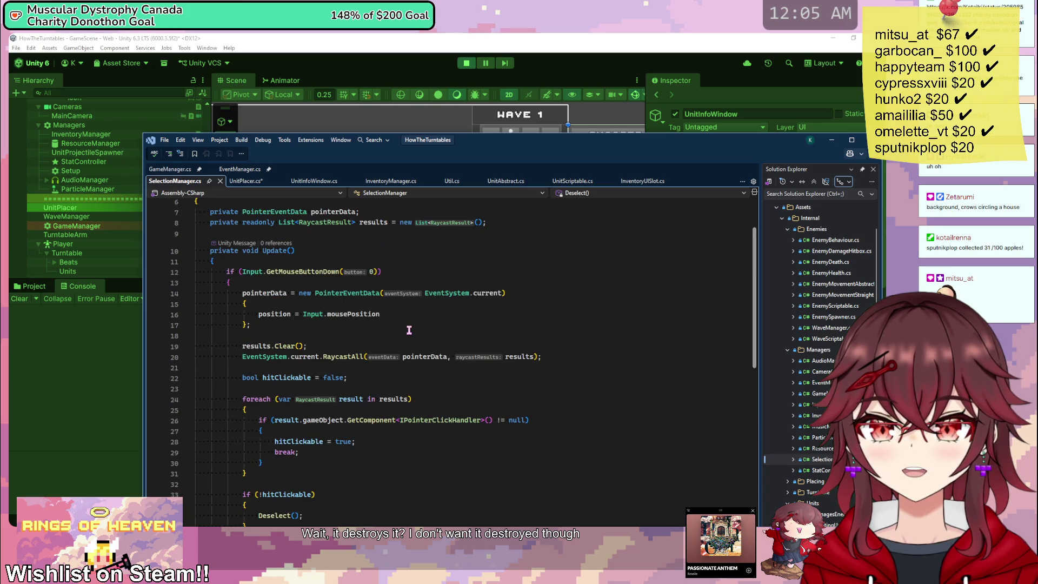
scroll(348, 301, up, 2)
scroll(359, 336, down, 8)
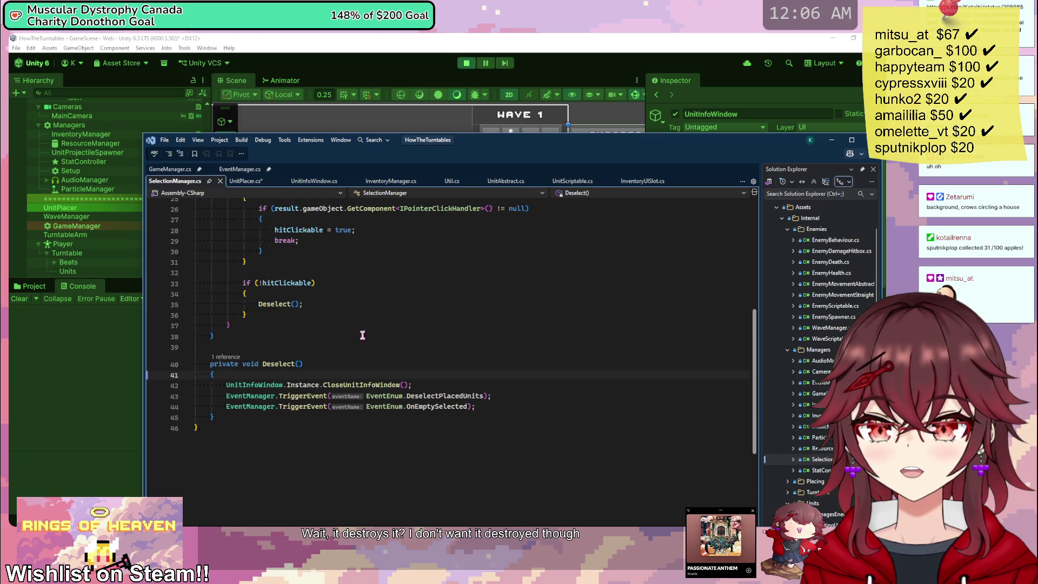
click(220, 181)
Step: Jump from the MoveUnit call in UnitInfoWindow.cs's PickupUnit to its definition
click(229, 181)
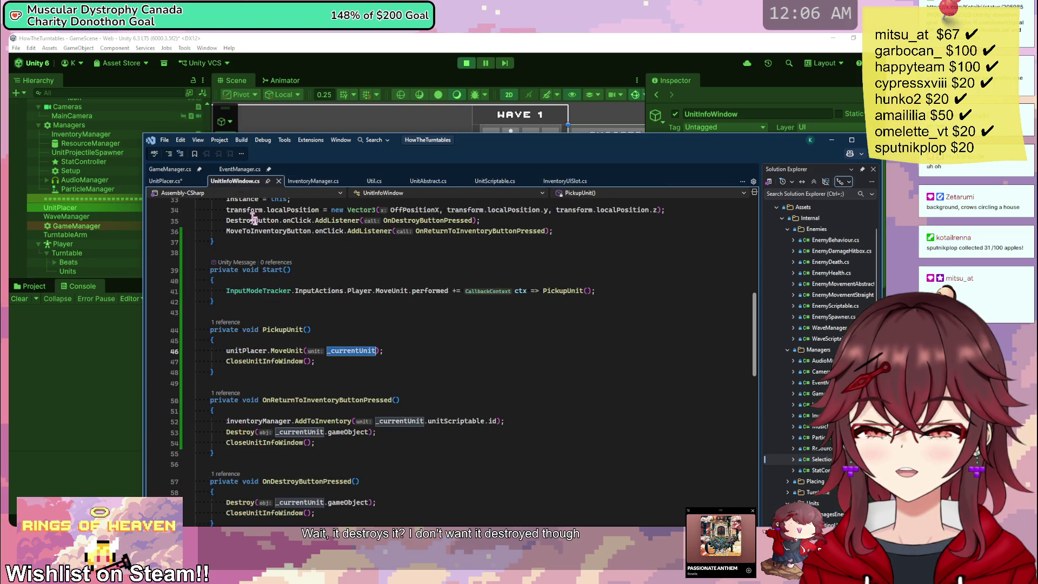
click(333, 325)
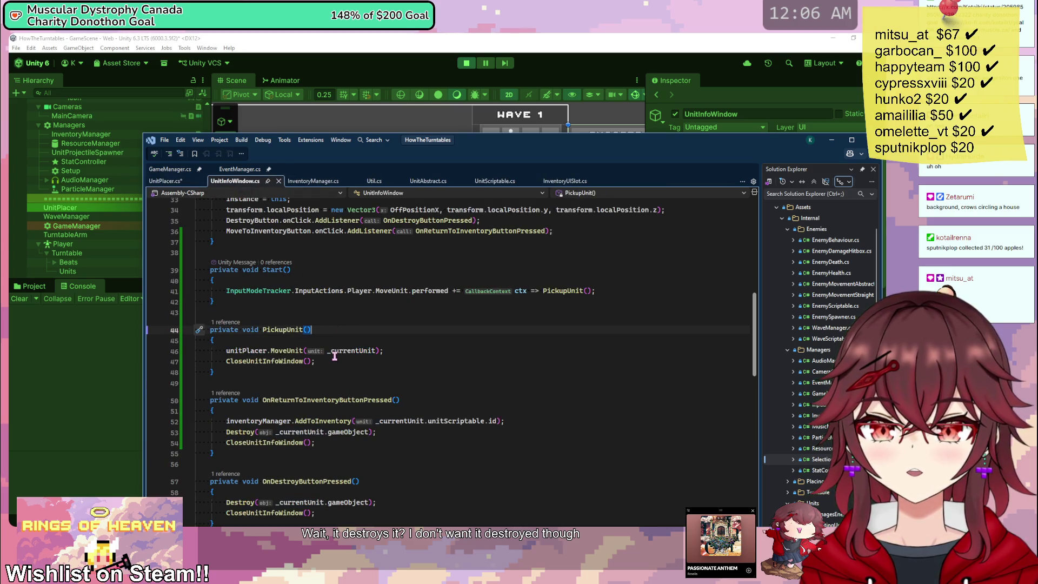
click(334, 360)
scroll(415, 328, down, 5)
scroll(414, 328, down, 2)
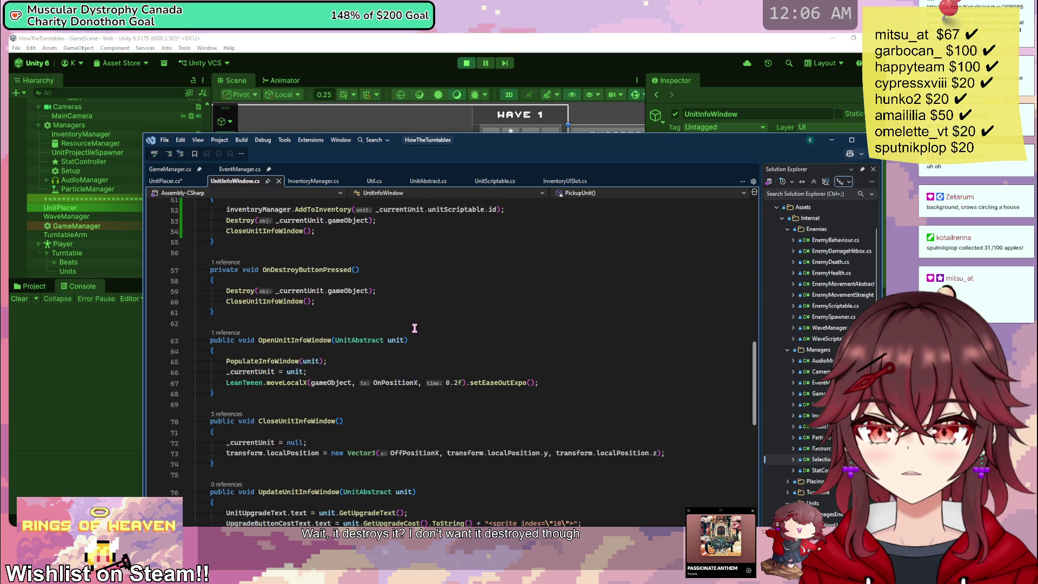
scroll(415, 328, up, 5)
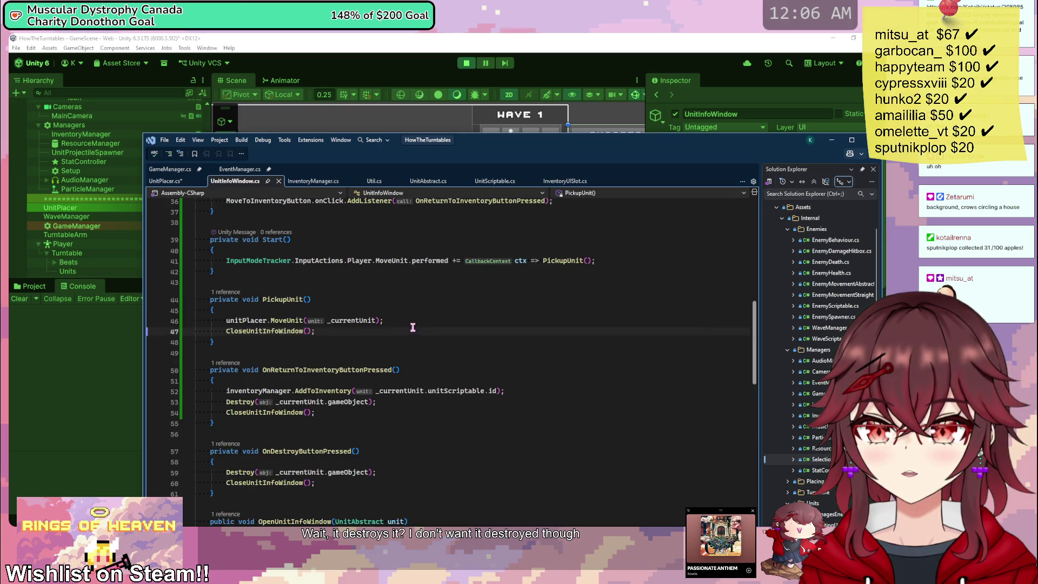
click(357, 320)
scroll(324, 324, up, 1)
double_click(287, 351)
key(F12)
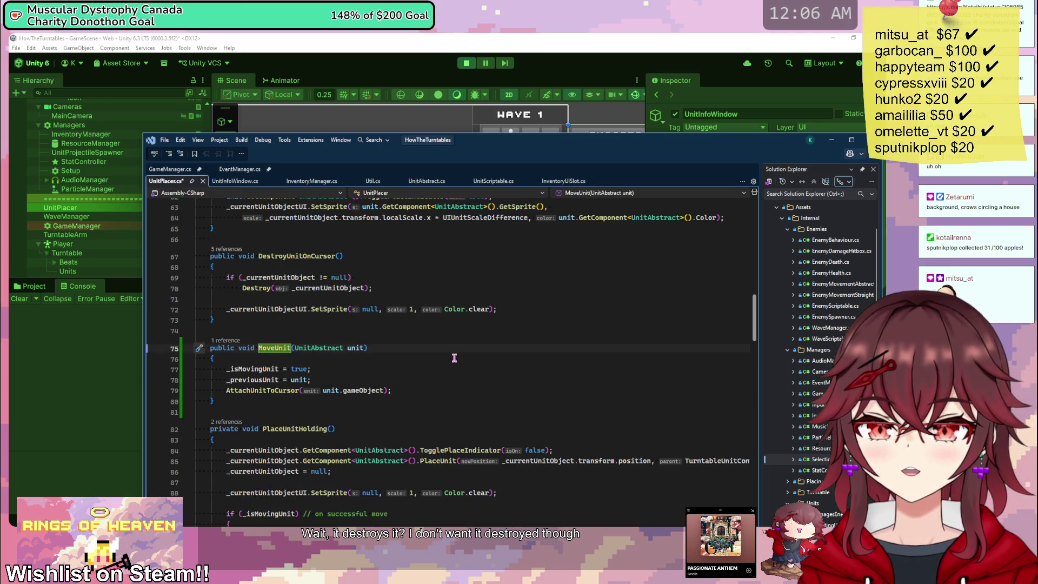
scroll(435, 364, down, 1)
double_click(262, 360)
scroll(471, 357, down, 5)
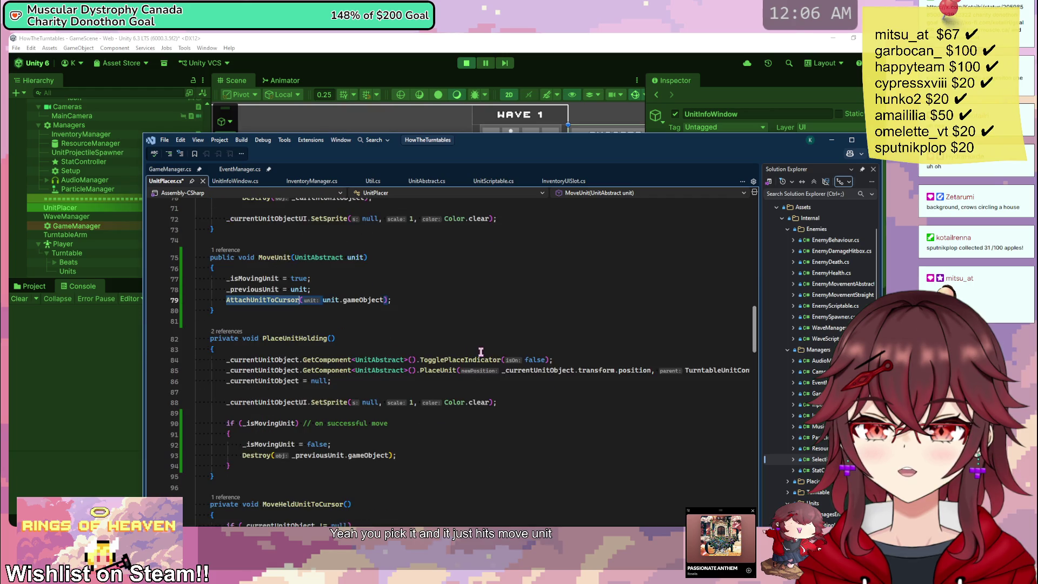
scroll(481, 352, down, 4)
scroll(481, 352, down, 7)
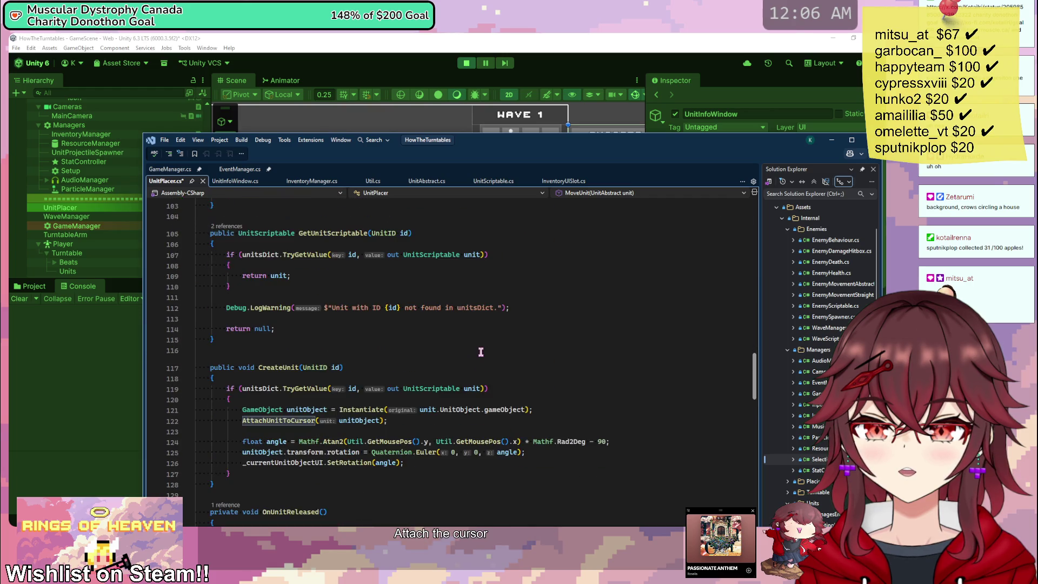
scroll(458, 374, up, 4)
scroll(458, 374, up, 7)
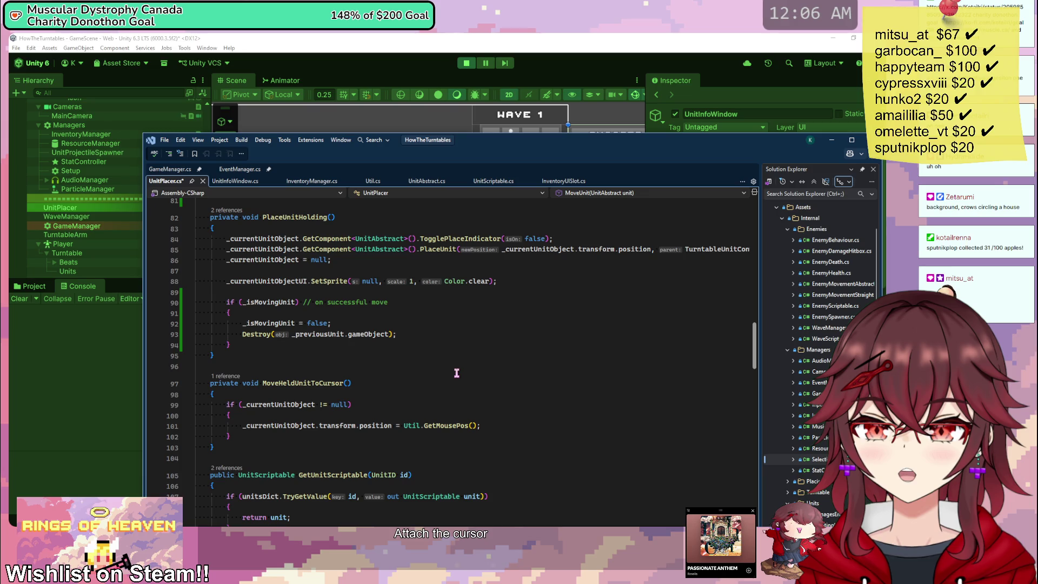
scroll(457, 373, up, 1)
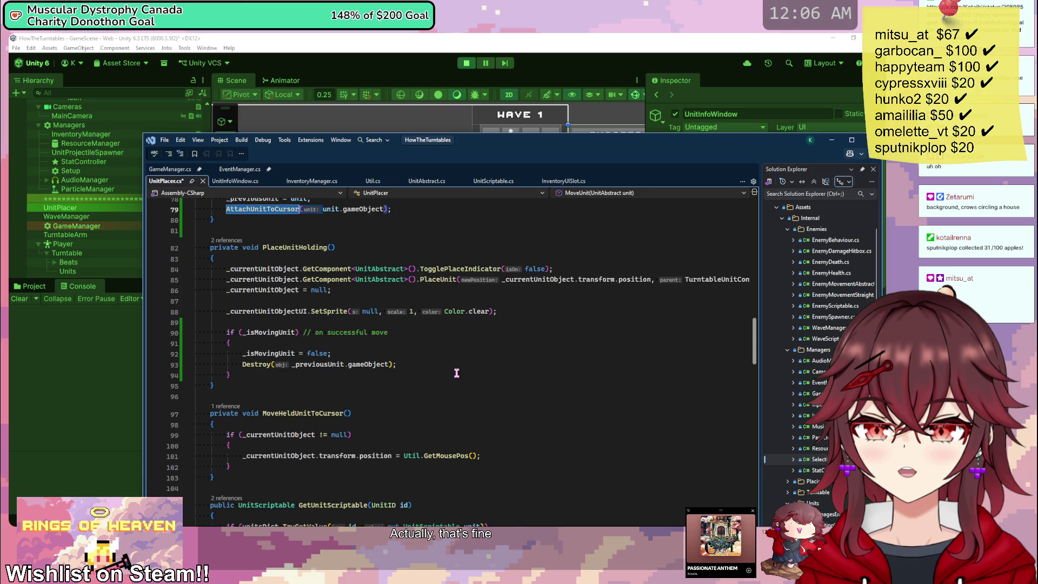
scroll(457, 373, up, 1)
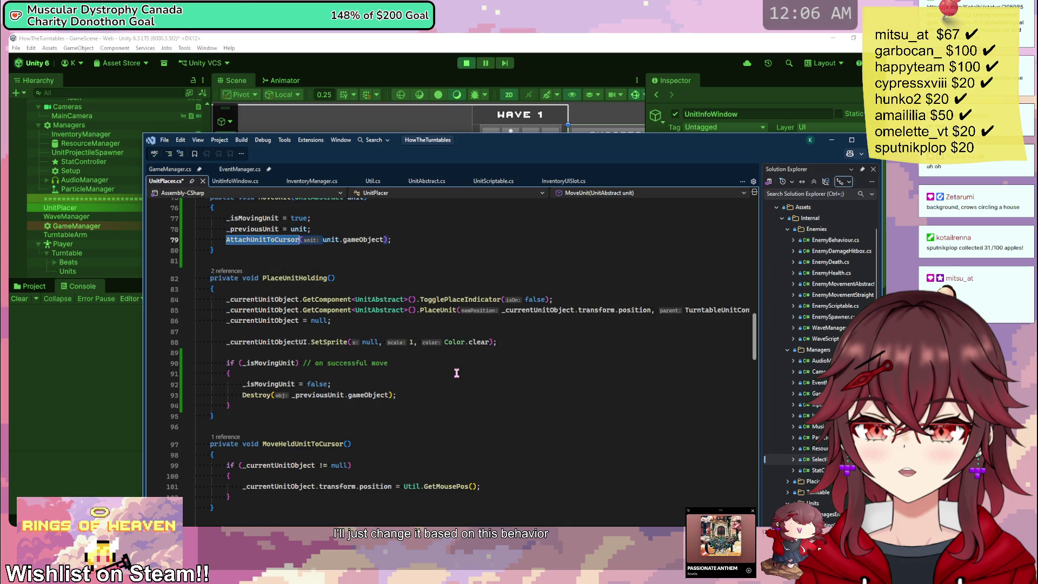
drag(239, 362, 342, 396)
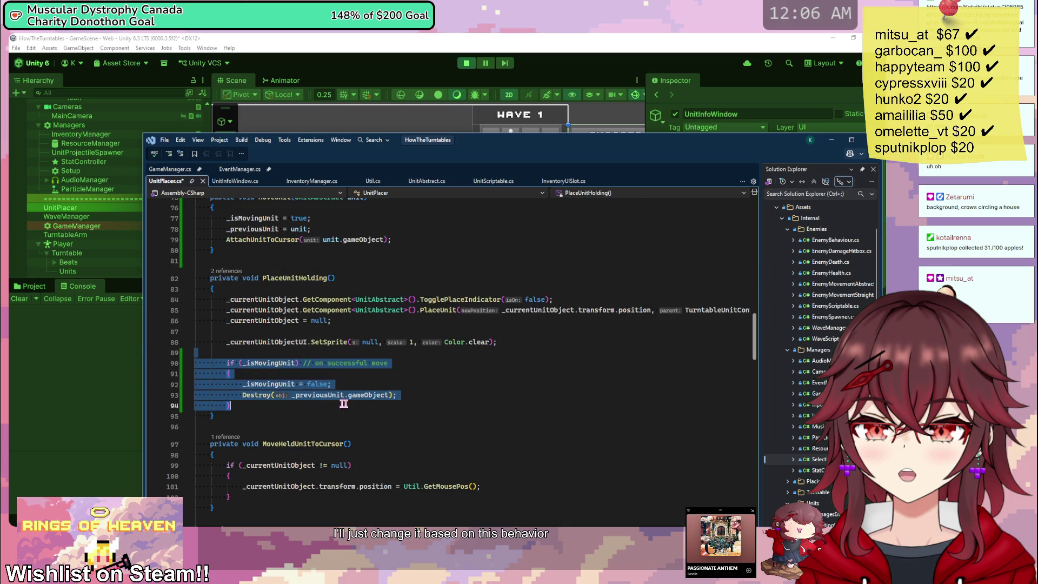
click(440, 394)
scroll(440, 394, down, 20)
scroll(439, 388, up, 2)
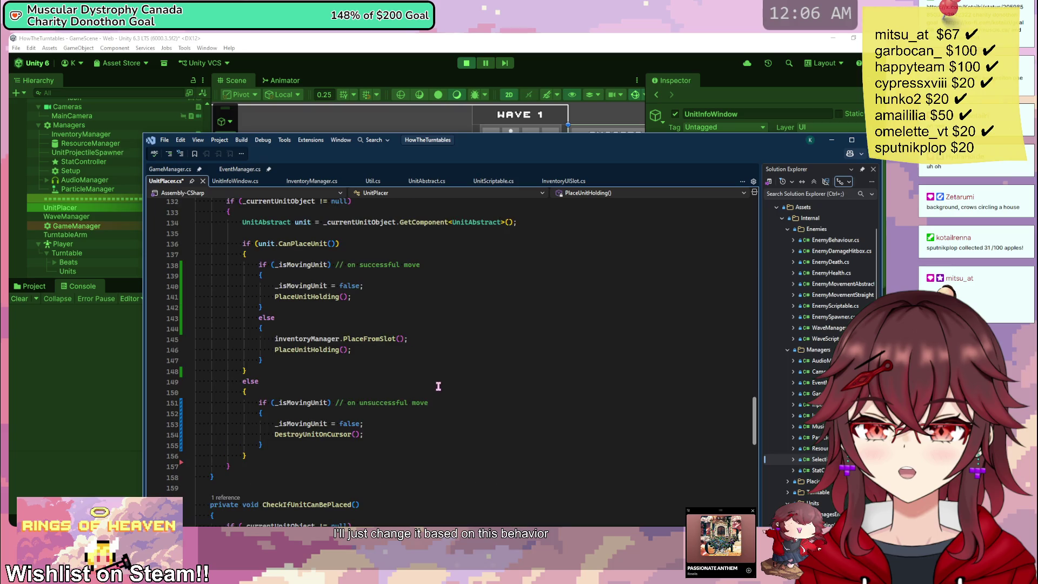
scroll(368, 399, up, 1)
mouse_move(233, 242)
mouse_down()
mouse_move(216, 259)
mouse_move(248, 422)
mouse_up()
click(442, 372)
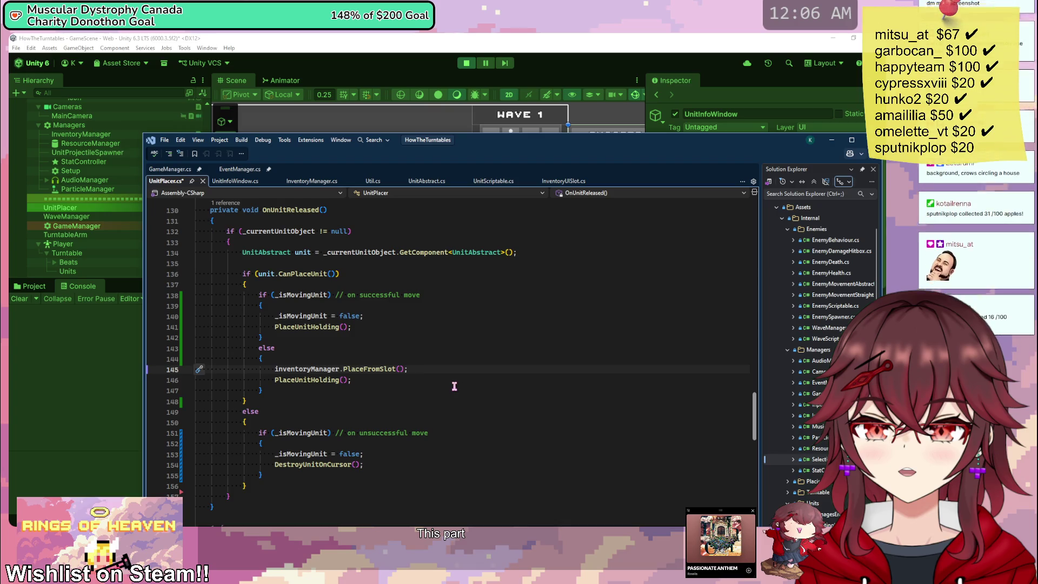
scroll(454, 385, down, 3)
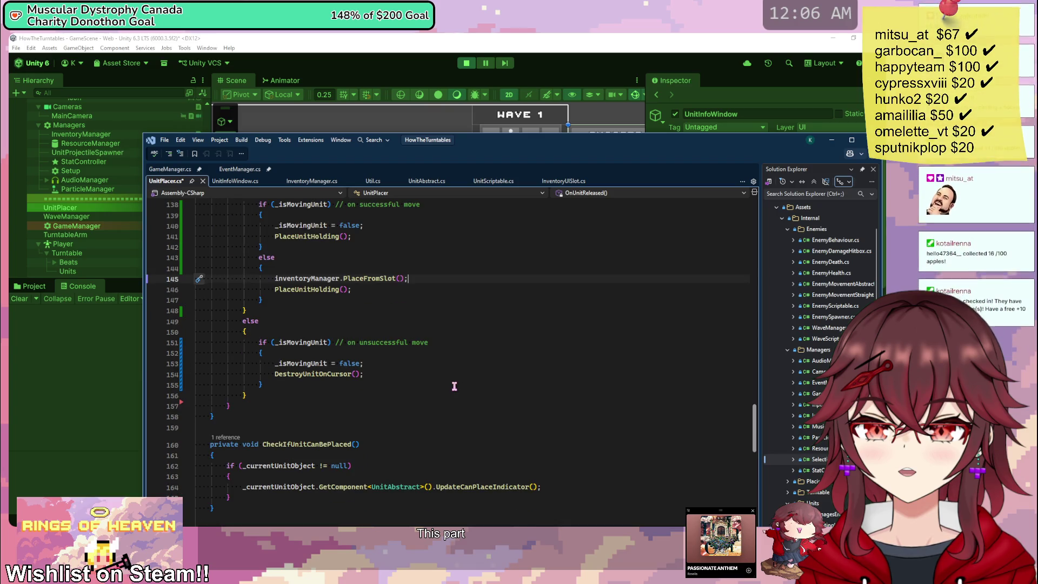
scroll(454, 386, up, 3)
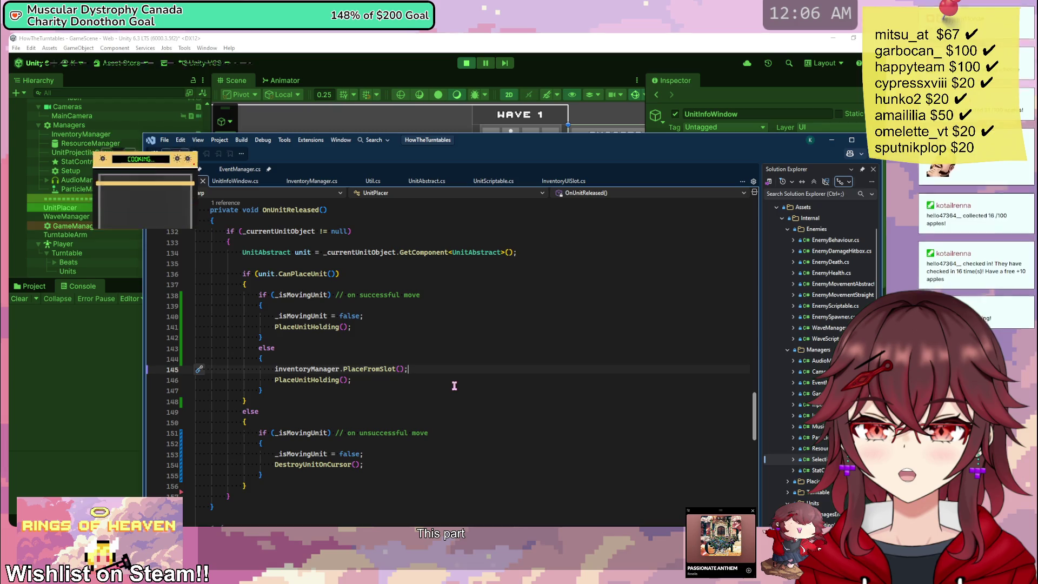
scroll(454, 386, up, 10)
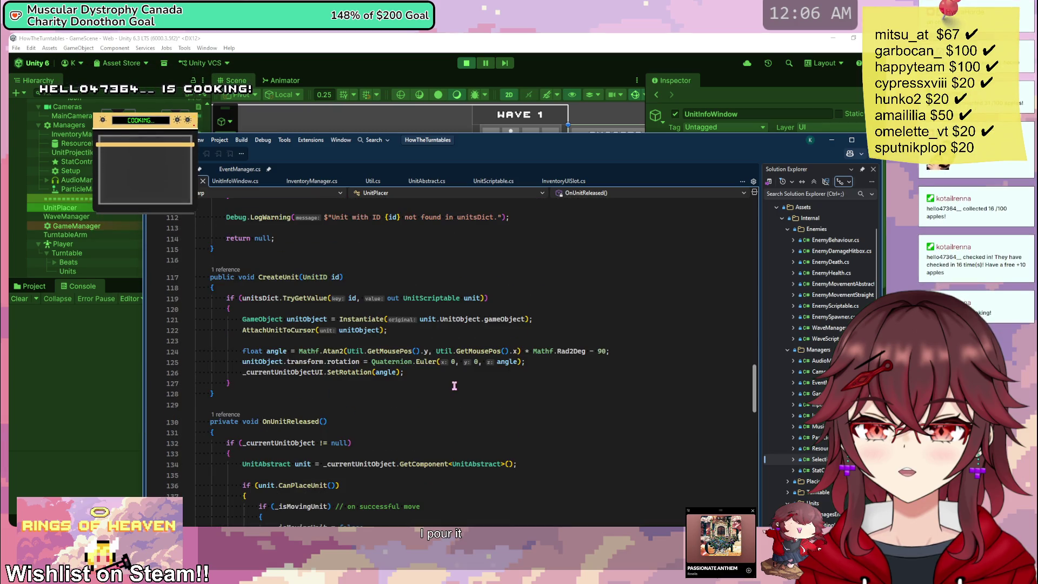
scroll(454, 385, down, 5)
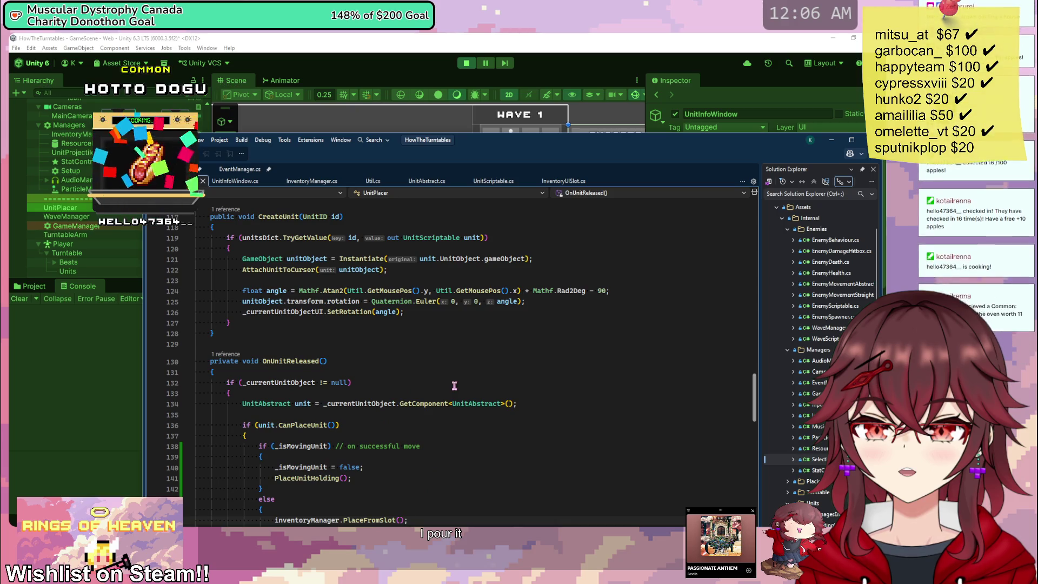
scroll(454, 385, down, 2)
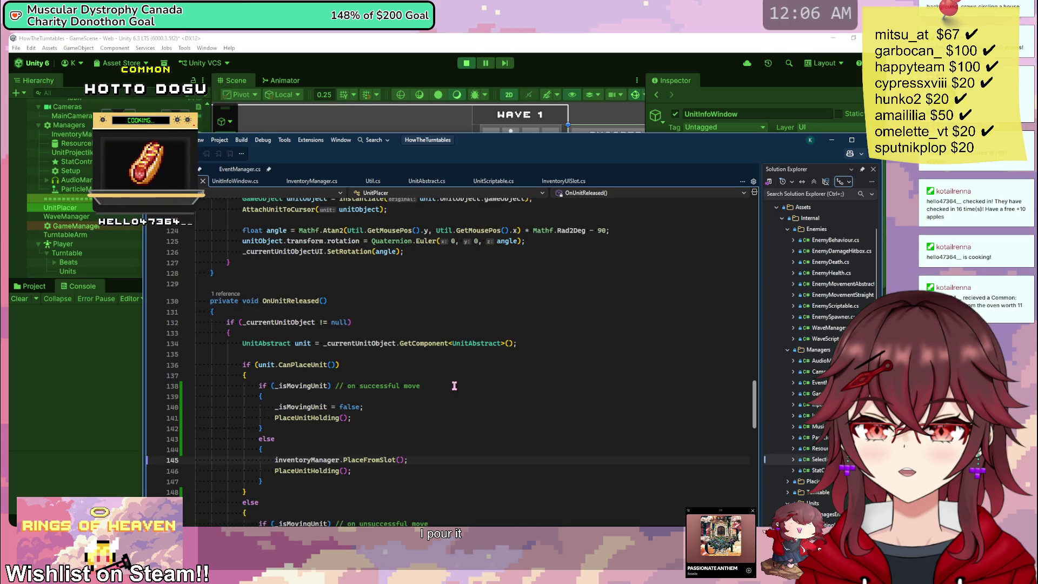
scroll(443, 382, down, 1)
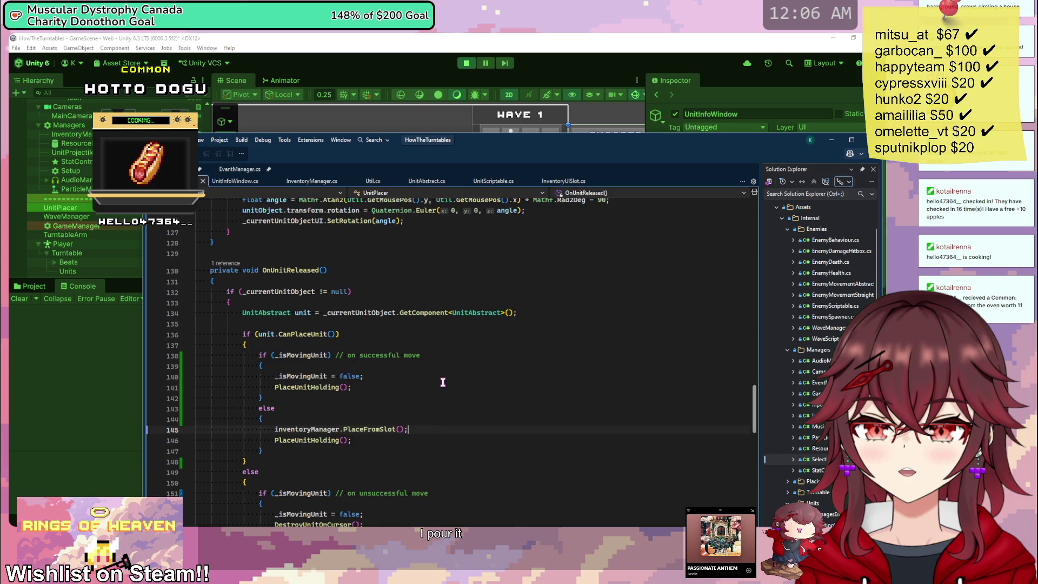
scroll(442, 383, down, 5)
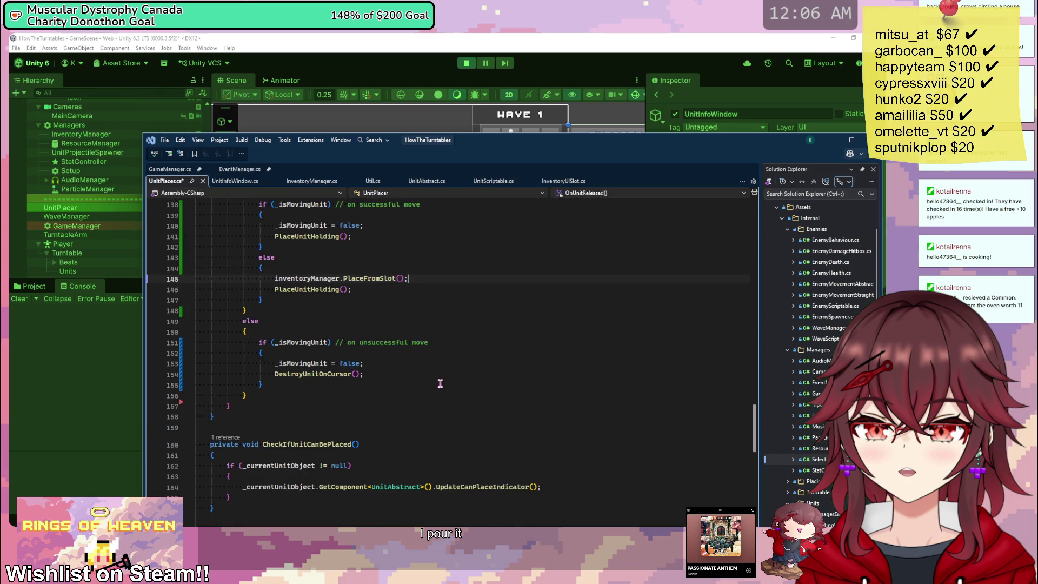
double_click(302, 443)
scroll(385, 388, down, 3)
scroll(385, 388, down, 5)
scroll(385, 388, up, 6)
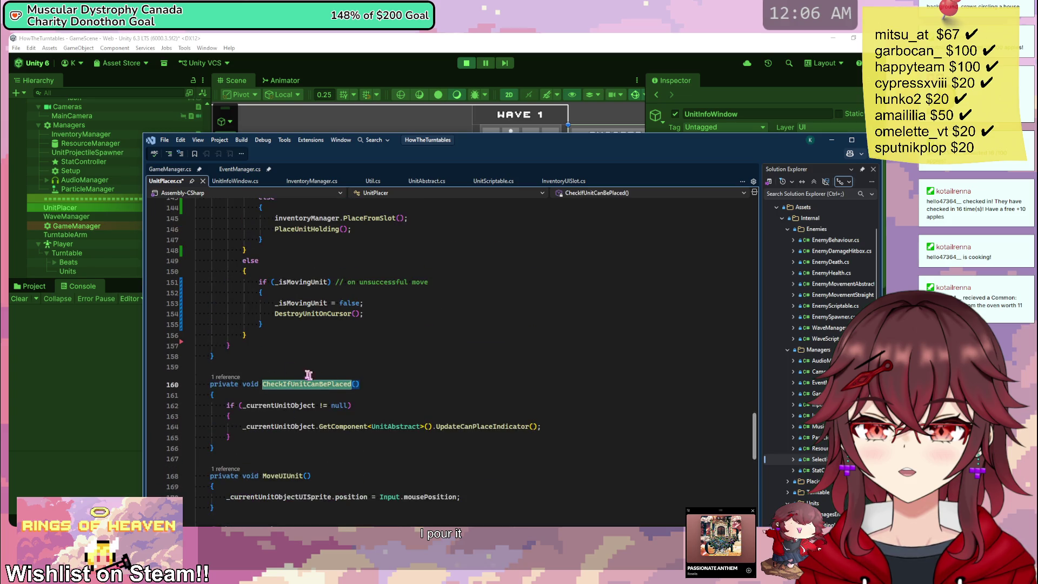
click(230, 377)
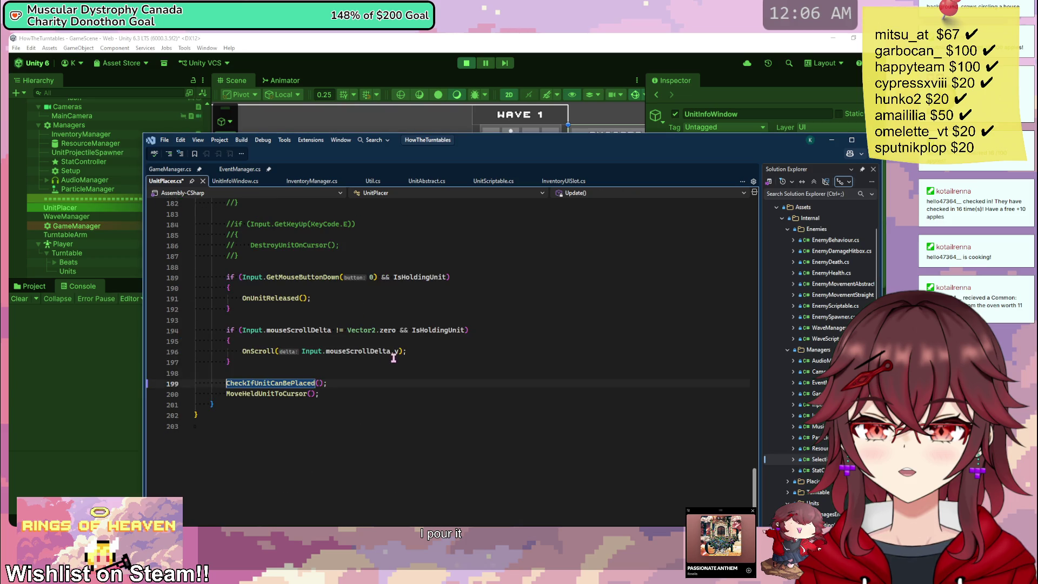
scroll(394, 354, up, 5)
scroll(394, 363, down, 2)
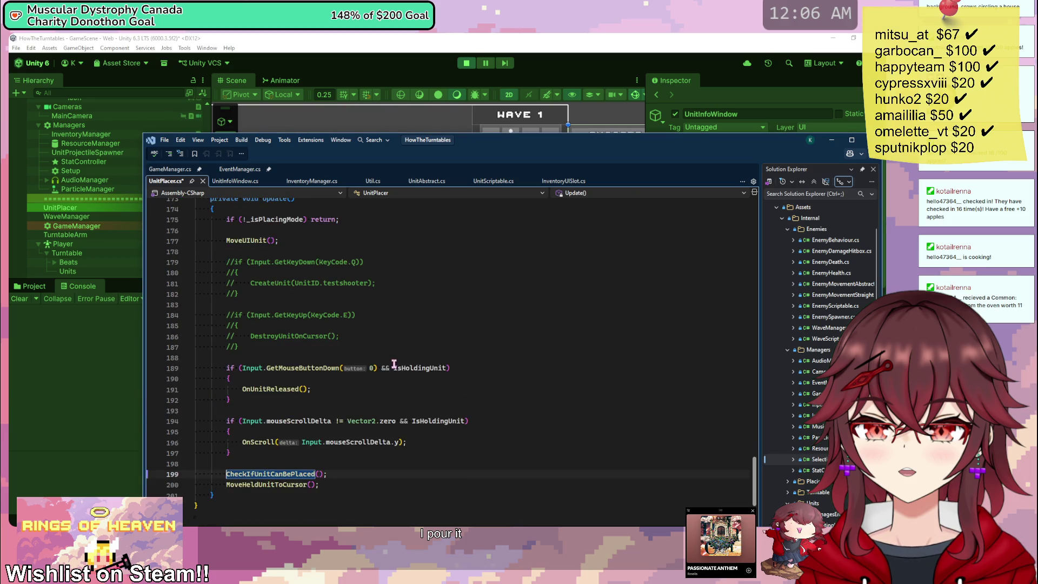
scroll(394, 364, up, 8)
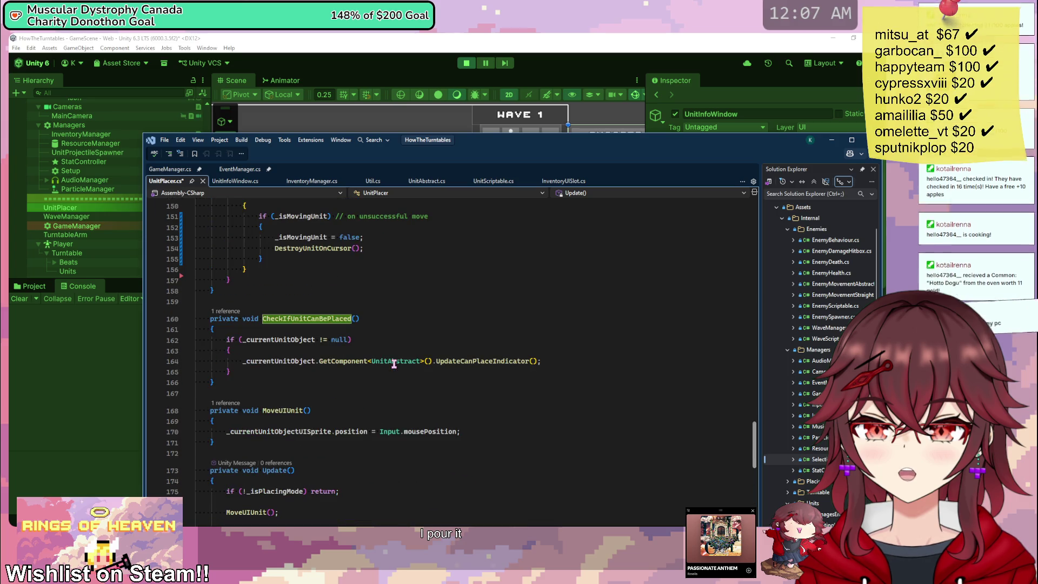
click(281, 339)
scroll(324, 346, up, 7)
scroll(435, 358, up, 14)
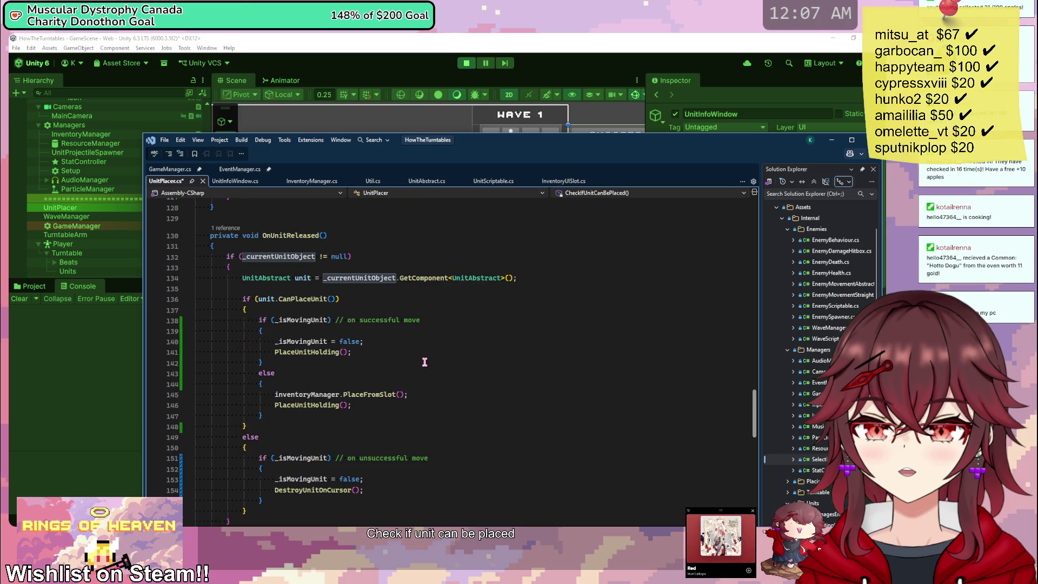
scroll(424, 361, up, 4)
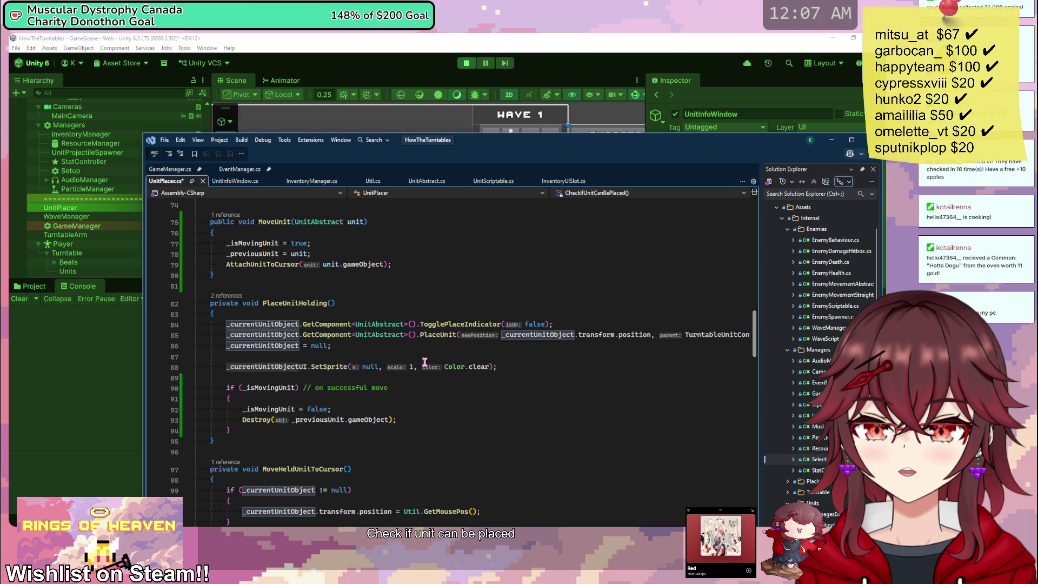
scroll(424, 362, up, 8)
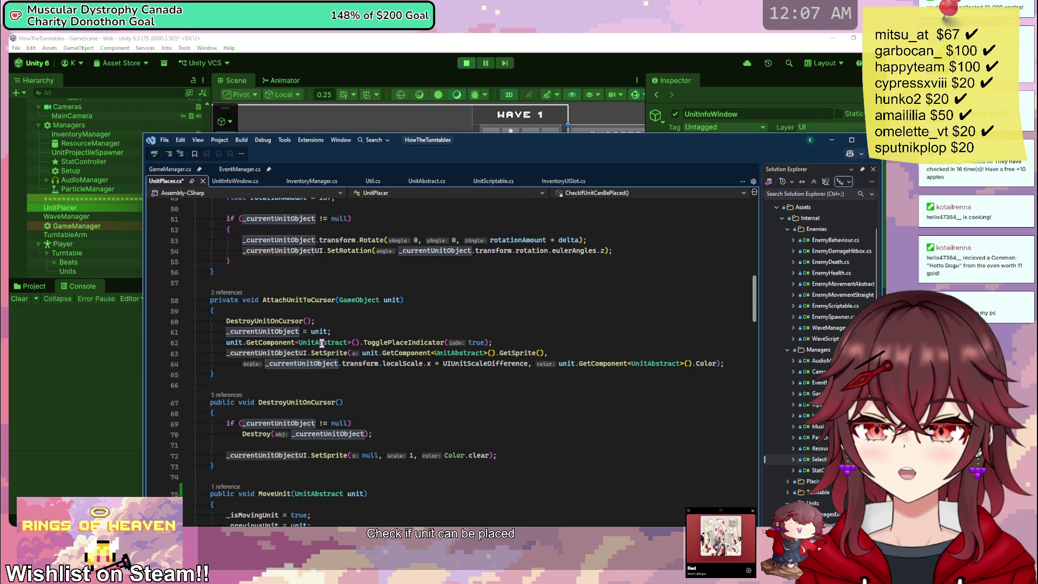
scroll(335, 338, up, 2)
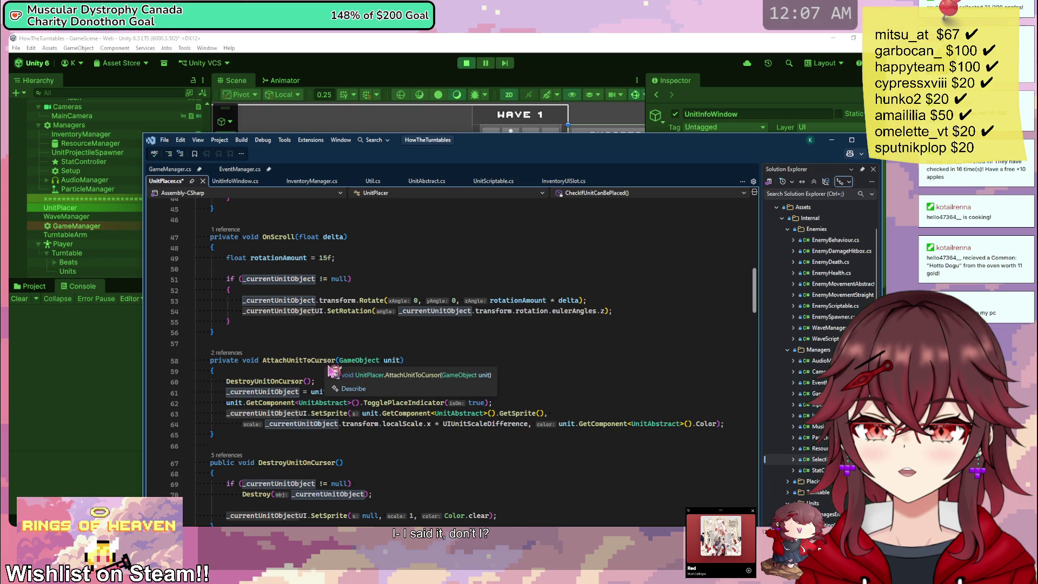
scroll(333, 372, up, 6)
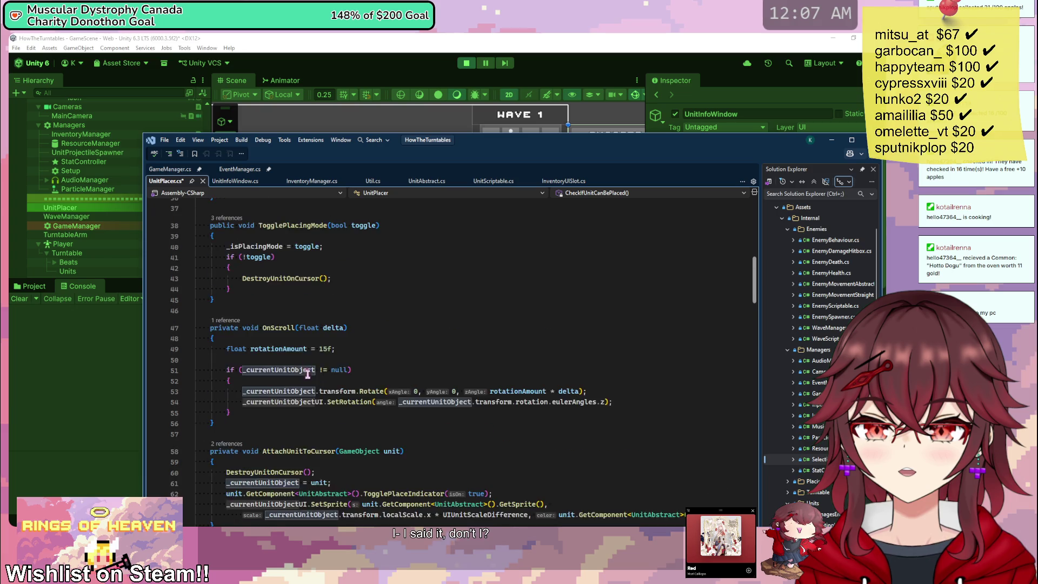
scroll(342, 379, up, 5)
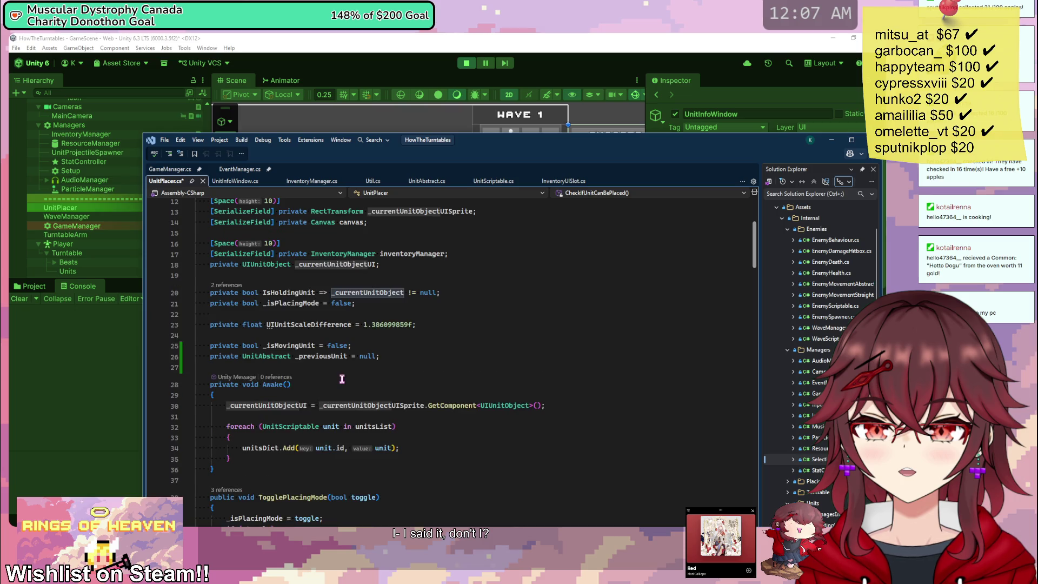
scroll(342, 378, down, 15)
scroll(342, 378, up, 13)
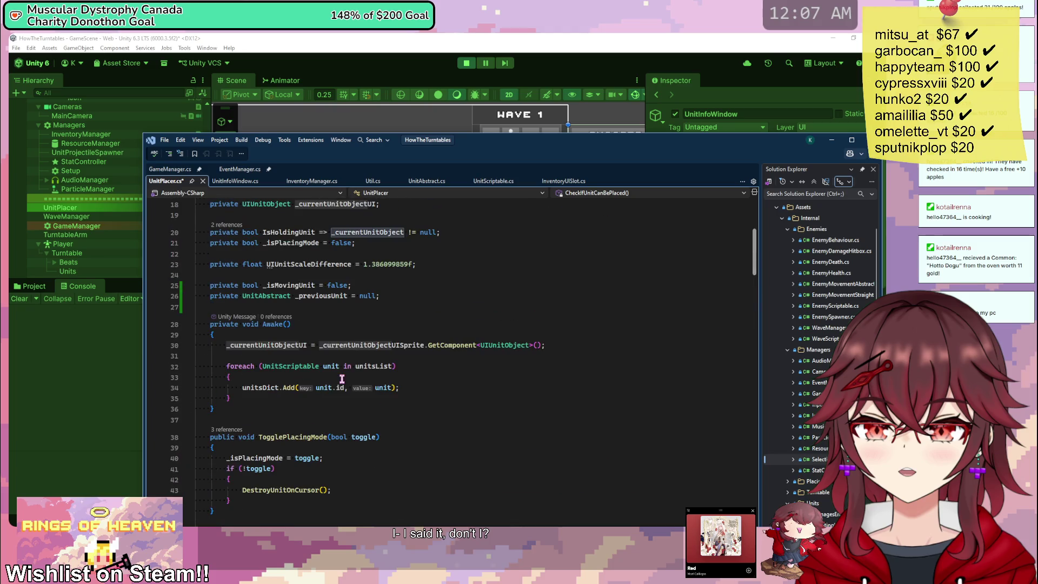
scroll(342, 379, down, 11)
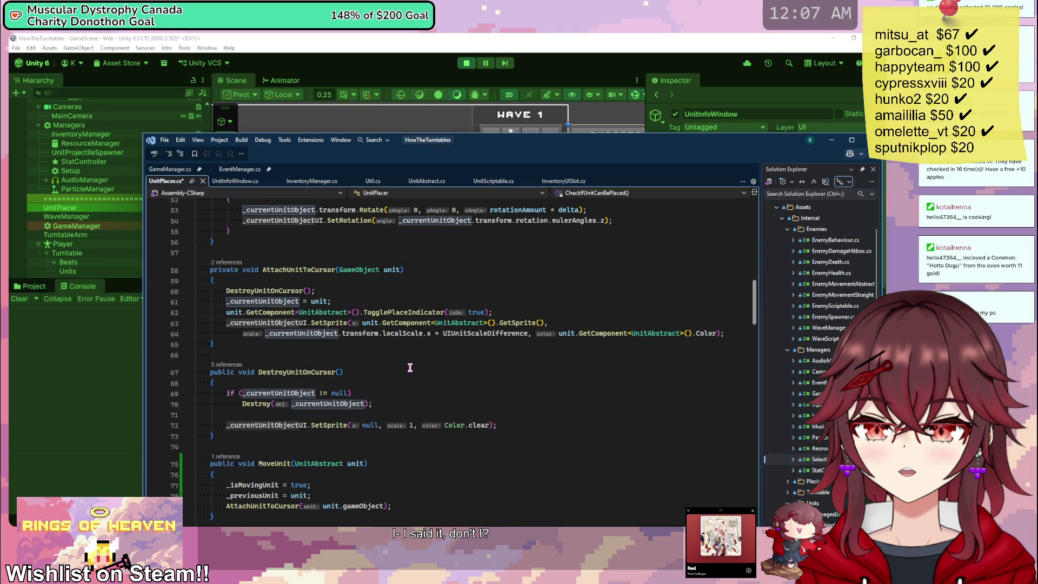
scroll(410, 368, up, 3)
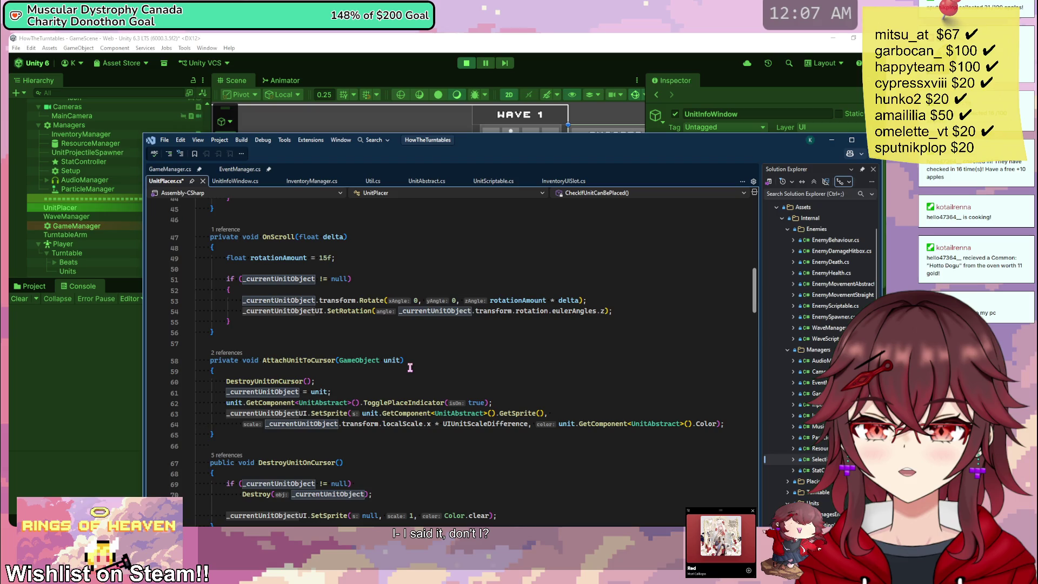
scroll(410, 368, down, 5)
scroll(399, 374, down, 12)
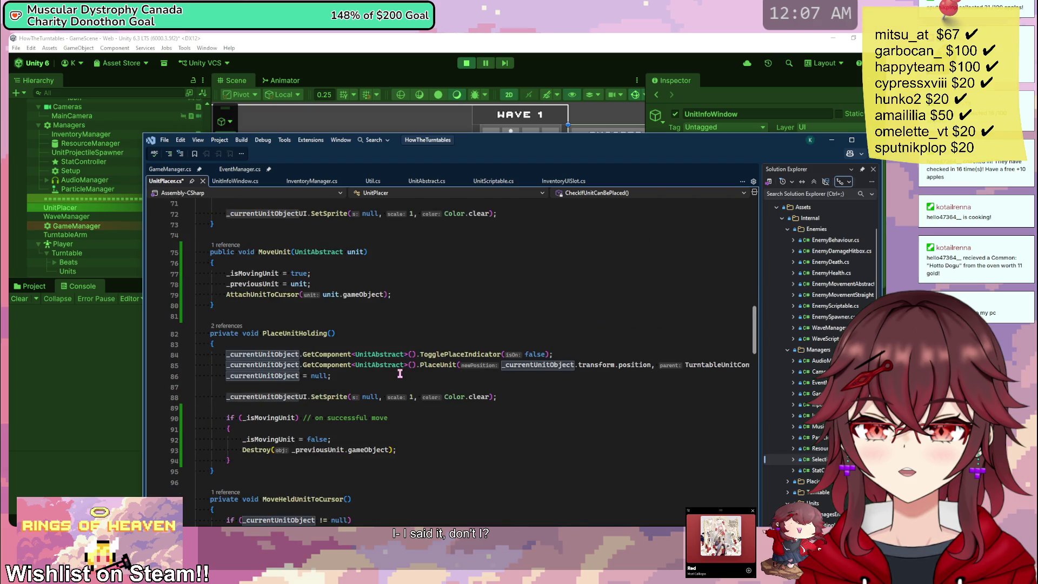
scroll(400, 373, up, 6)
scroll(400, 374, up, 5)
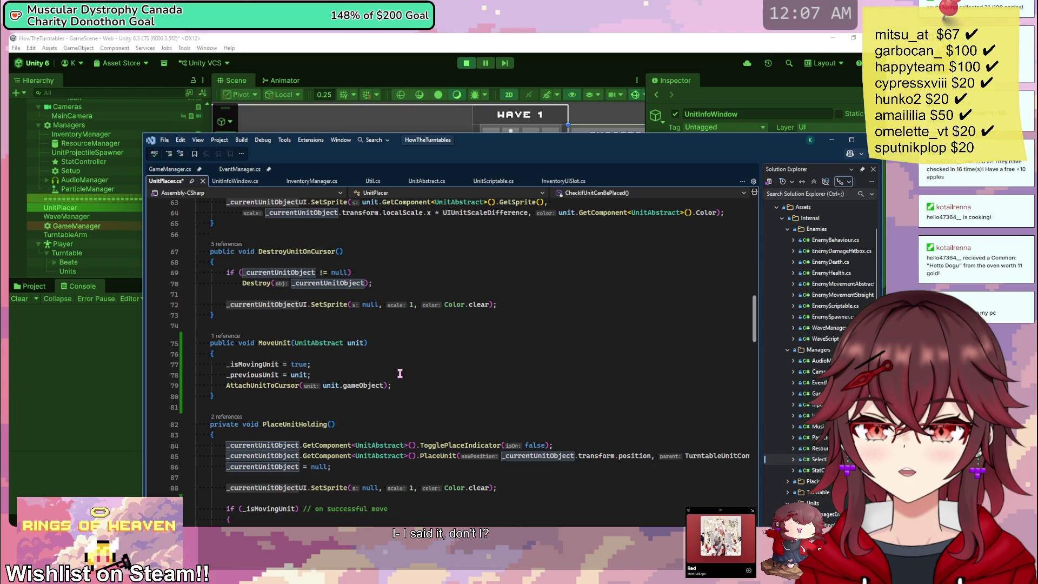
scroll(400, 373, up, 3)
scroll(400, 373, down, 3)
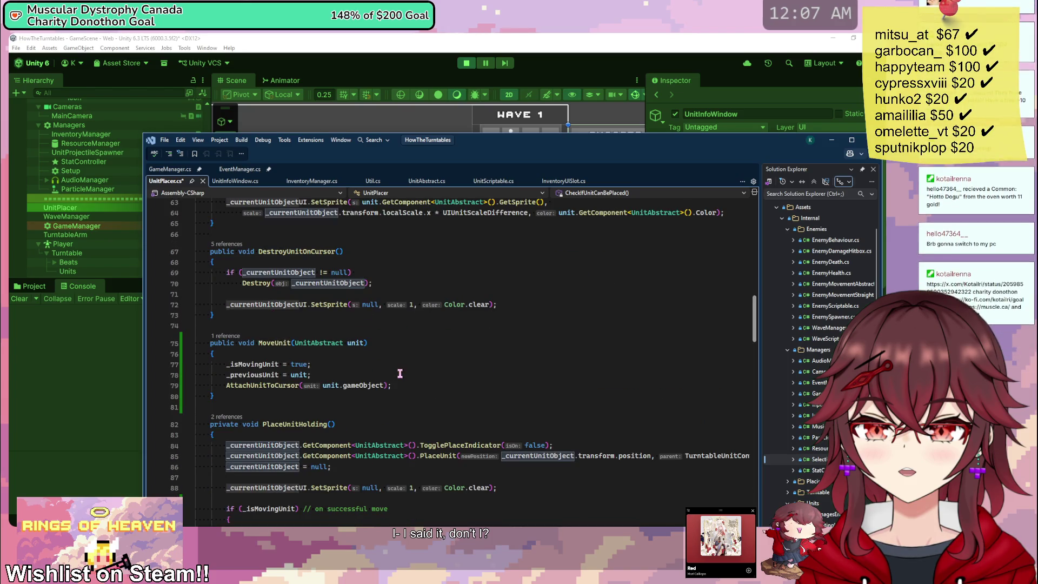
click(391, 362)
scroll(389, 359, down, 11)
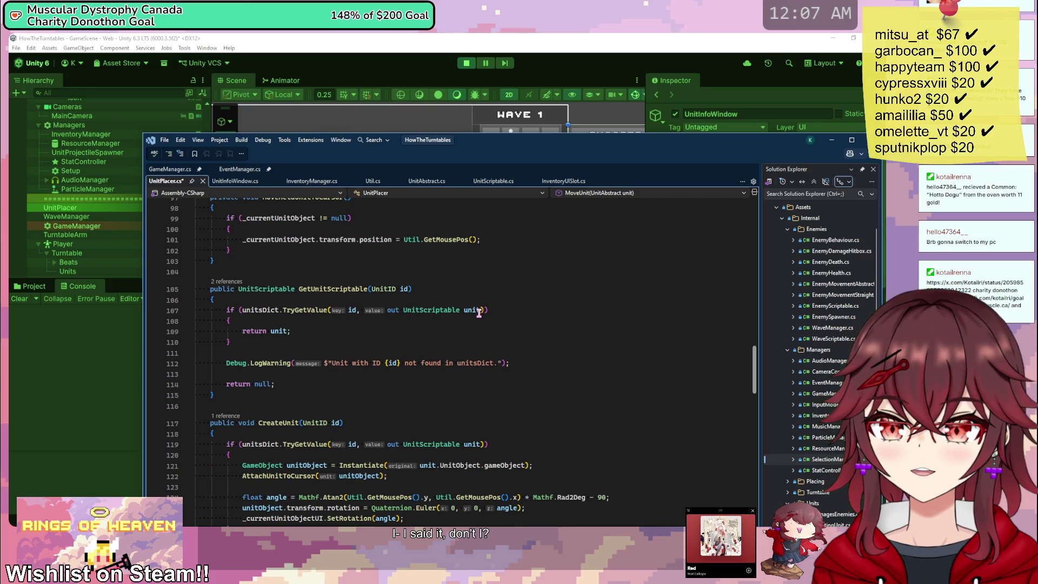
scroll(508, 393, down, 10)
scroll(523, 390, down, 1)
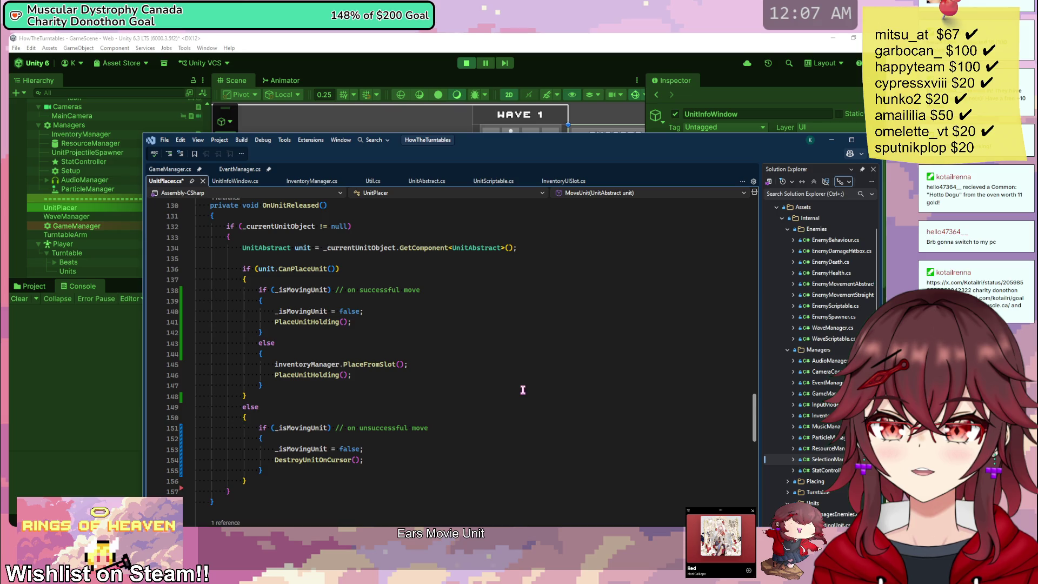
scroll(522, 390, down, 15)
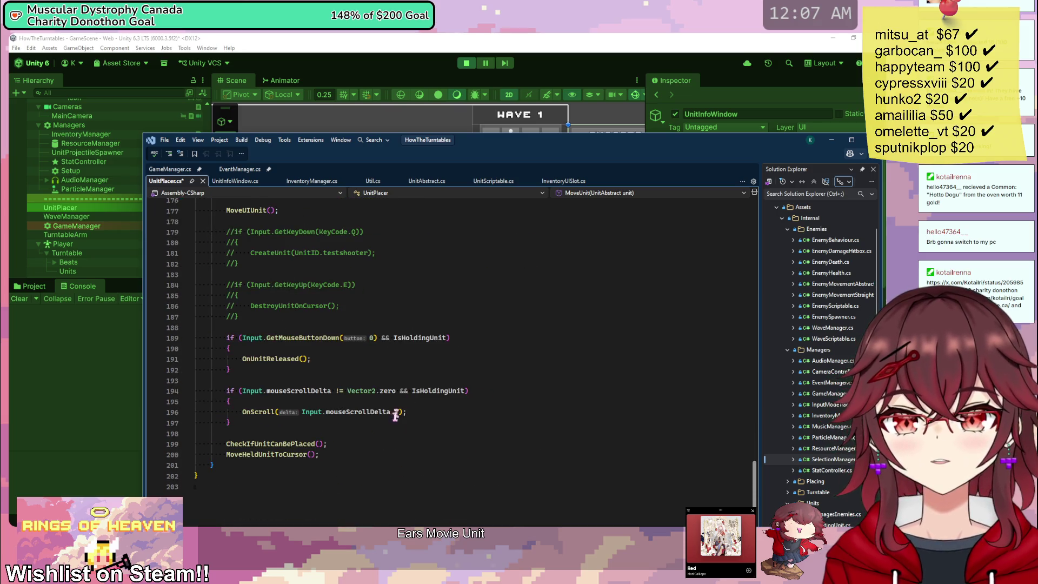
click(264, 444)
scroll(493, 444, up, 7)
scroll(493, 445, up, 3)
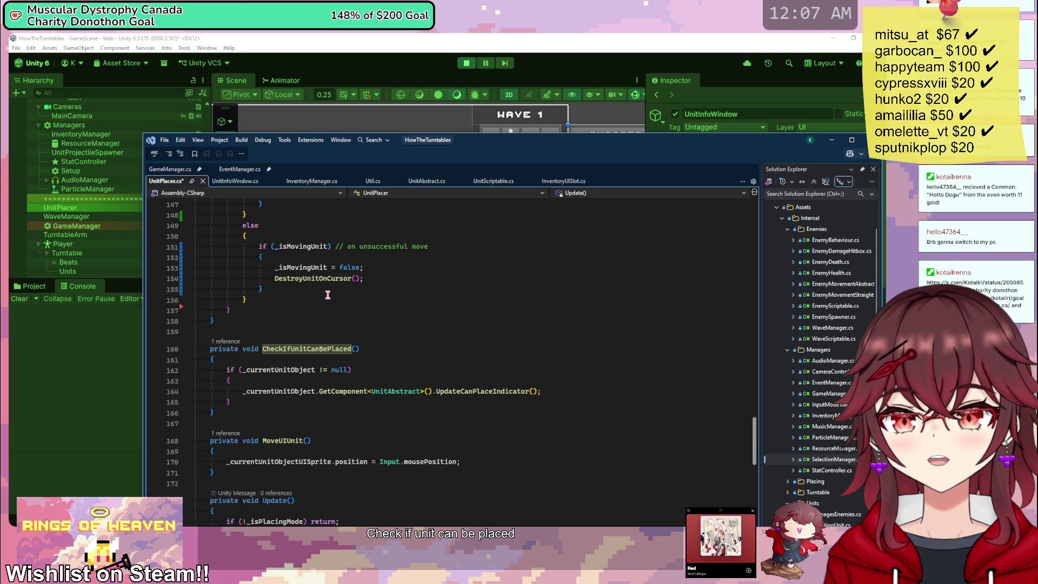
scroll(351, 277, up, 1)
click(426, 181)
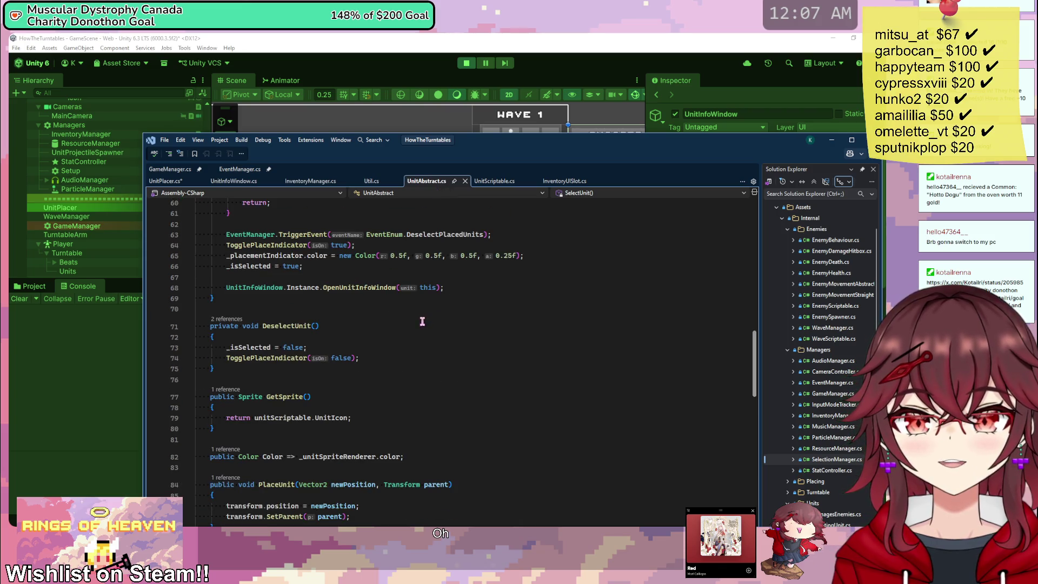
Step: Review UnitAbstract.cs's deselect and placement-indicator code, then switch to UnitPlacer.cs and InventoryUISlot.cs
scroll(422, 321, down, 4)
scroll(422, 321, down, 3)
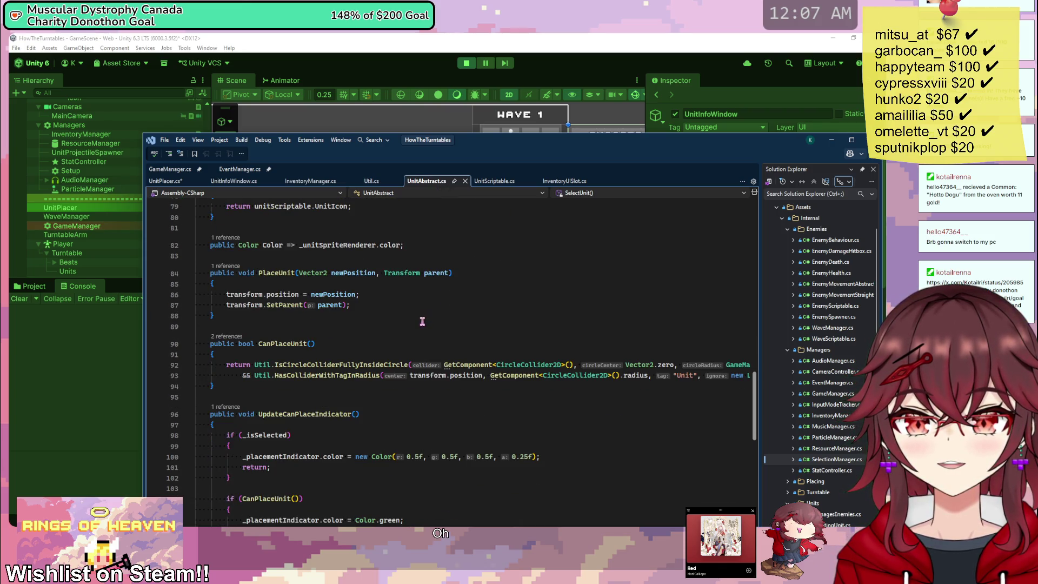
scroll(423, 321, down, 3)
scroll(422, 321, down, 3)
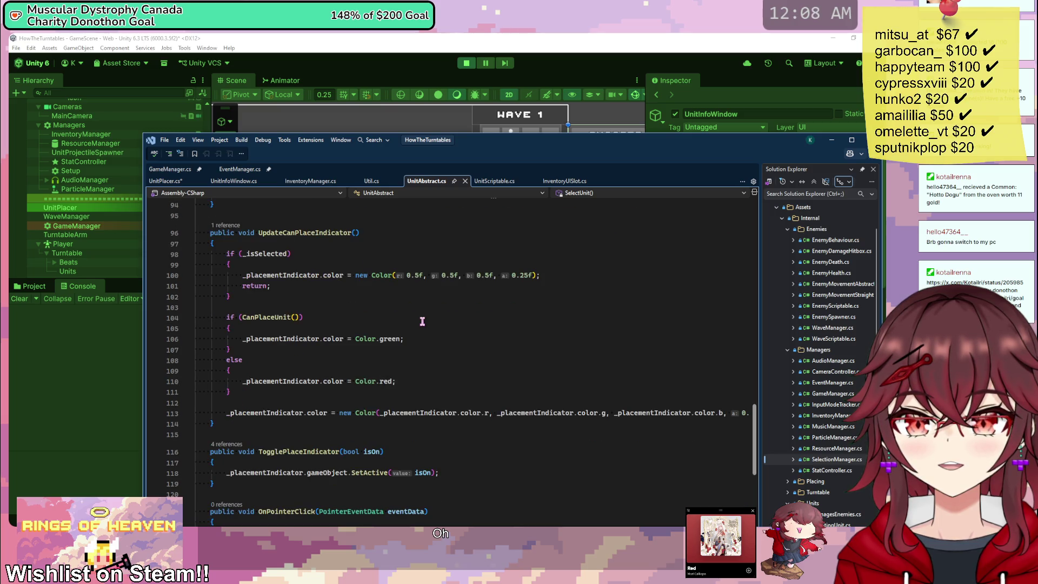
scroll(422, 321, up, 1)
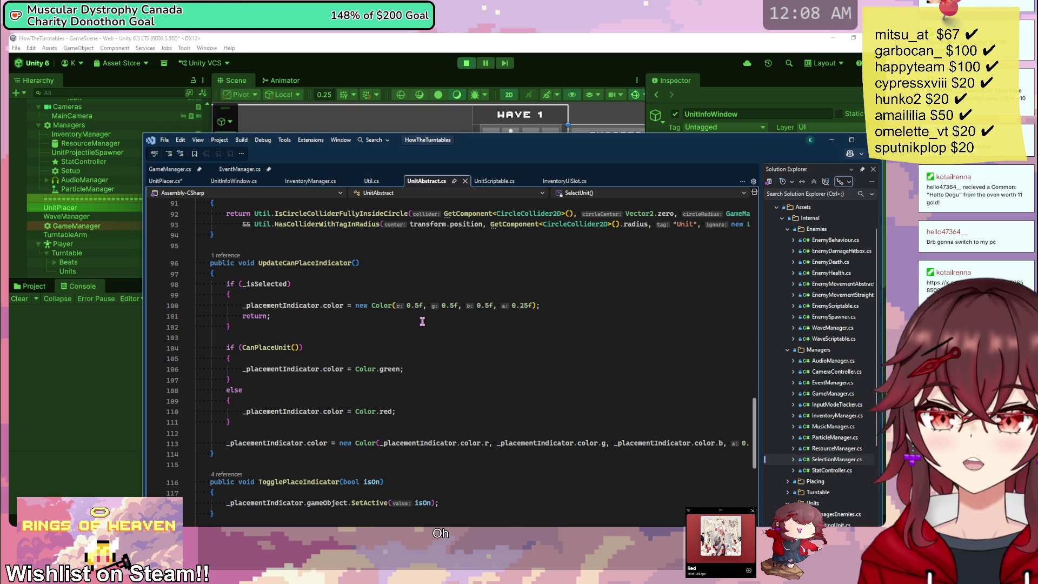
click(165, 181)
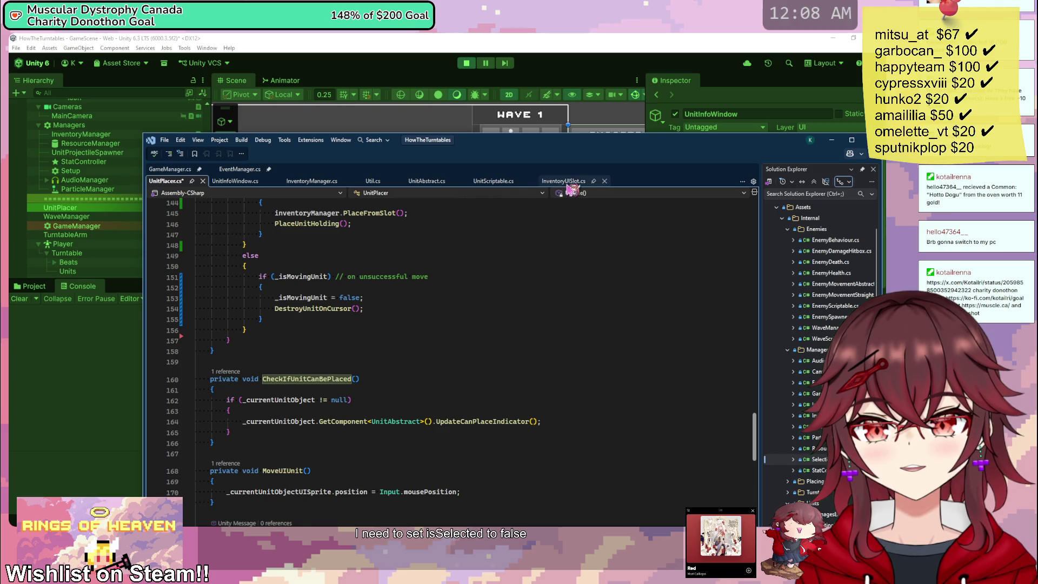
click(563, 181)
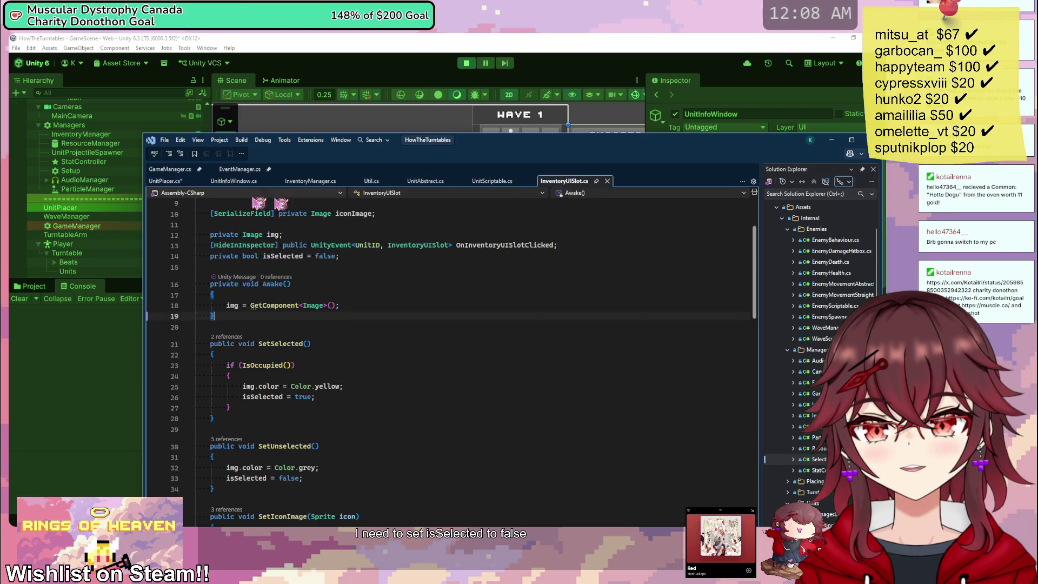
Step: In MoveUnit, start a new line after the _previousUnit assignment and begin typing unit.Deselect
click(425, 181)
click(166, 181)
scroll(344, 349, up, 5)
scroll(322, 357, up, 15)
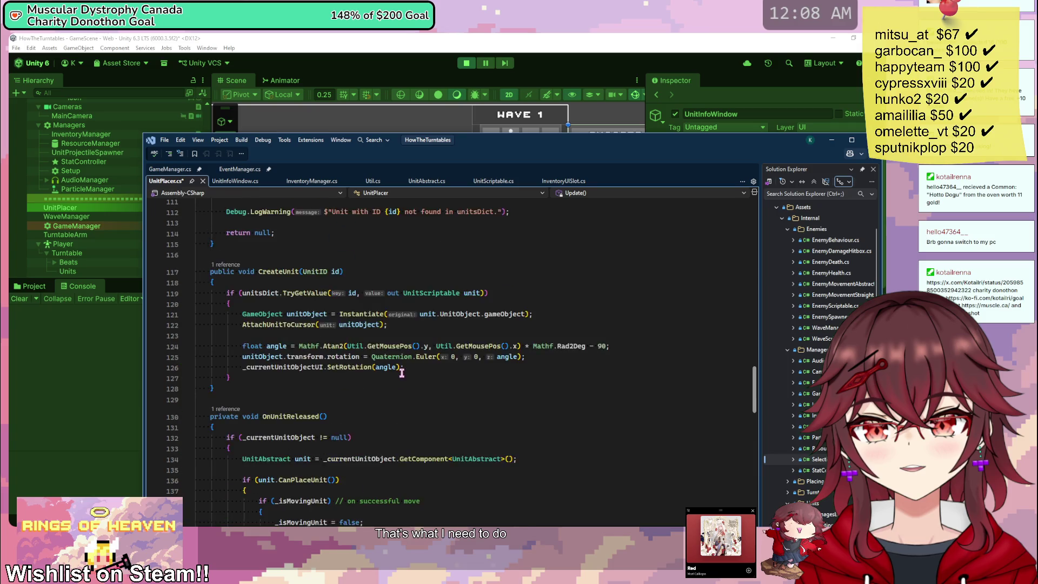
scroll(404, 373, up, 2)
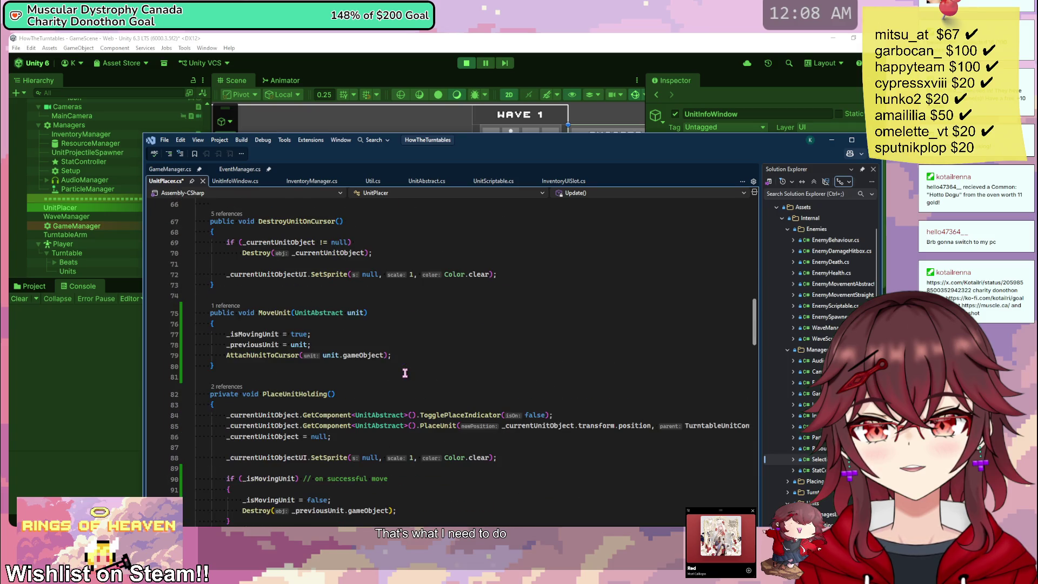
click(419, 346)
key(Return)
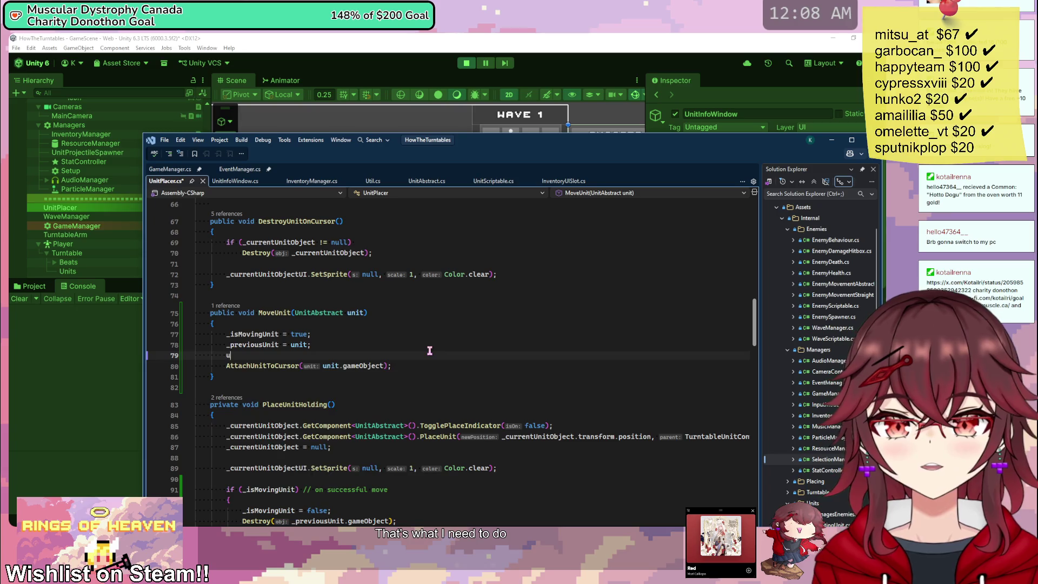
text(unit.)
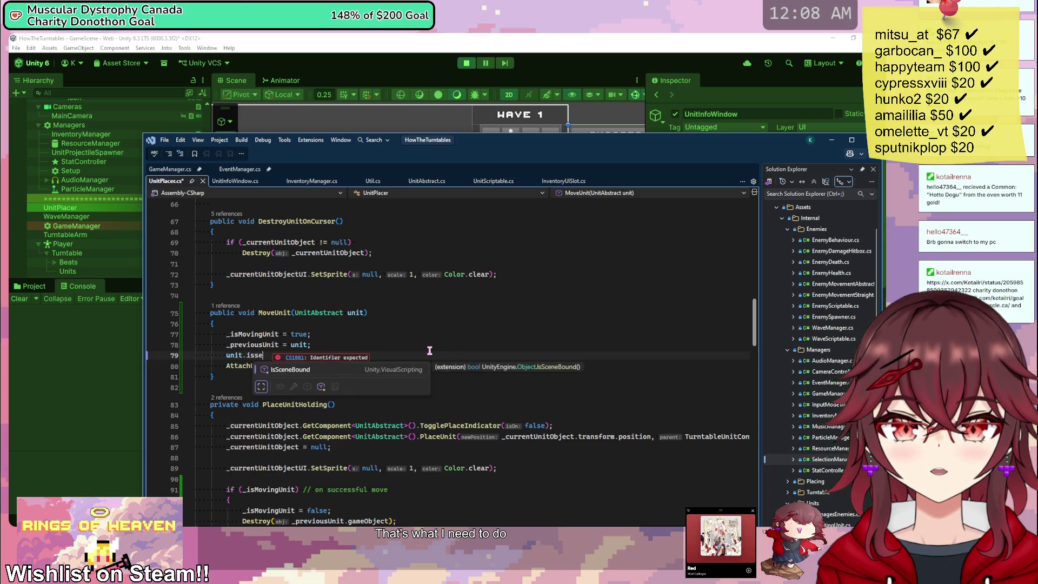
text(De)
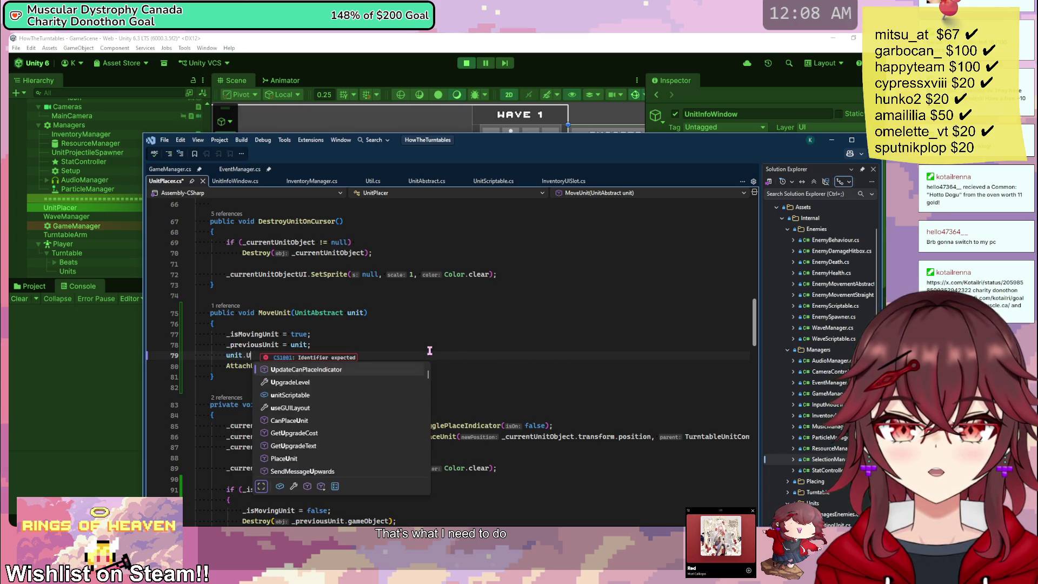
text(selec)
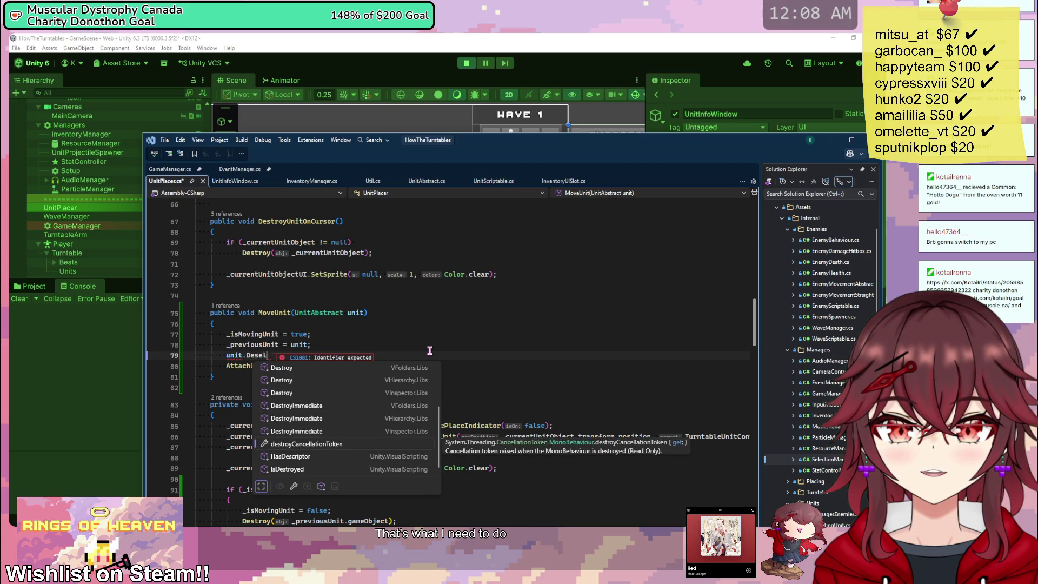
Step: Change DeselectUnit from private to public in UnitAbstract.cs and save it
click(489, 180)
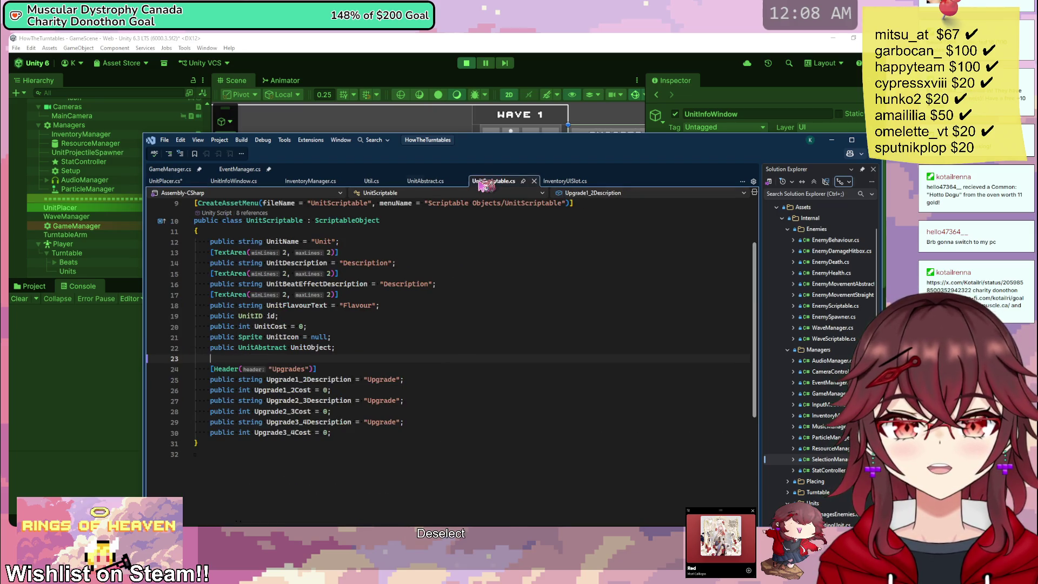
click(398, 181)
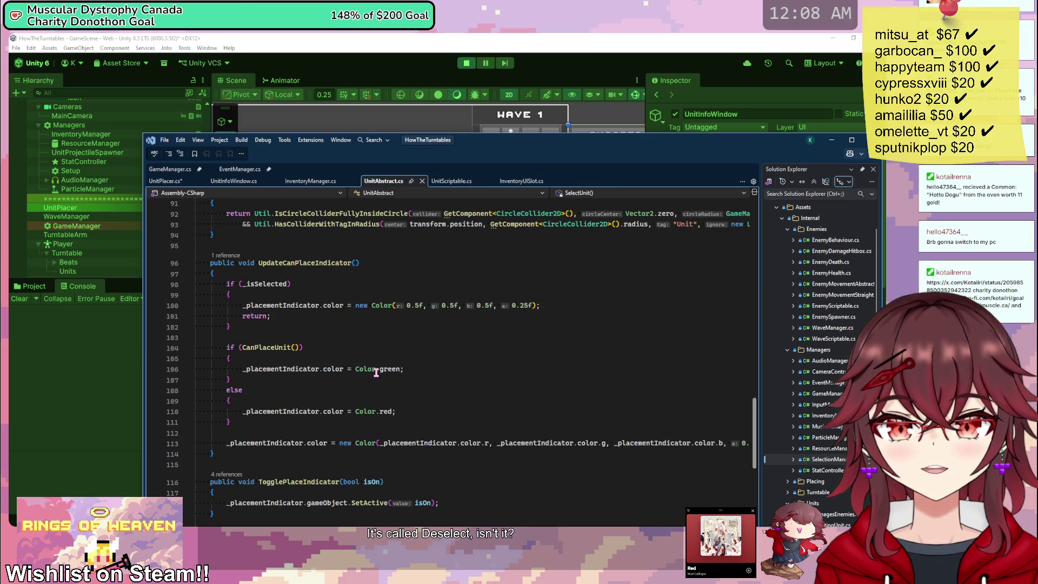
scroll(377, 372, down, 3)
scroll(389, 367, up, 11)
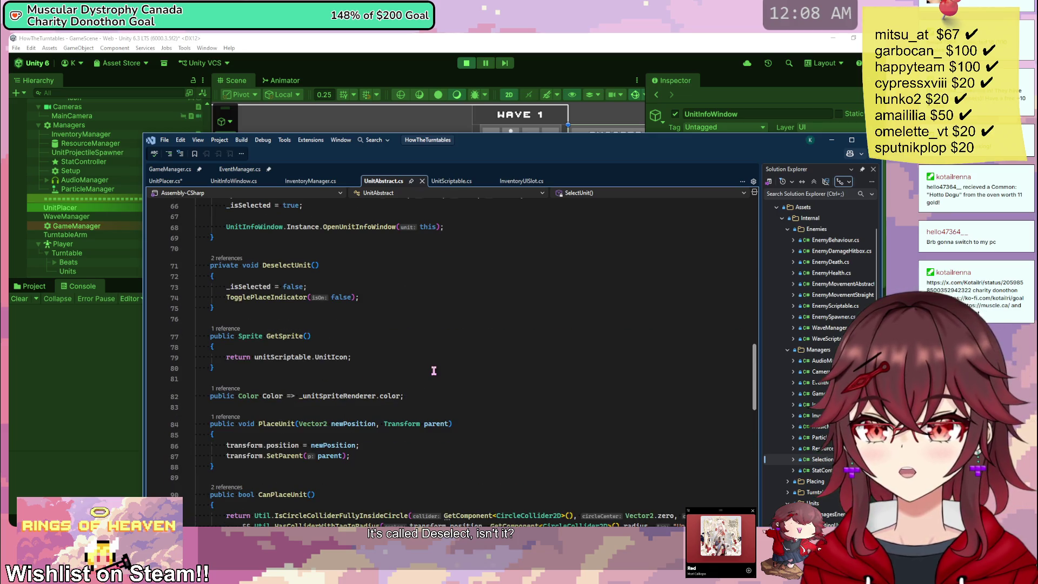
double_click(224, 265)
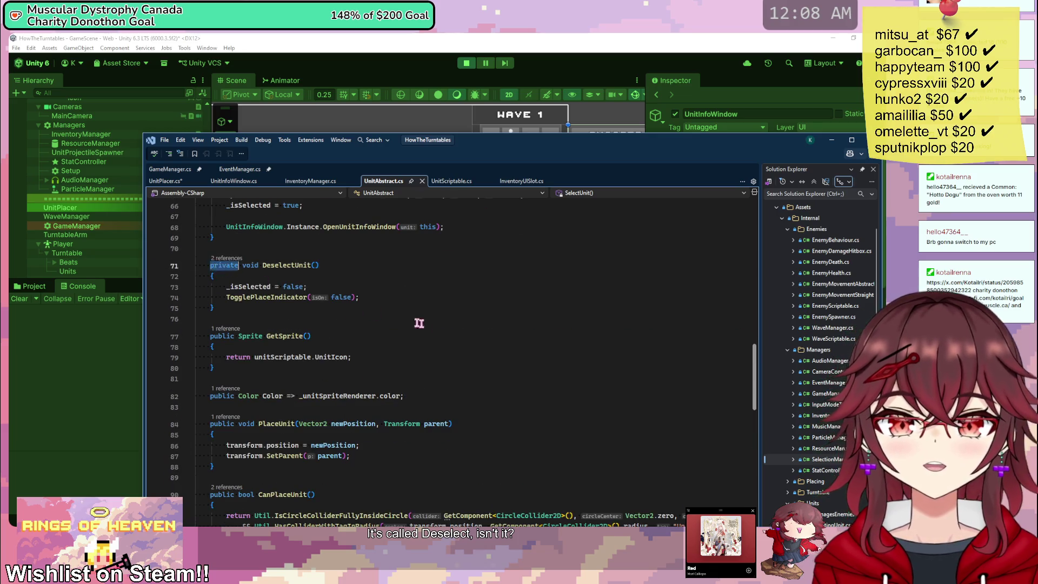
scroll(466, 340, up, 2)
text(public)
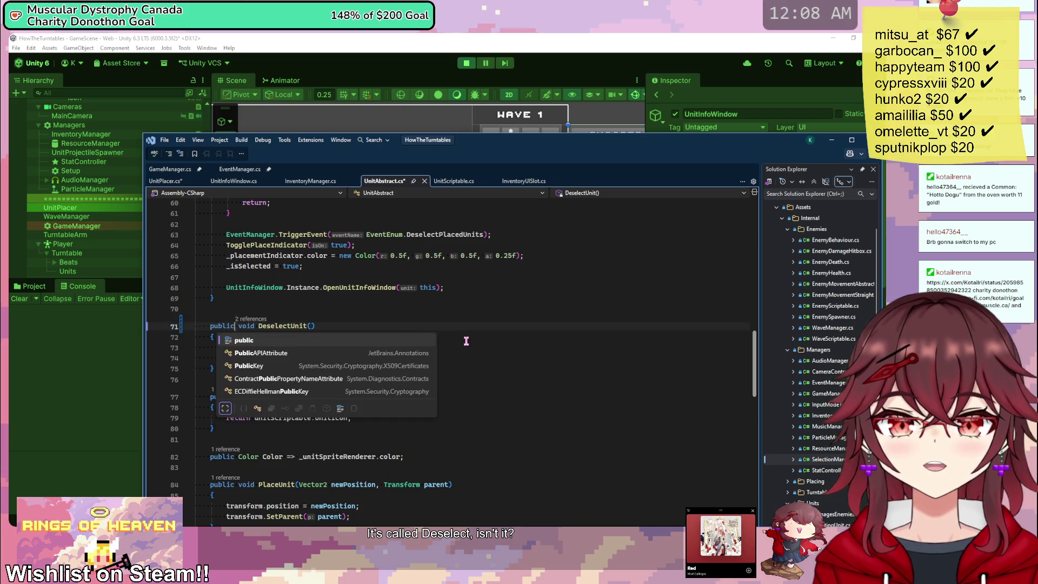
click(444, 303)
click(367, 326)
key(ctrl+s)
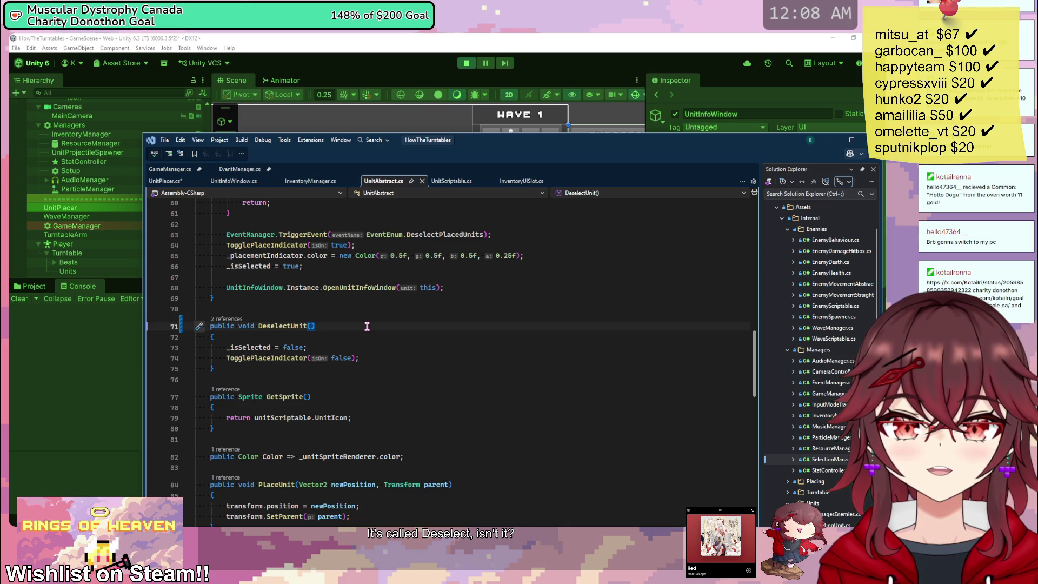
click(165, 180)
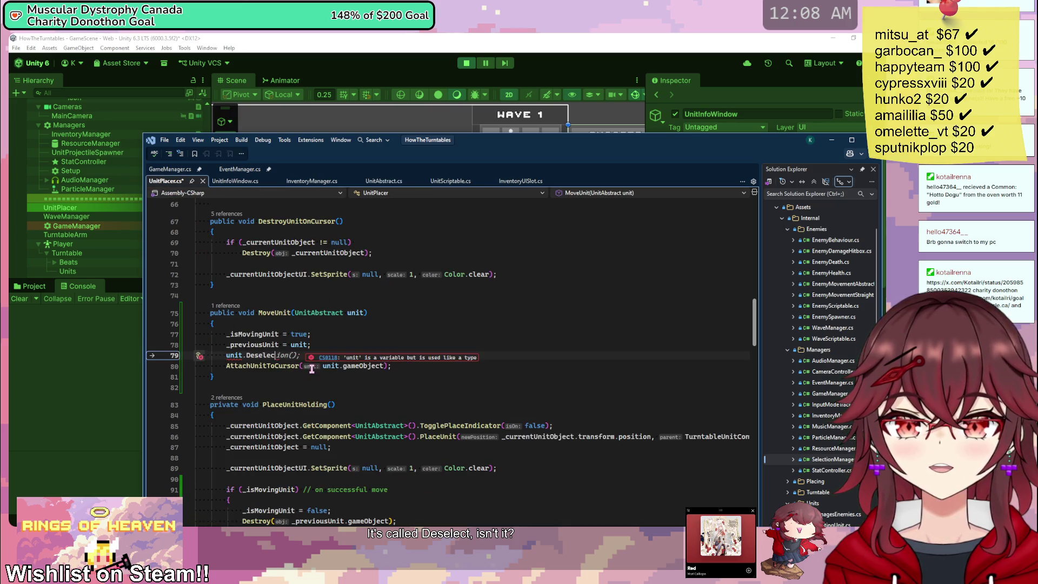
Step: Complete the unit.DeselectUnit() call and locate TogglePlaceIndicator in UnitAbstract.cs
text(t)
key(Tab)
key(End)
click(450, 181)
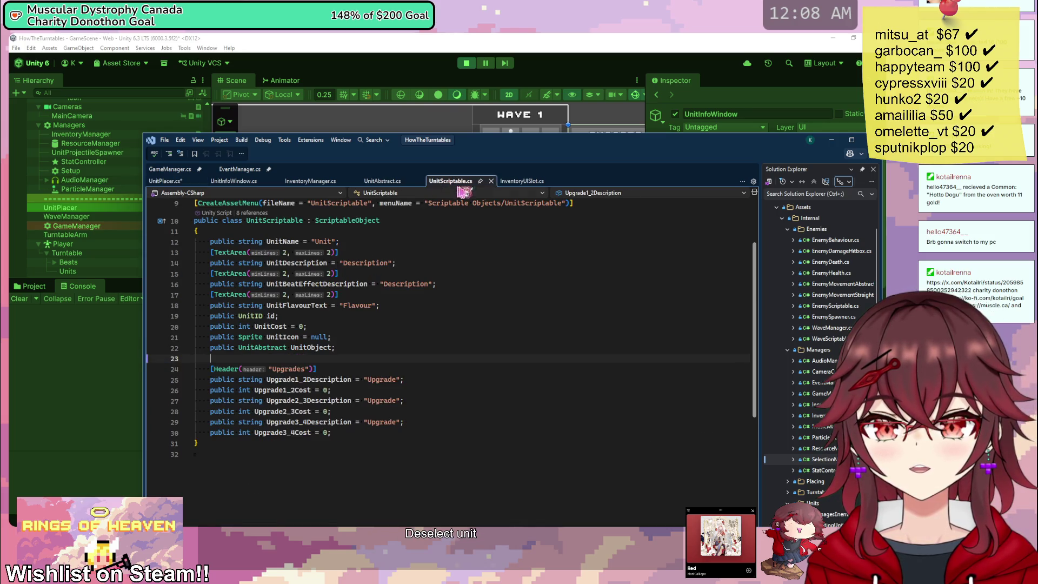
click(388, 182)
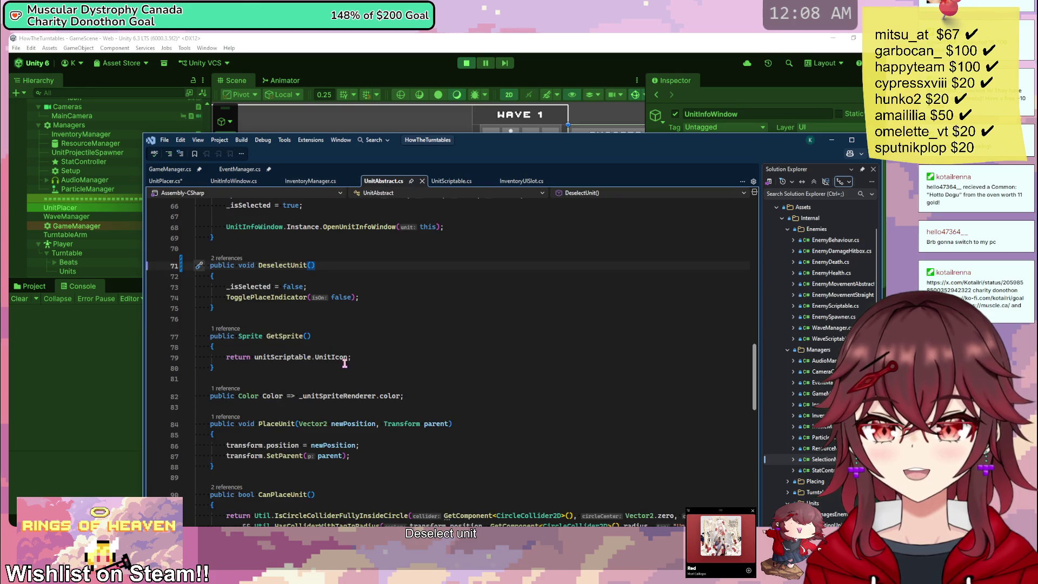
scroll(349, 371, down, 5)
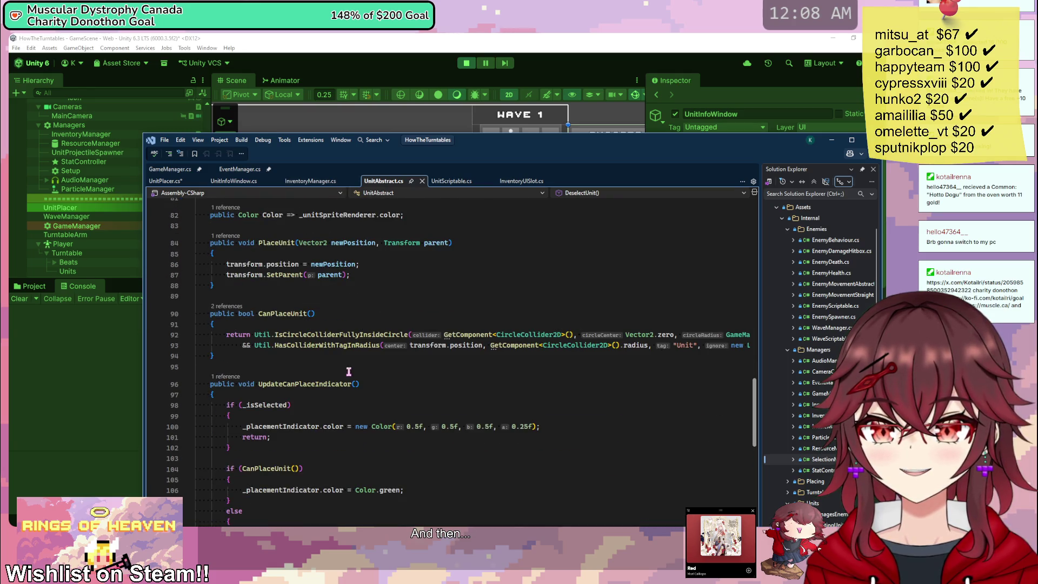
scroll(349, 372, down, 3)
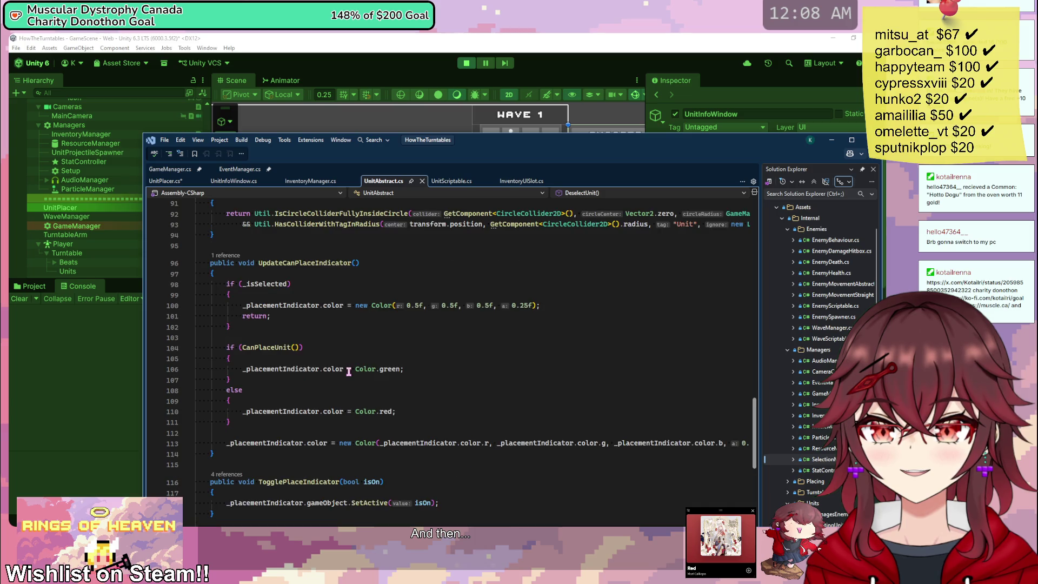
click(213, 483)
scroll(275, 446, down, 1)
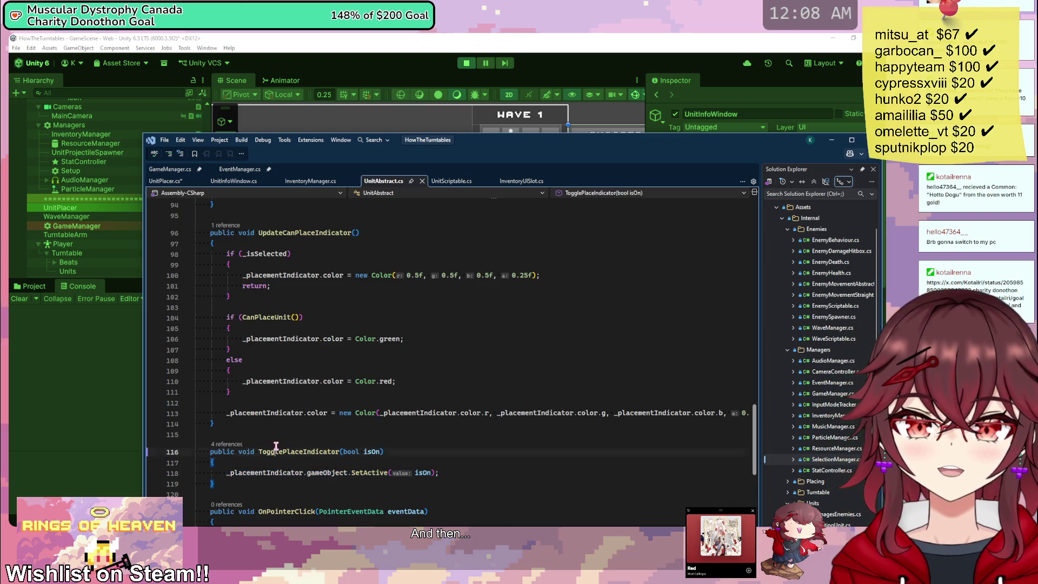
Step: Add unit.TogglePlaceIndicator(true); below the DeselectUnit call in MoveUnit
drag(269, 453, 378, 452)
key(ctrl+Tab)
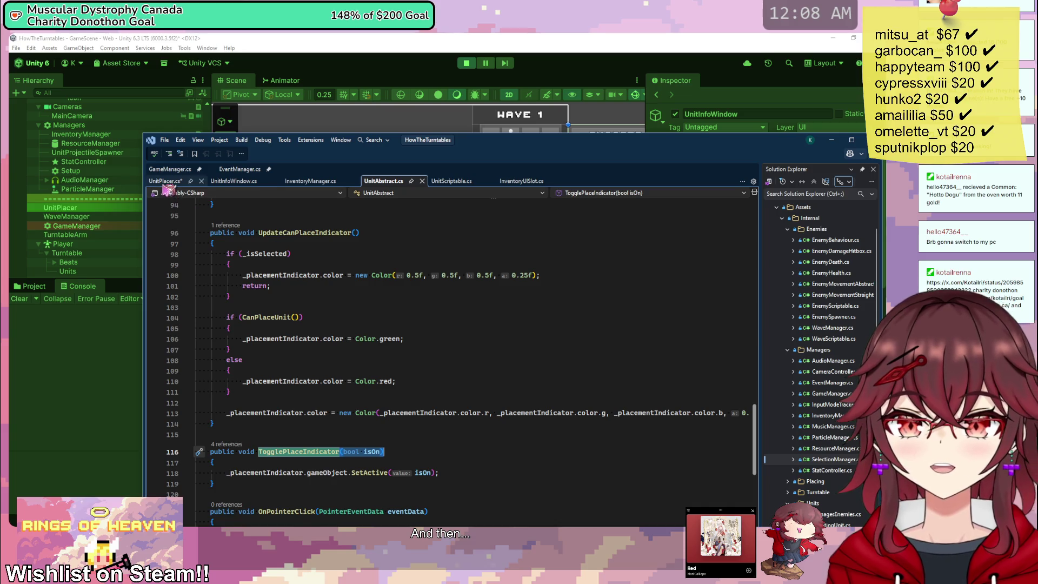
key(Return)
text(TogglePlaceIndicator(bool isOn))
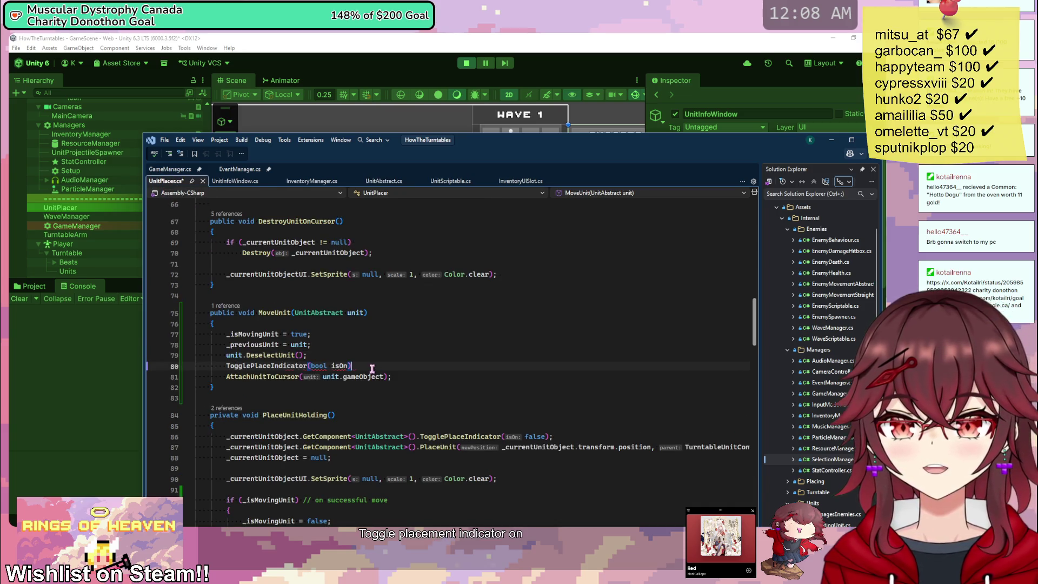
key(BackSpace)
key(BackSpace)
key(BackSpace)
text(true);)
key(BackSpace)
key(Home)
text(unit.)
Step: Save UnitPlacer.cs, review the MoveUnit code, and switch to Unity
click(369, 347)
key(ctrl+s)
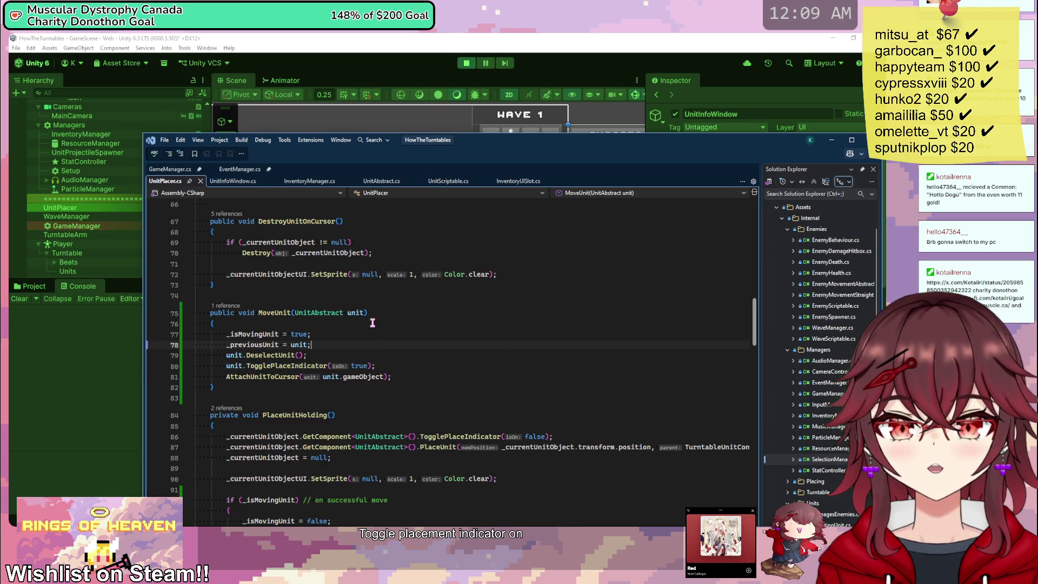
scroll(388, 315, down, 1)
scroll(392, 321, up, 4)
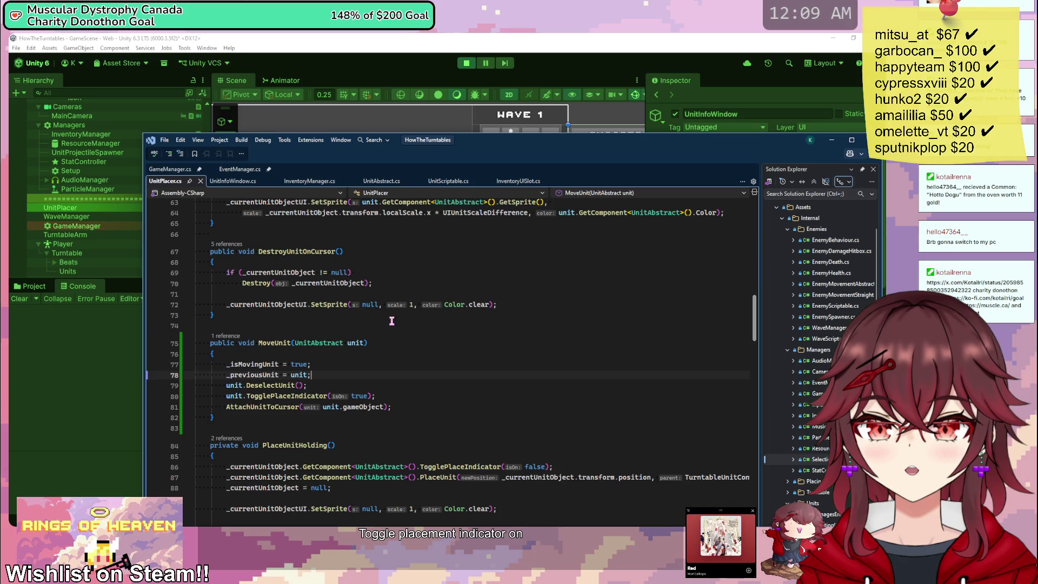
scroll(391, 321, up, 1)
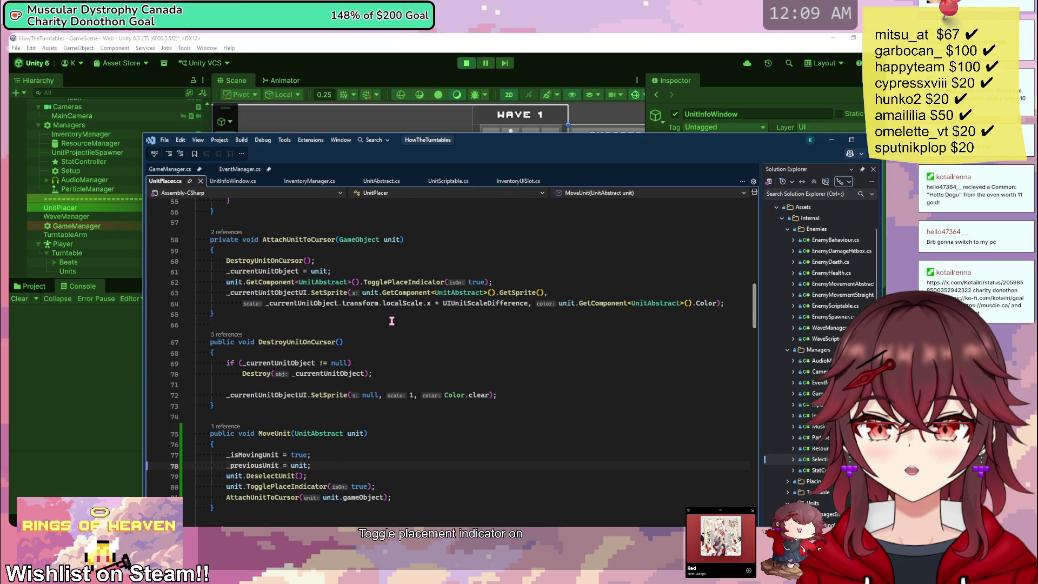
scroll(391, 321, down, 1)
key(alt+Tab)
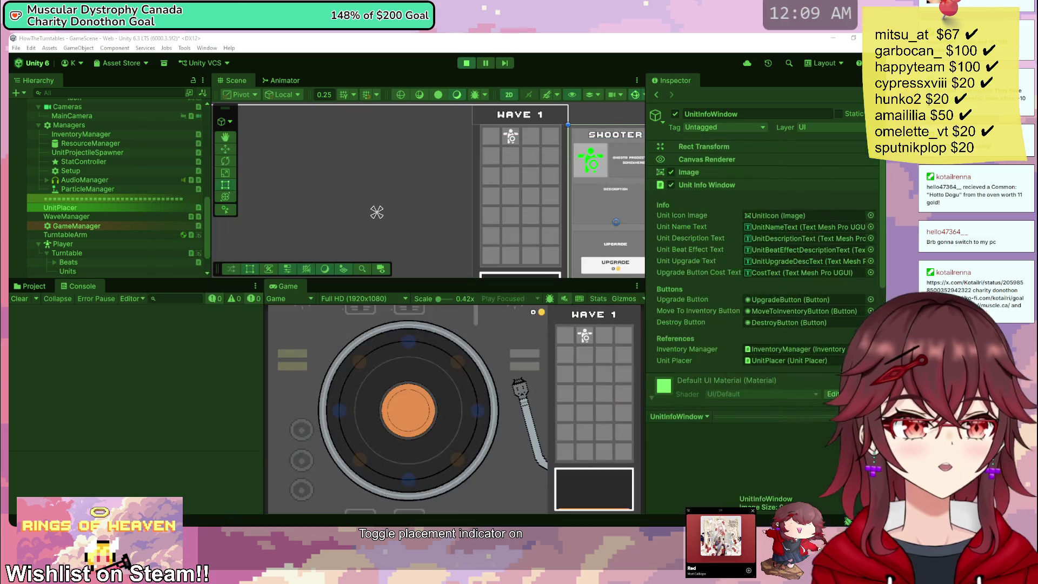
Step: Restart Play mode, carry the Shooter onto the turntable to check its placement indicator, then stop
click(466, 63)
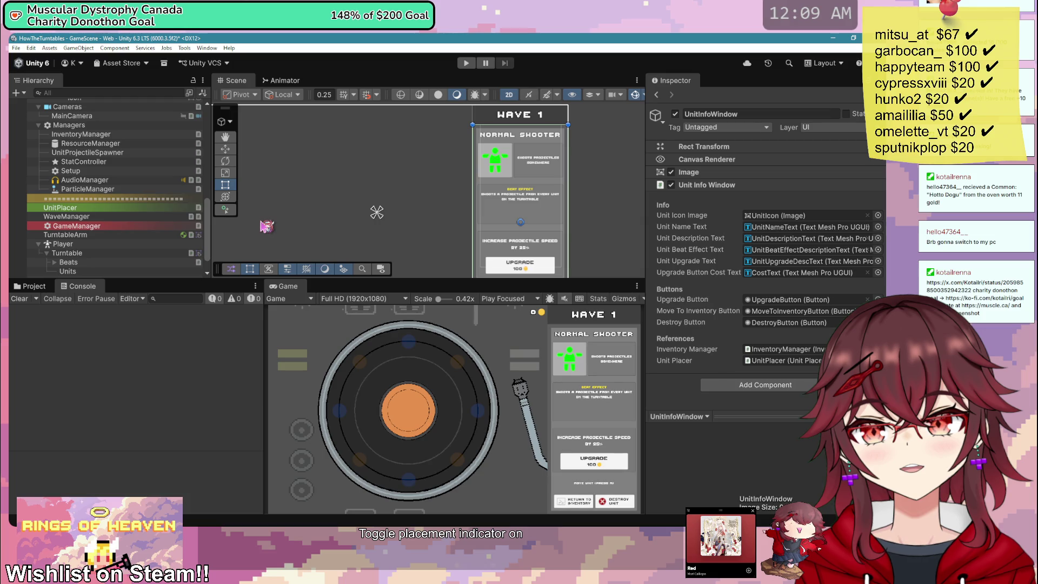
click(466, 63)
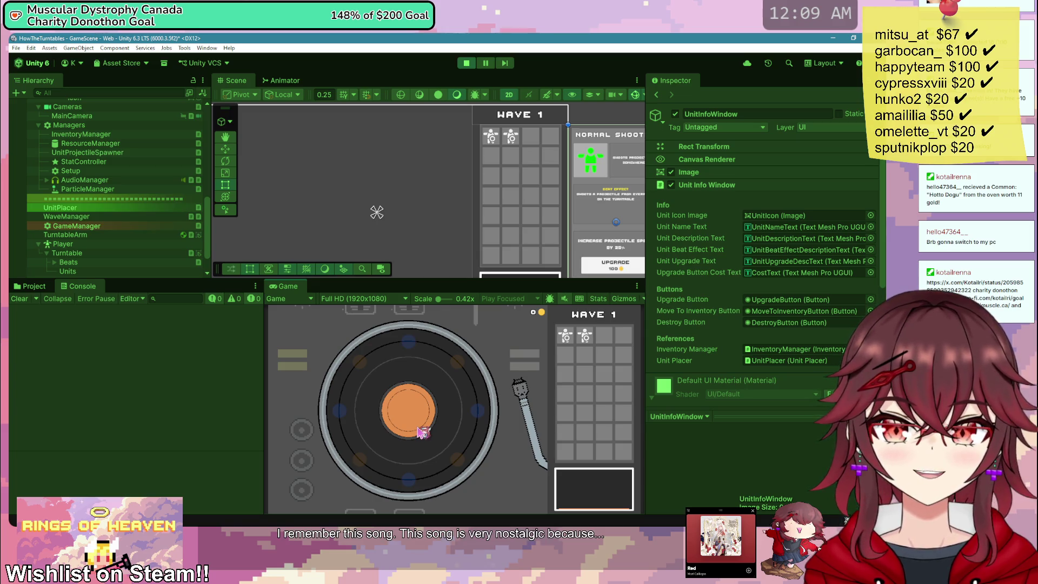
mouse_move(561, 343)
mouse_down()
mouse_move(435, 421)
mouse_move(500, 436)
mouse_up()
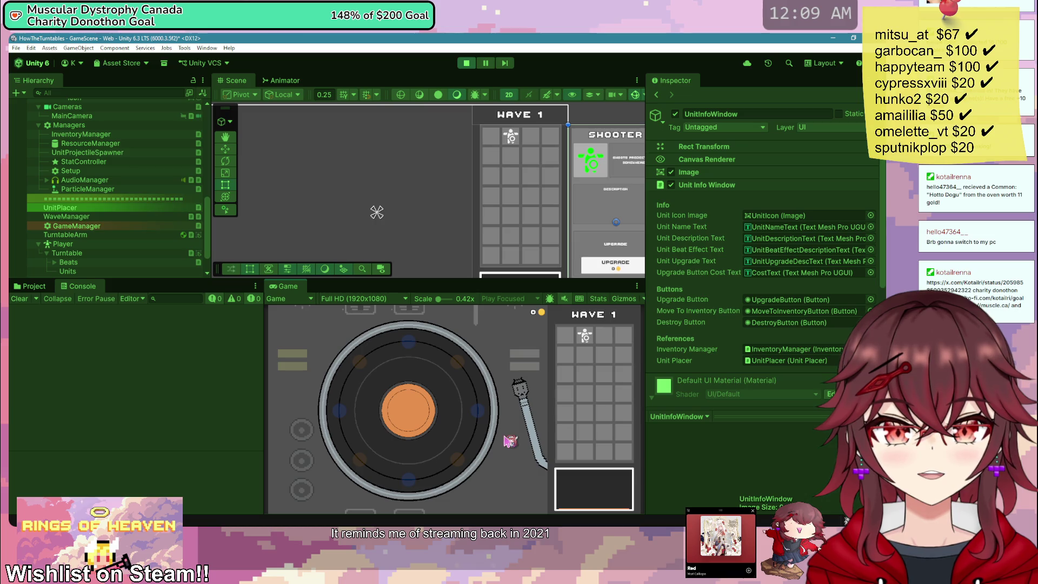
click(466, 62)
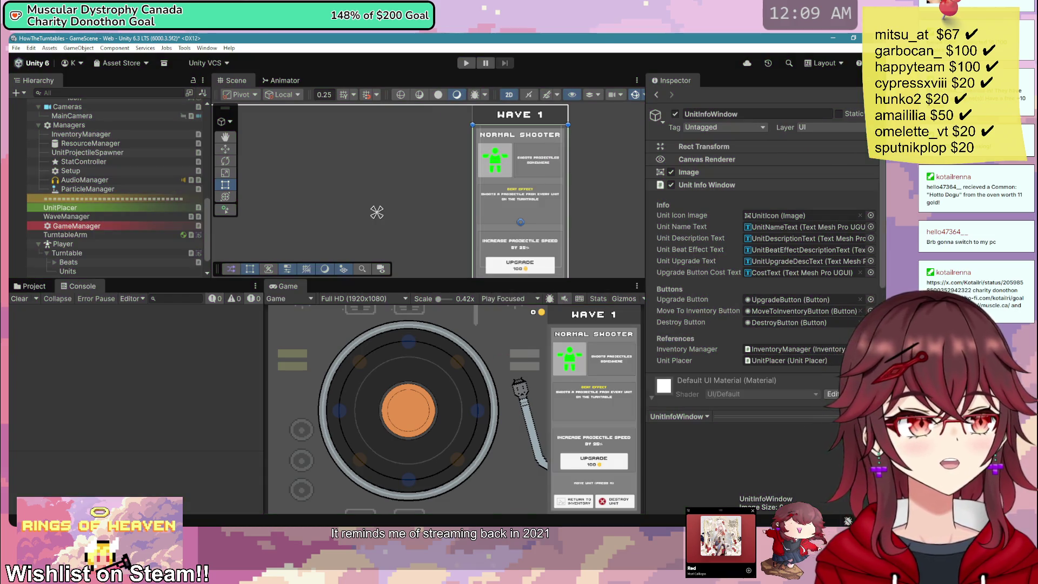
key(alt+Tab)
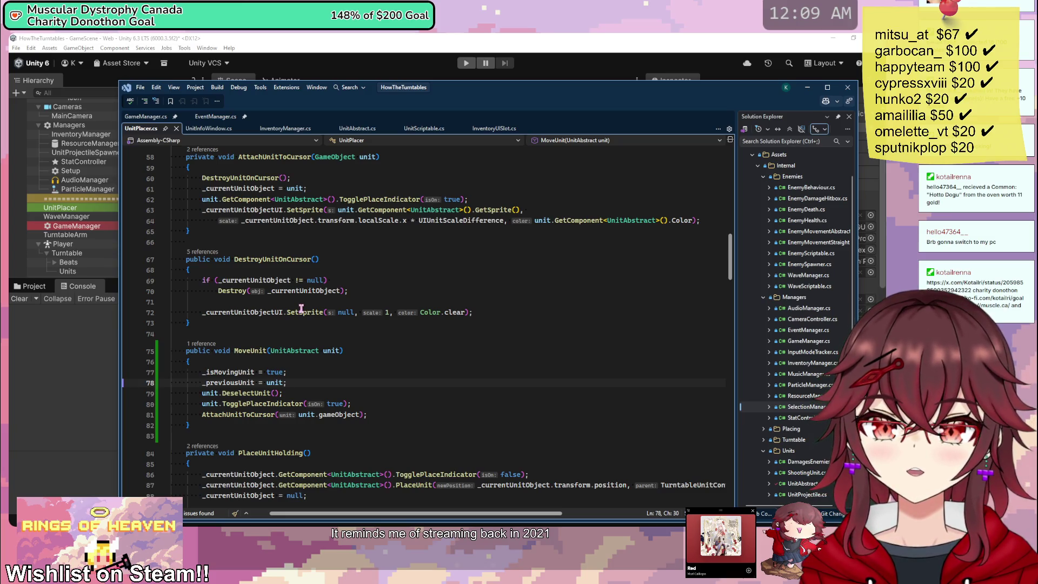
Step: Add a private Vector2 _previousUnitPosition = Vector2.zero; field below _previousUnit
scroll(301, 308, up, 4)
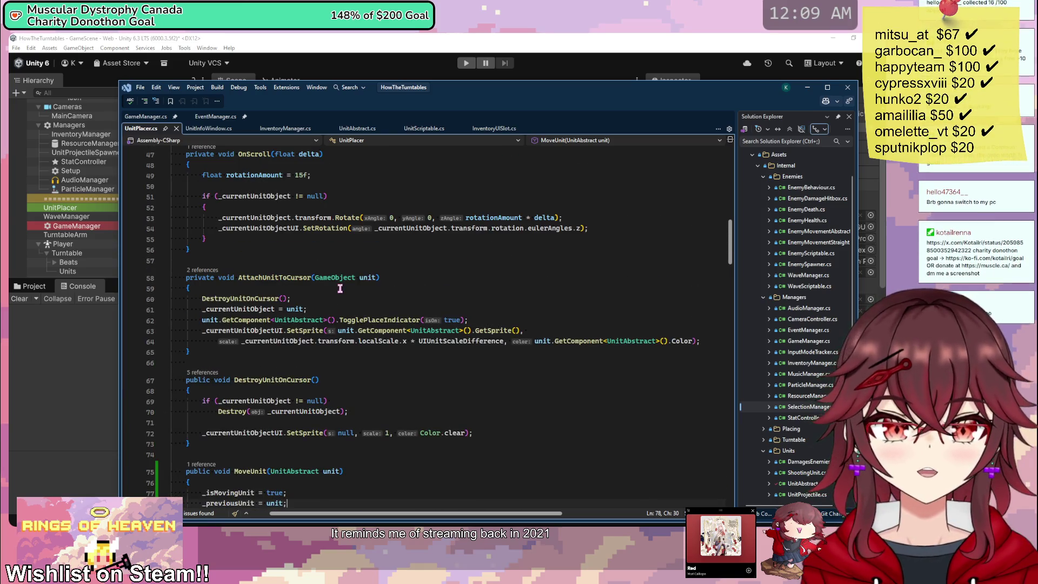
click(357, 128)
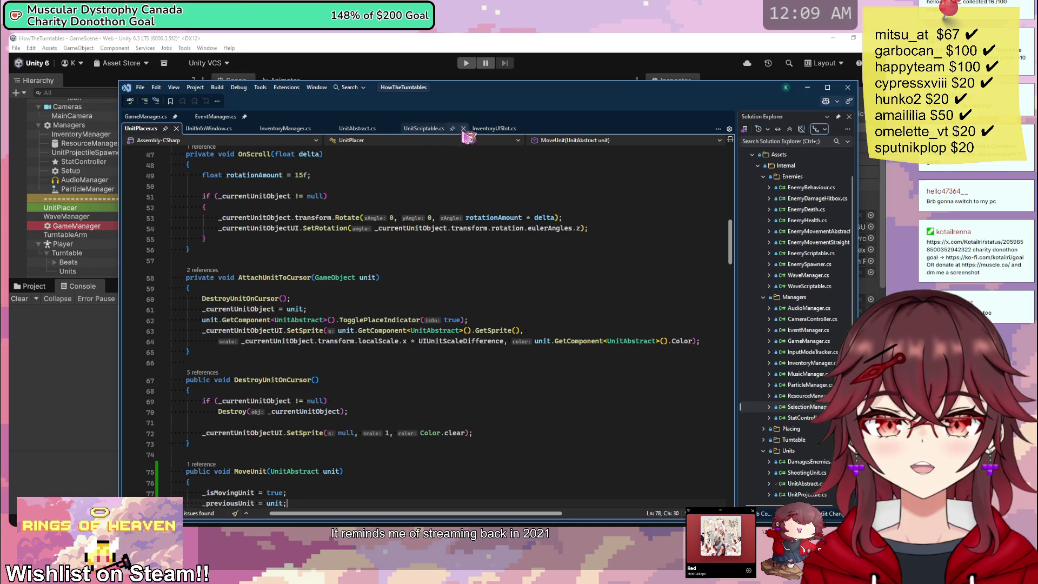
scroll(378, 270, up, 6)
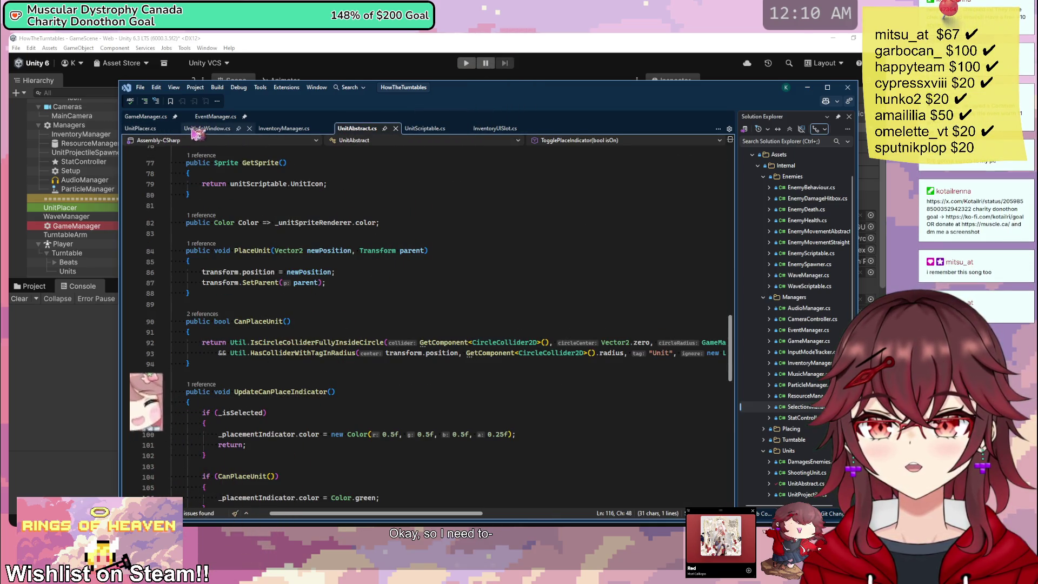
click(142, 128)
scroll(337, 264, up, 15)
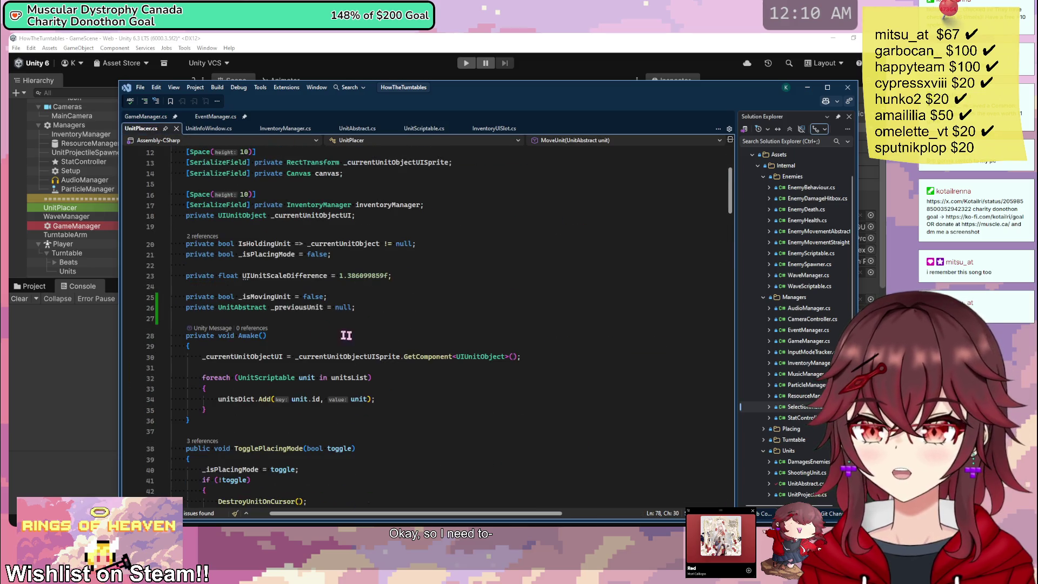
click(367, 306)
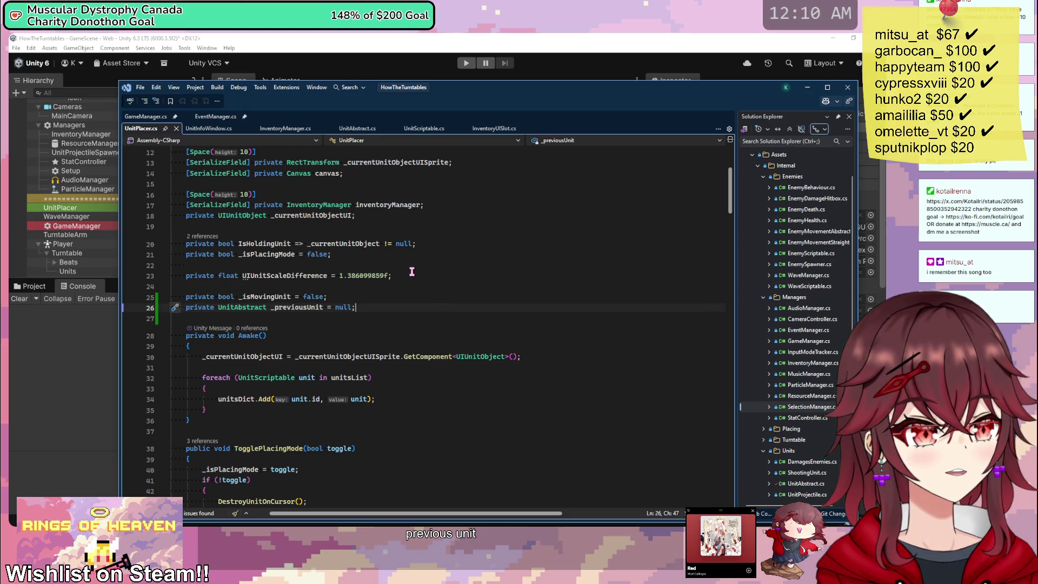
key(Return)
text(private Vector3)
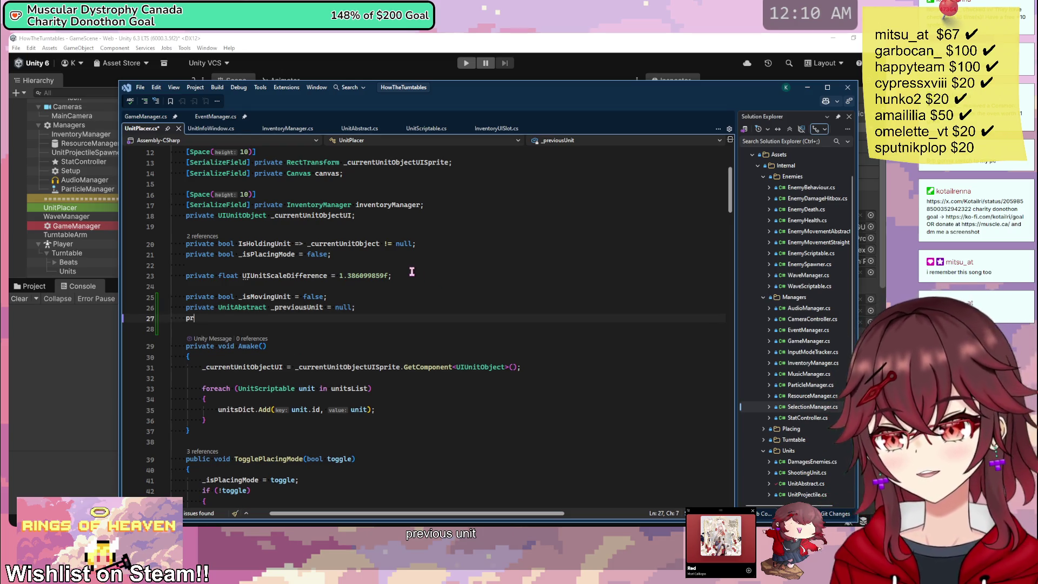
key(BackSpace)
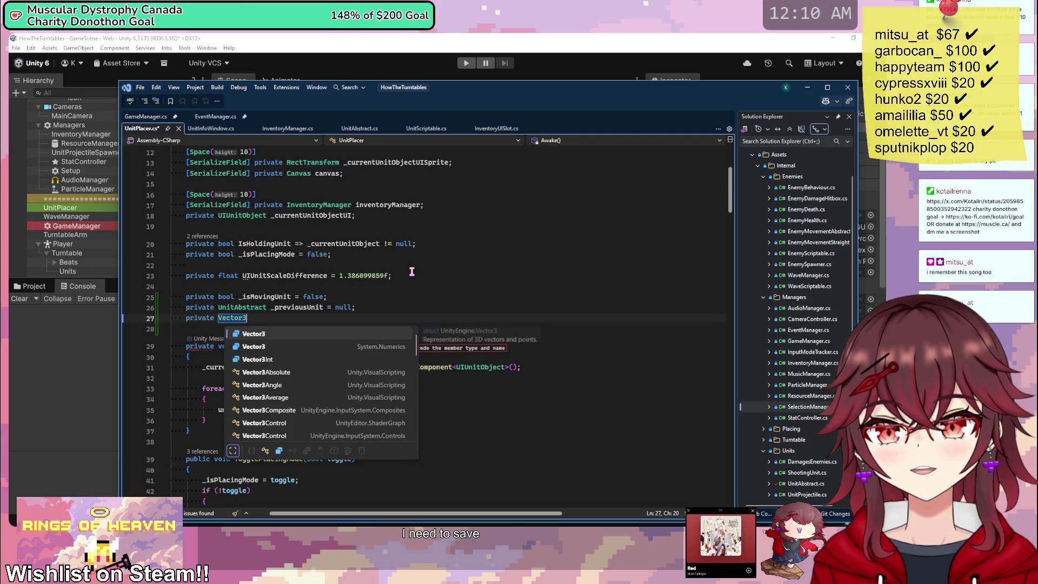
text(2 _previousUnitPosition)
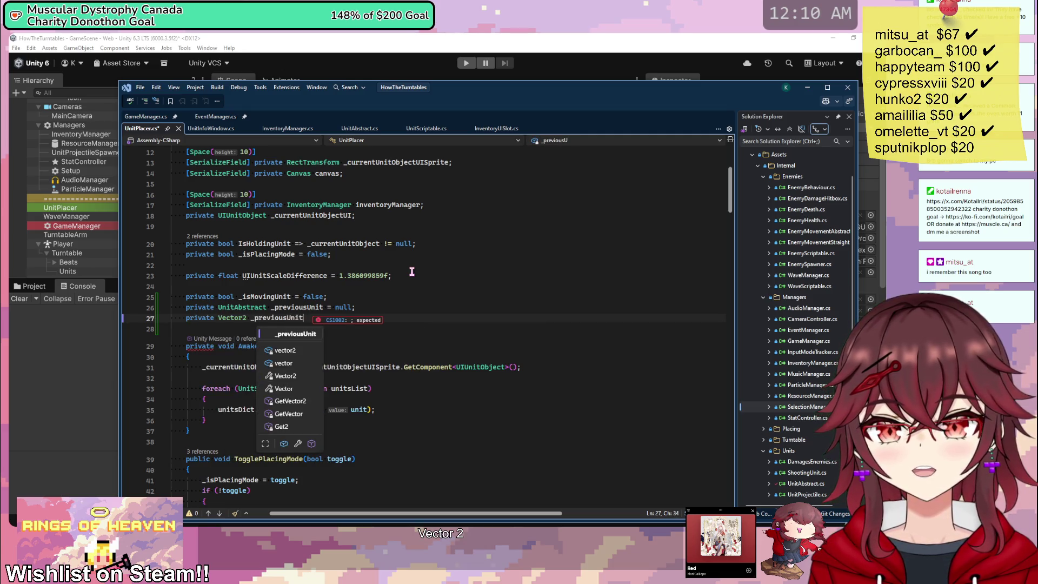
text( = Vector2.zero;)
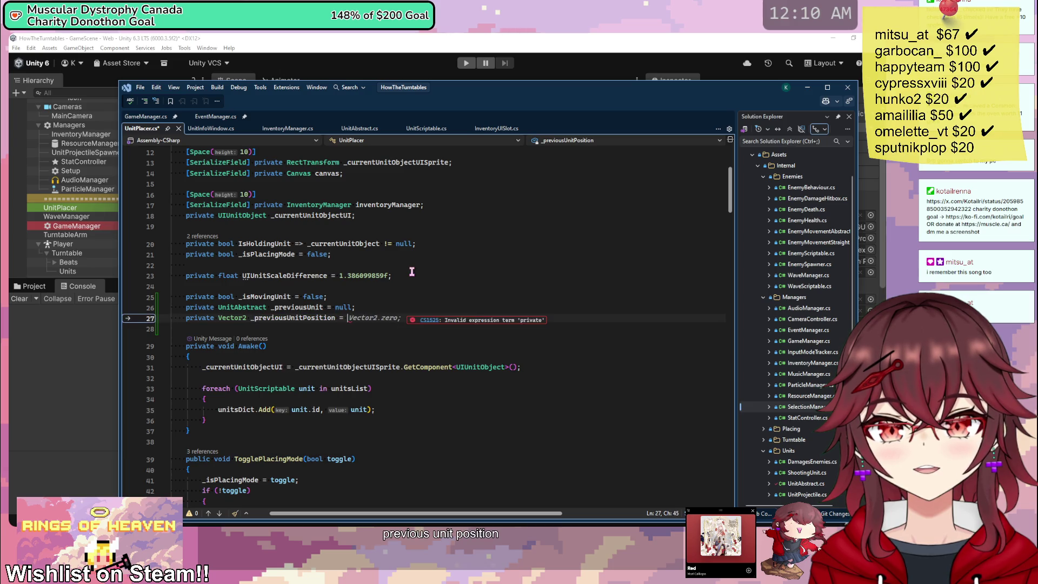
Step: Add the private float _previousUnitRotation = 0f; field using autocomplete
key(Return)
text(private )
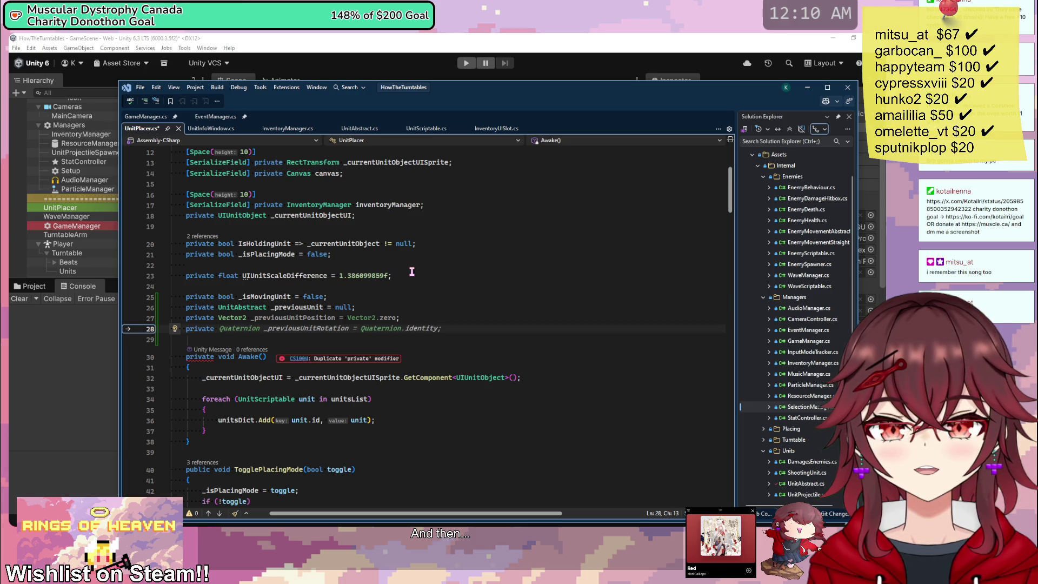
text(float)
key(Tab)
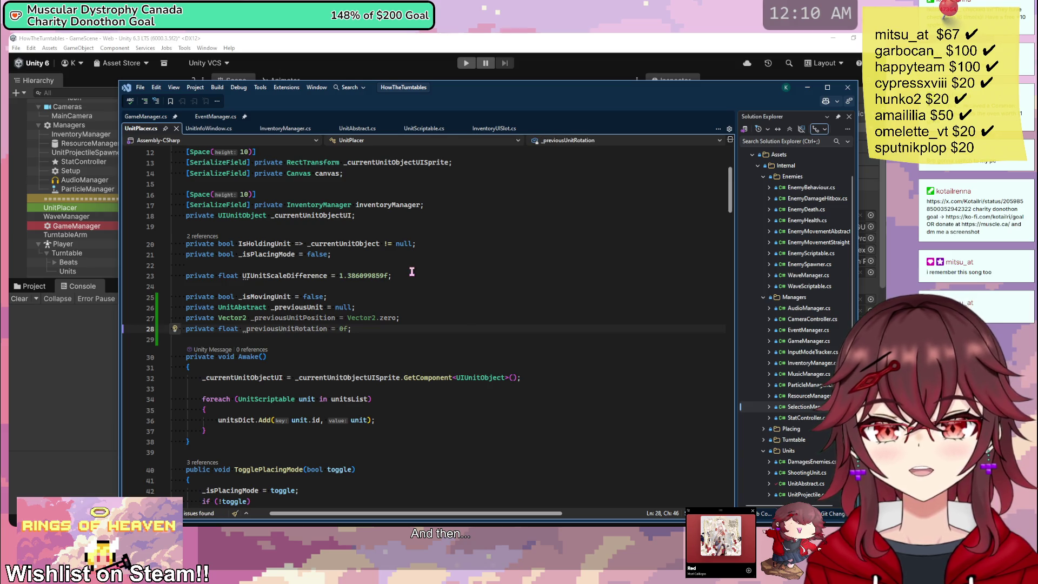
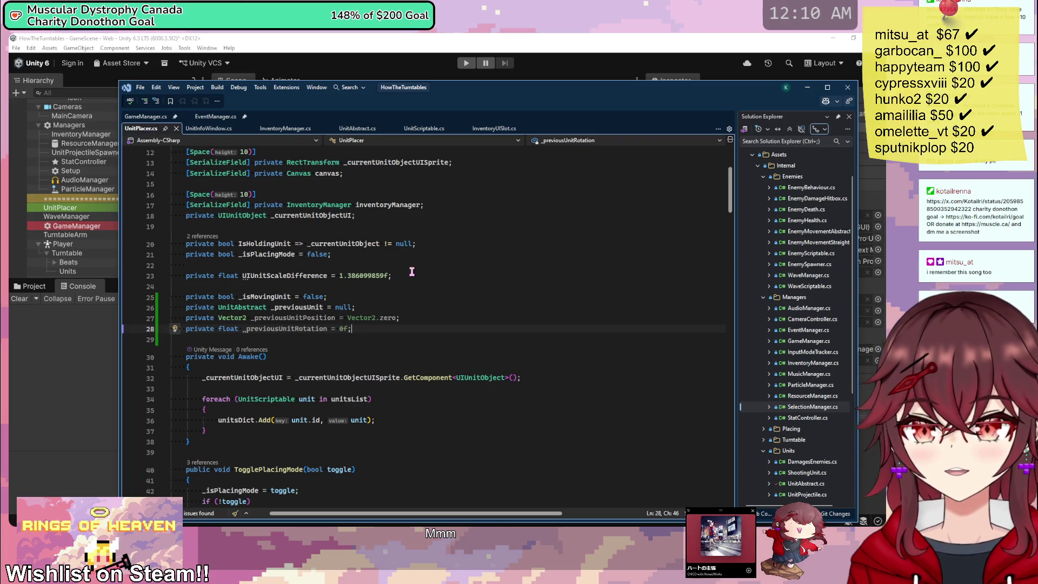
Step: In MoveUnit, store the unit's position in _previousUnitPosition and its eulerAngles.z in _previousUnitRotation, then save
scroll(412, 272, down, 13)
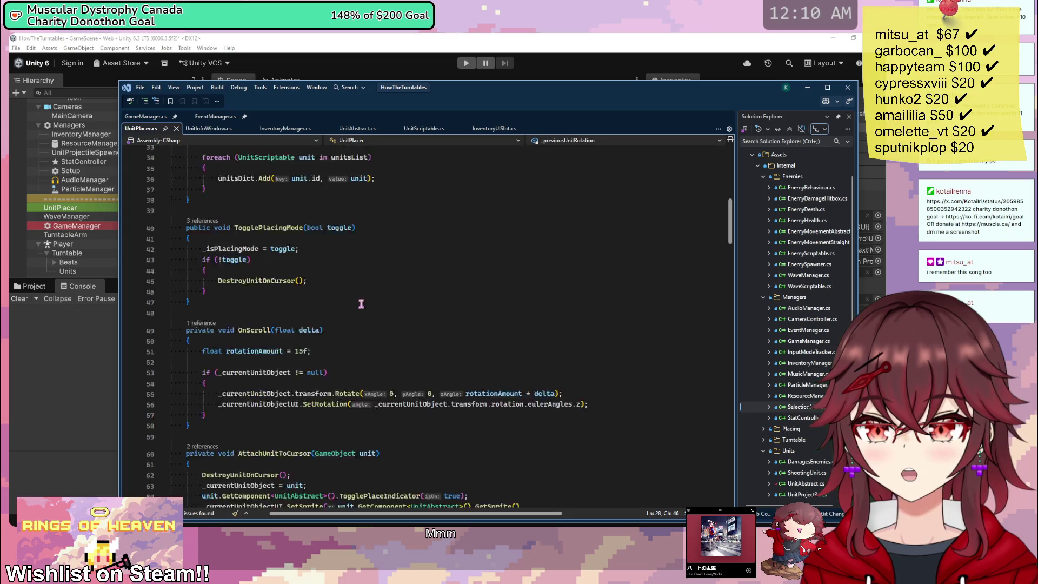
scroll(358, 306, down, 4)
click(320, 346)
key(Return)
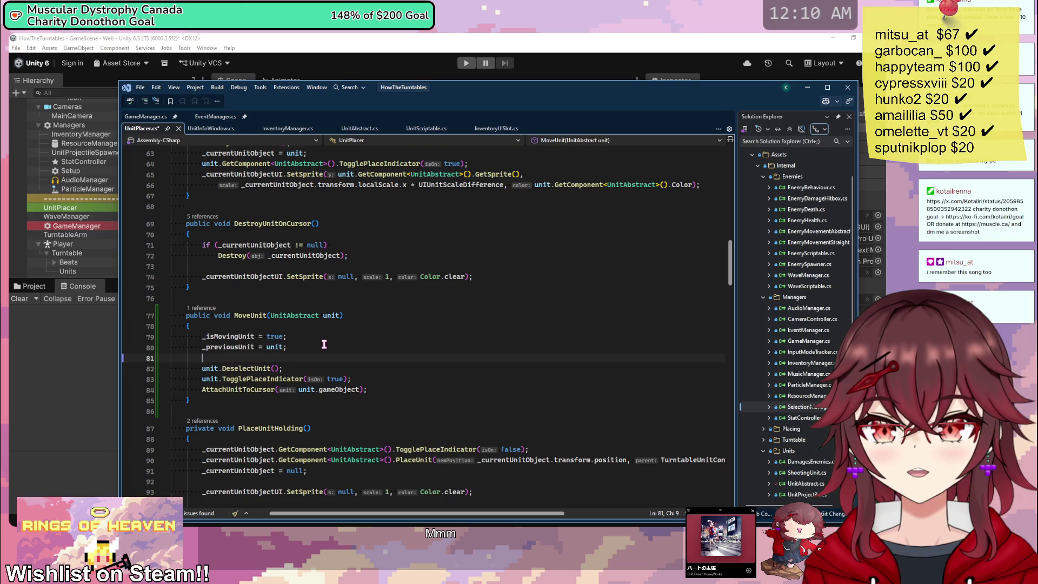
text(_previou)
key(Down)
key(Tab)
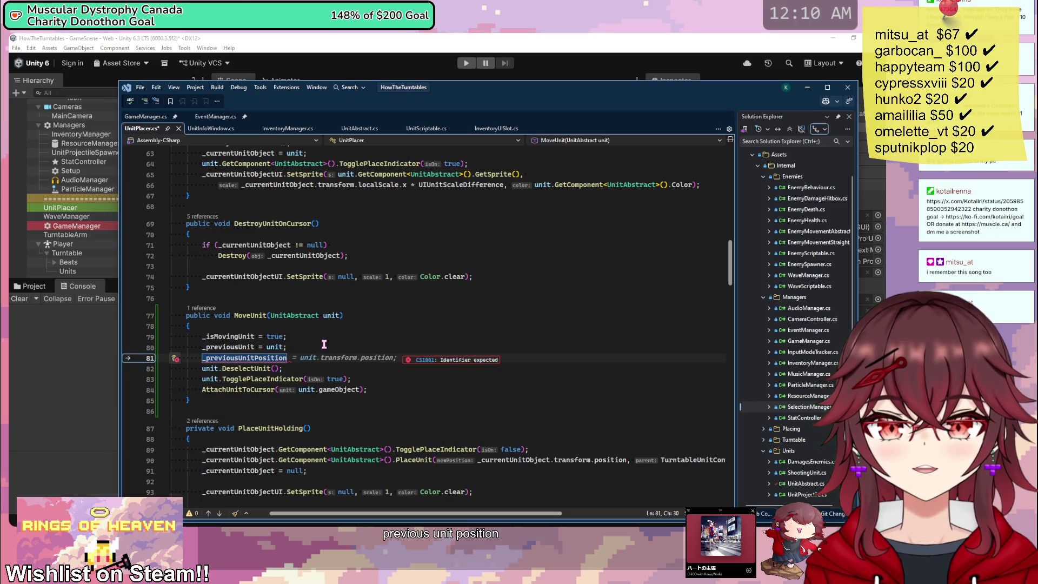
key(Tab)
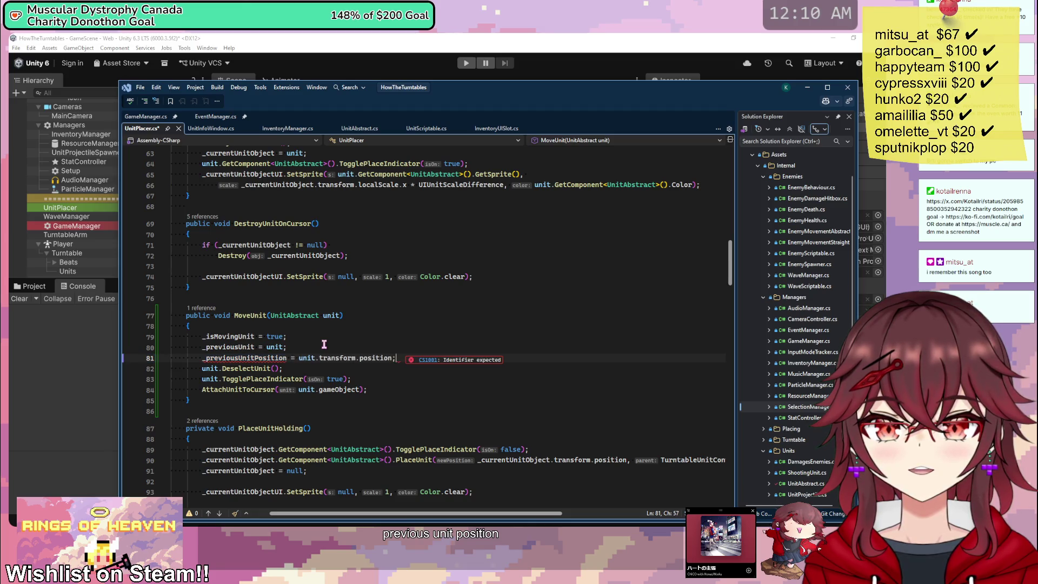
key(Return)
text(_pre)
key(Down)
key(Down)
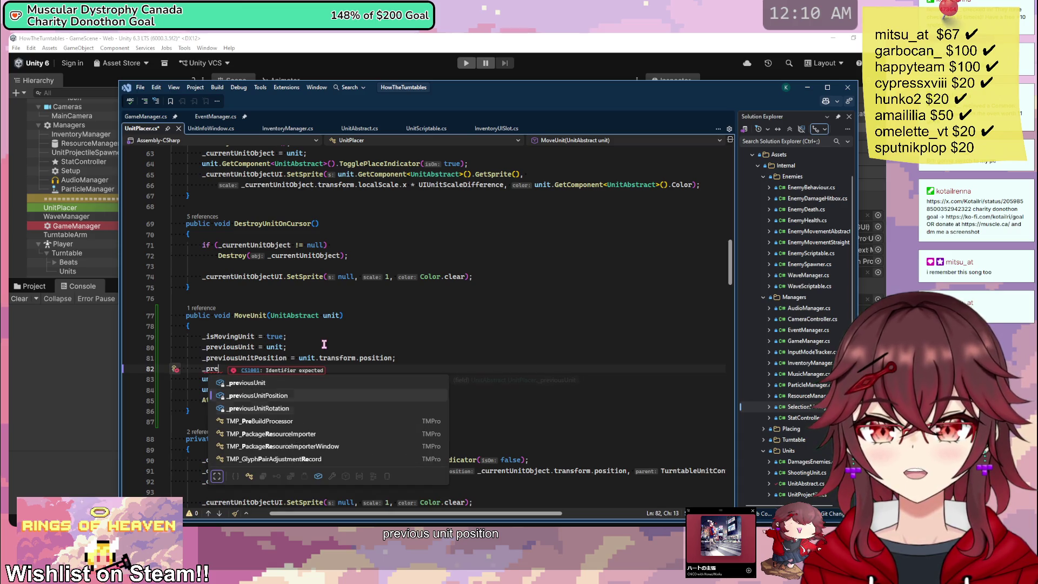
key(Tab)
key(Tab)
key(ctrl+s)
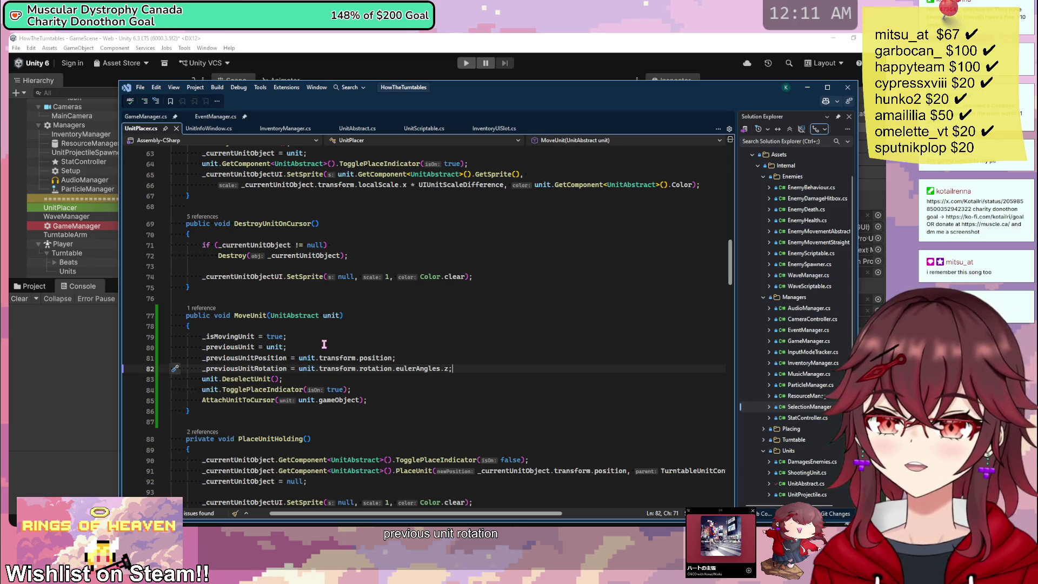
Step: Open blank lines after MoveUnit's closing brace for a new method
scroll(451, 286, down, 6)
scroll(439, 277, up, 4)
scroll(439, 278, up, 3)
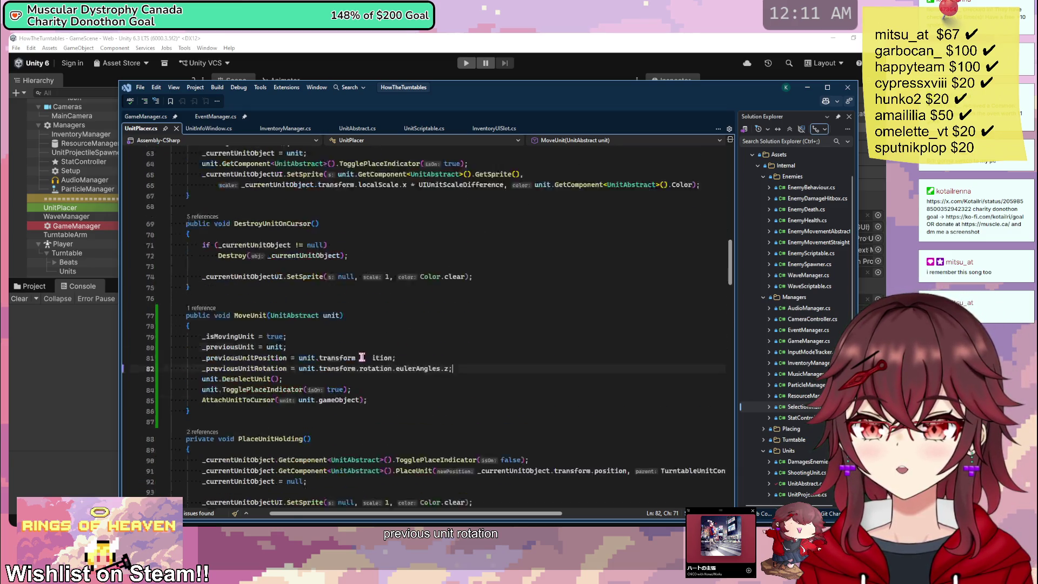
scroll(351, 351, down, 3)
click(267, 352)
key(Return)
key(Return)
Step: Declare private void RevertPreviousUnit() with an _isMovingUnit = false line in its body
text(priv)
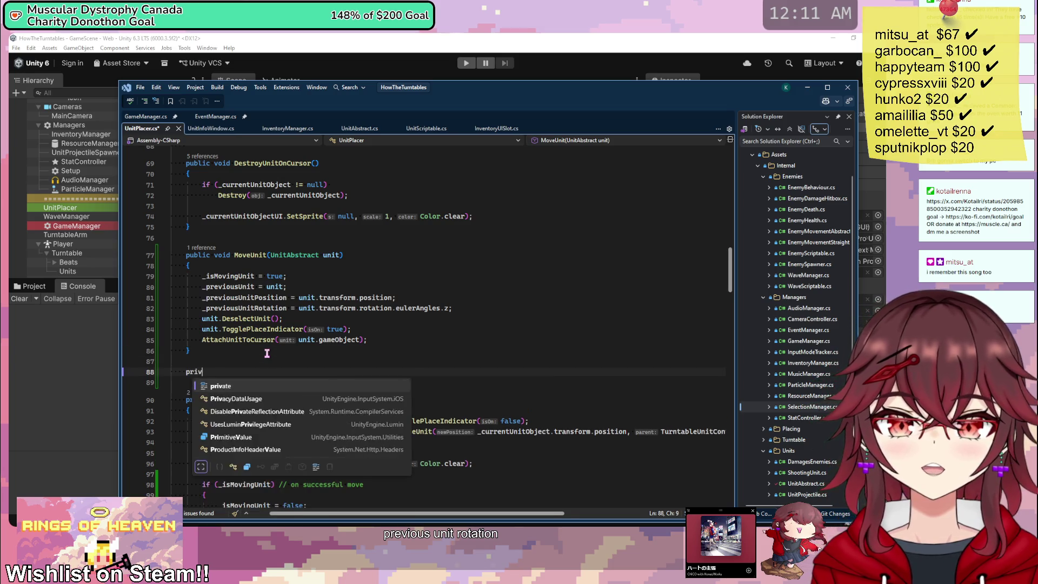
text(ate void RevertPre)
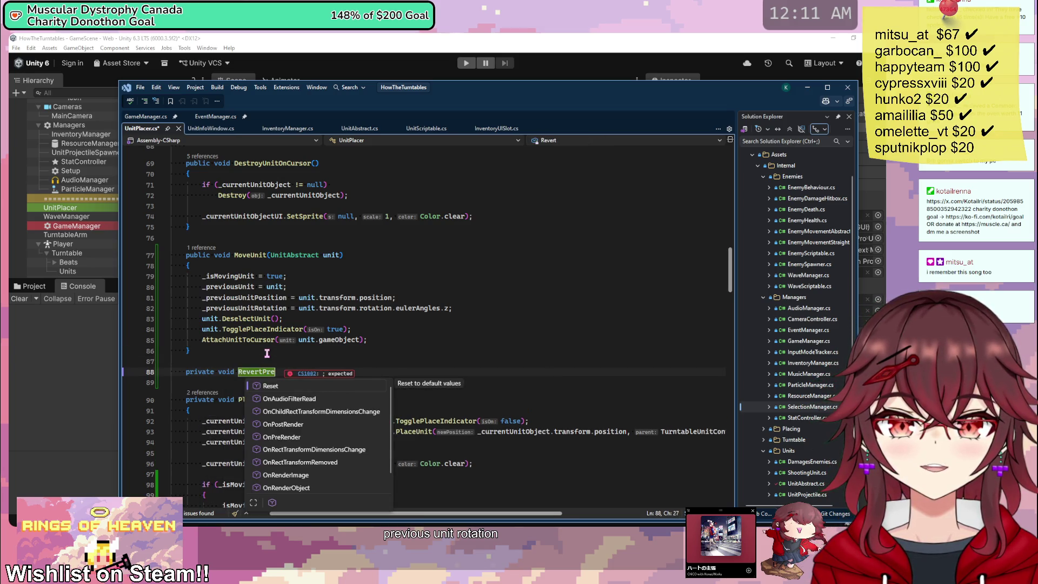
text(viousUnit())
key(Return)
text({)
key(Return)
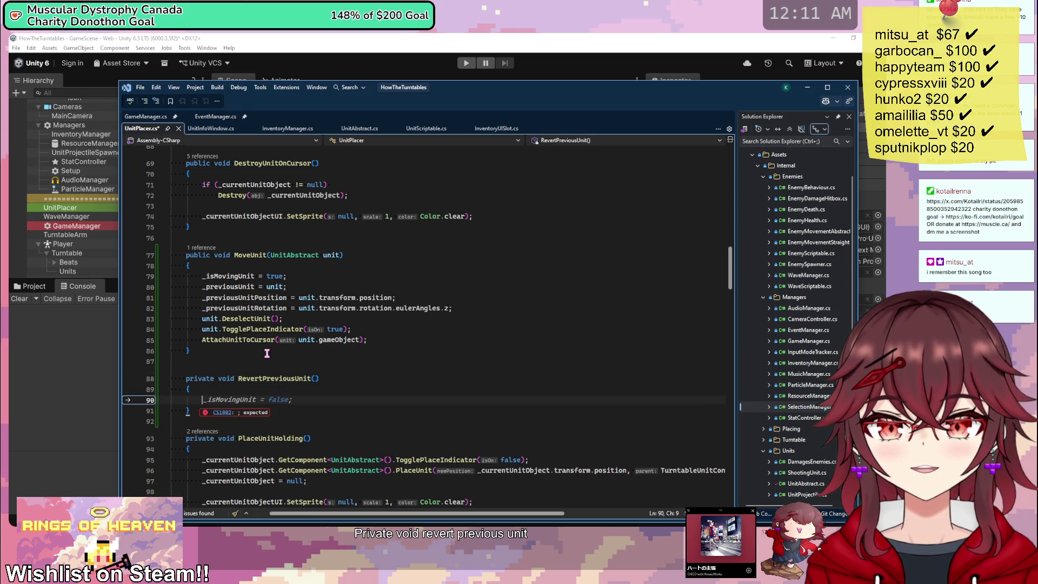
scroll(314, 370, down, 2)
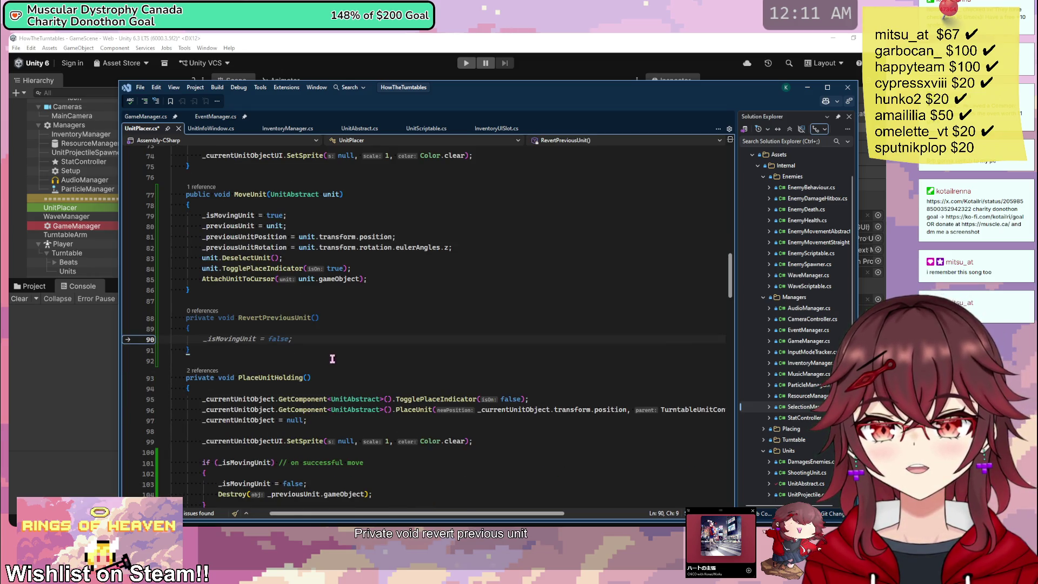
key(Tab)
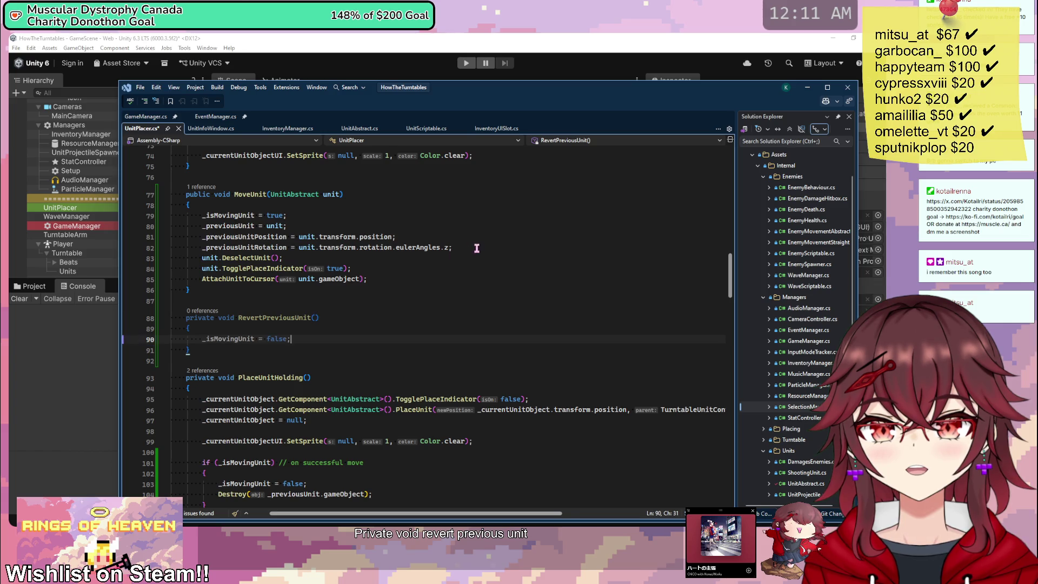
key(Up)
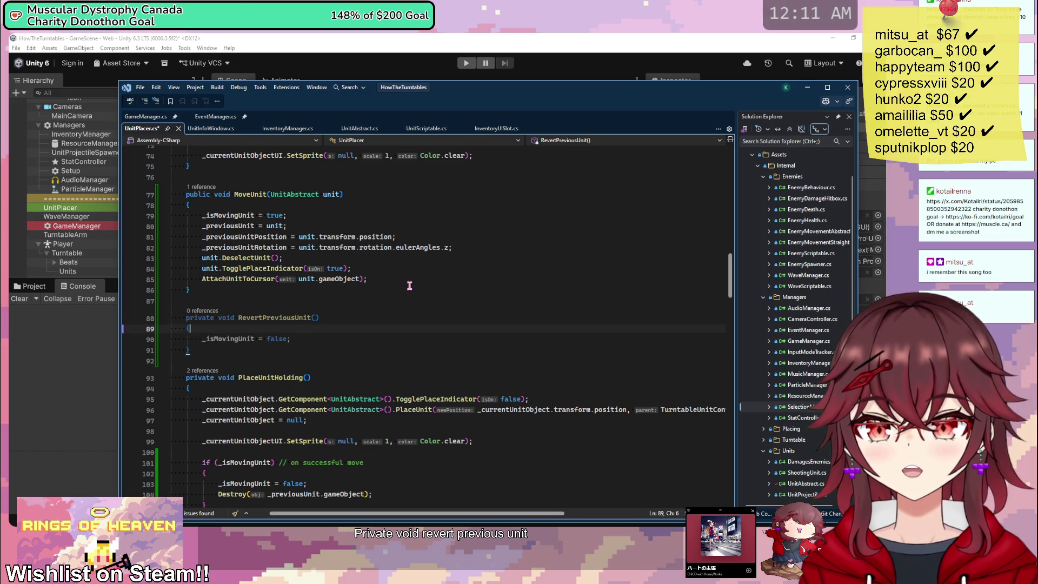
key(Return)
key(Return)
key(Up)
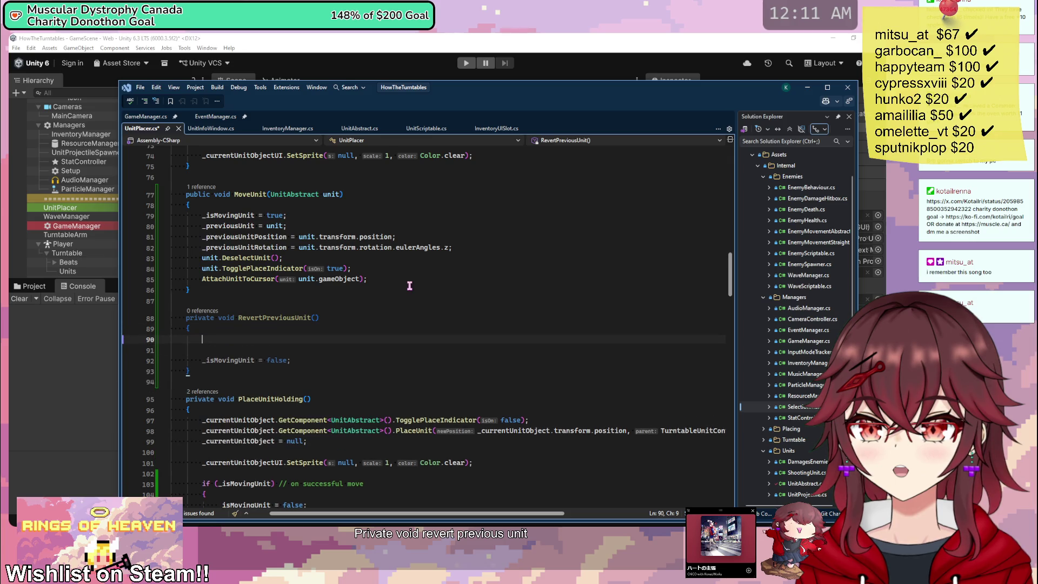
Step: Add an 'if (_previousUnit == null) return;' guard at the top of RevertPreviousUnit
text(if (un)
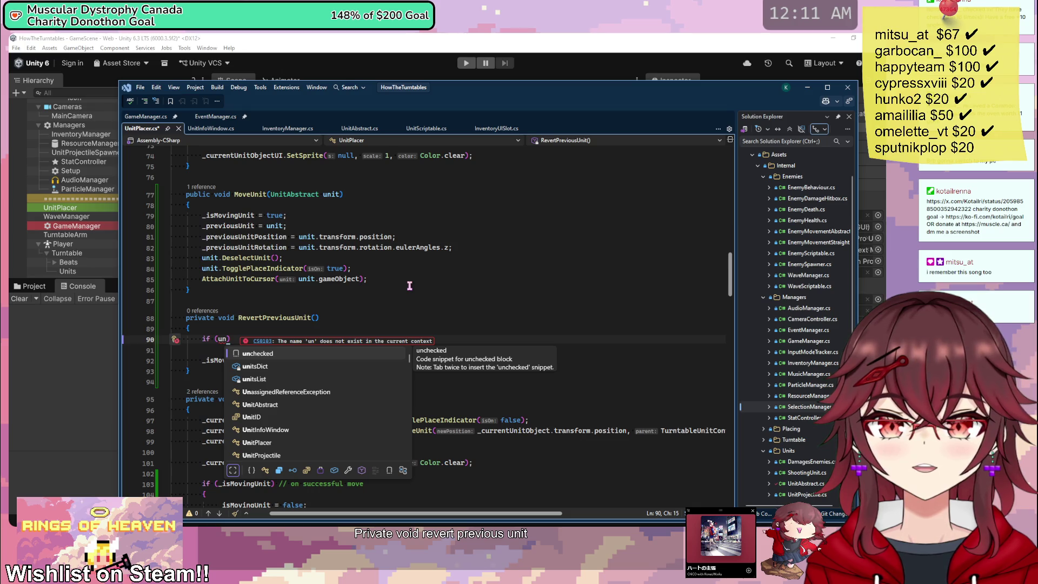
key(BackSpace)
key(BackSpace)
text(_pre)
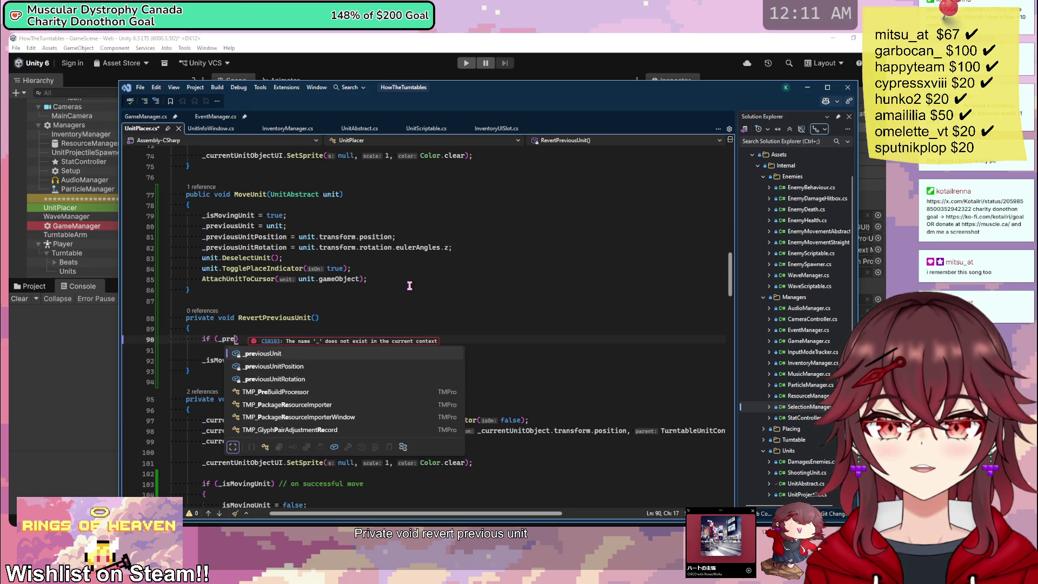
key(Tab)
text(== null)
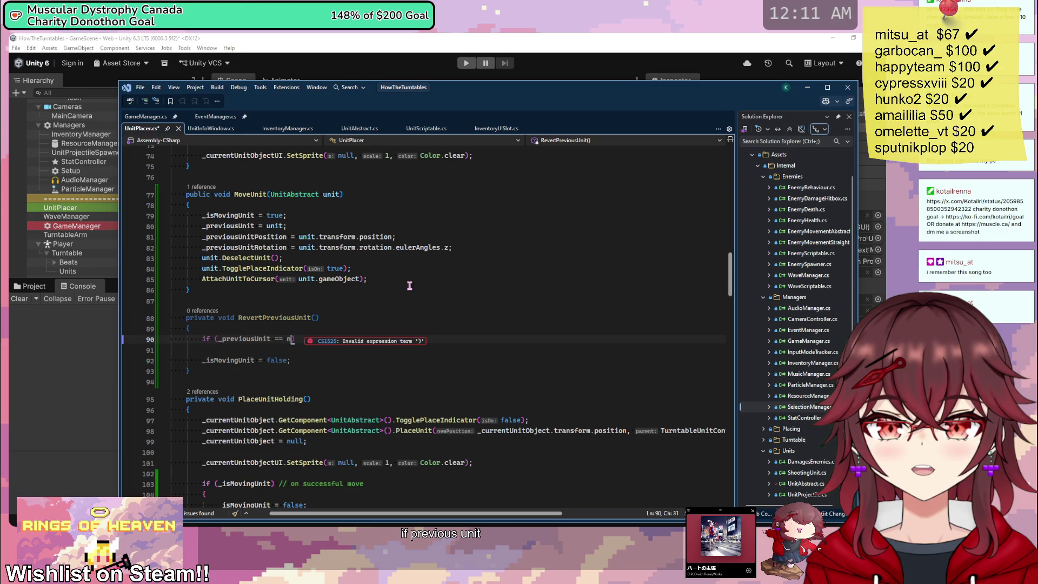
text() return;)
key(Down)
key(Return)
key(Return)
key(Up)
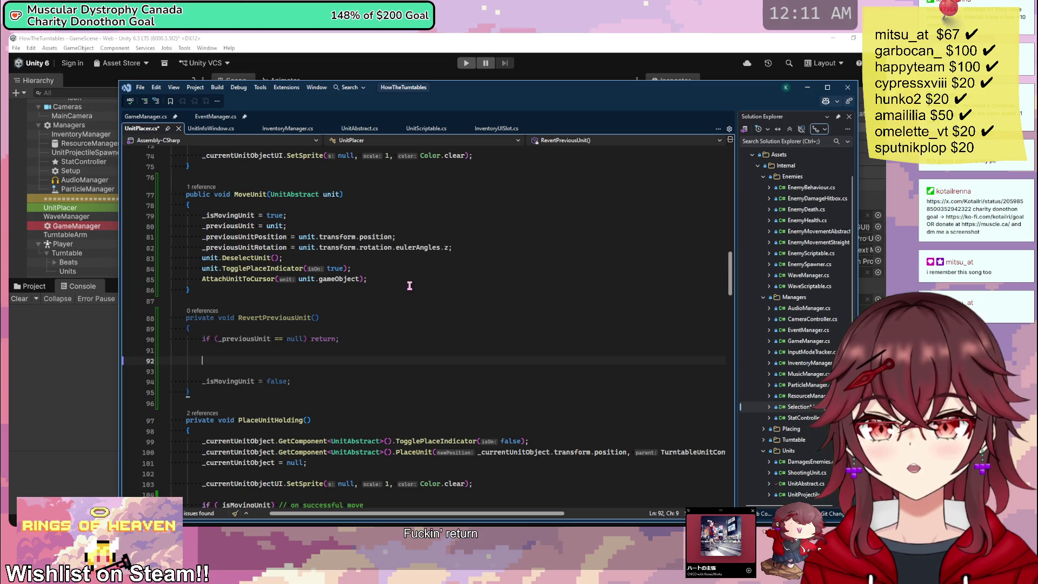
Step: Restore _previousUnit's position from _previousUnitPosition and its rotation via Quaternion.Euler, then save
text(_previousUnit.)
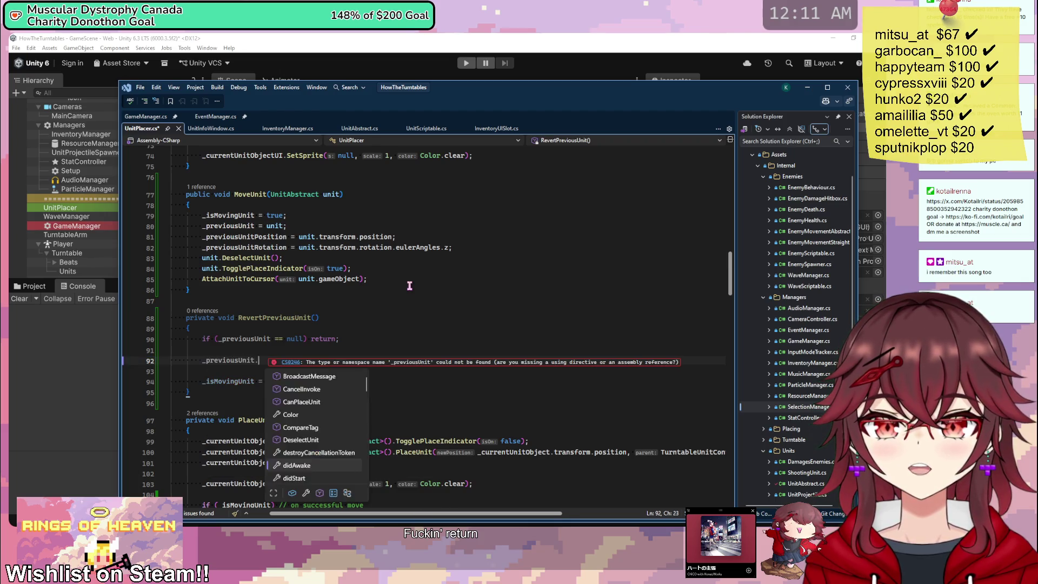
text(transform.position = _previousUnitPosition;)
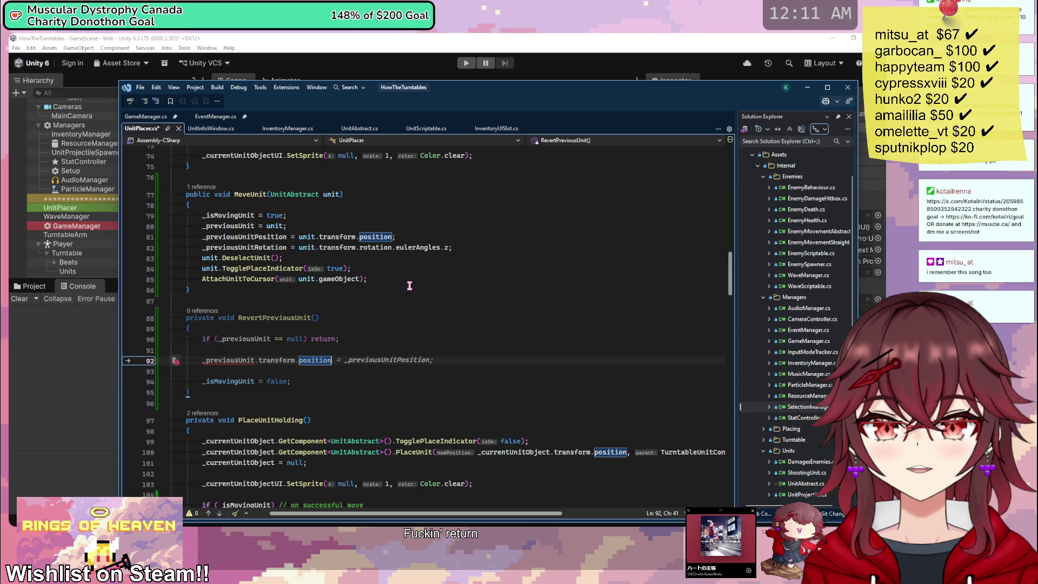
key(Return)
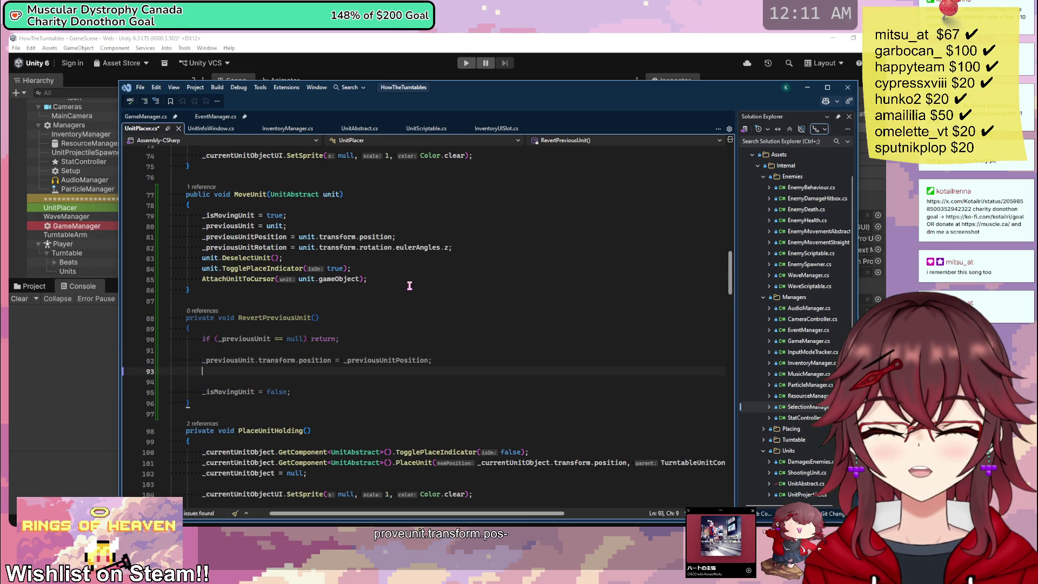
text(_previousUnit.t)
key(Tab)
key(Tab)
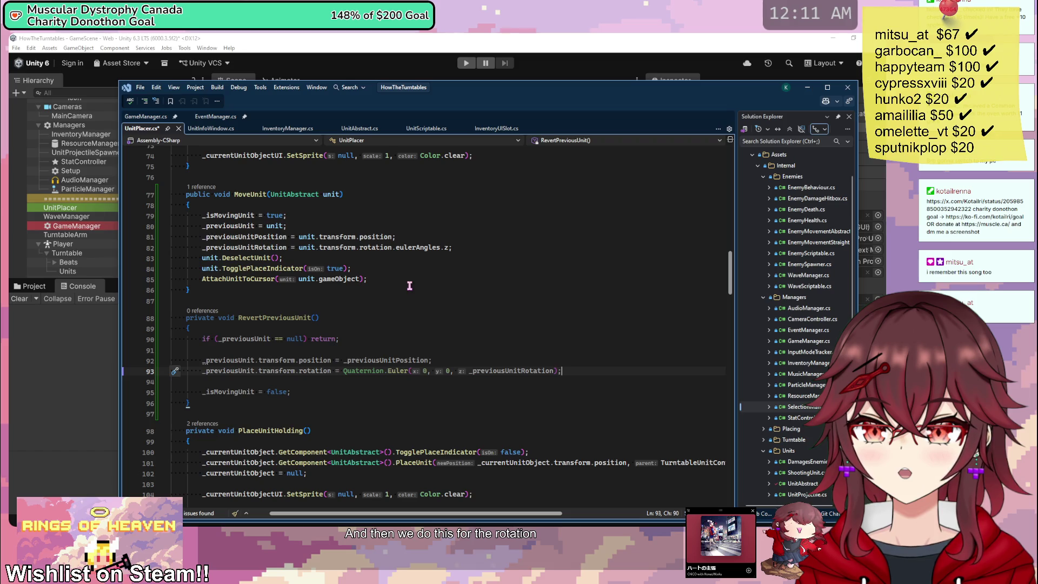
key(Down)
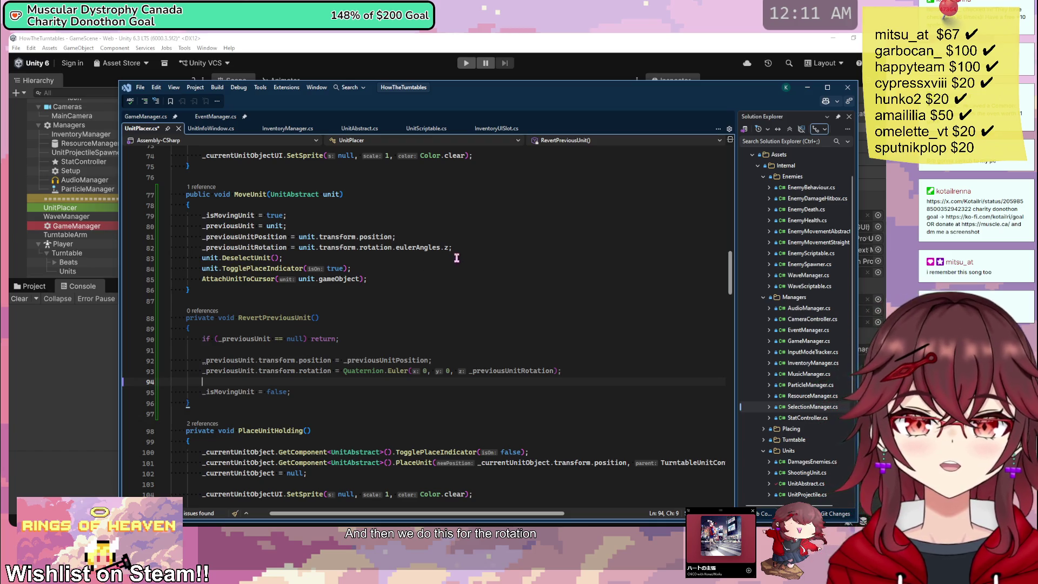
key(ctrl+s)
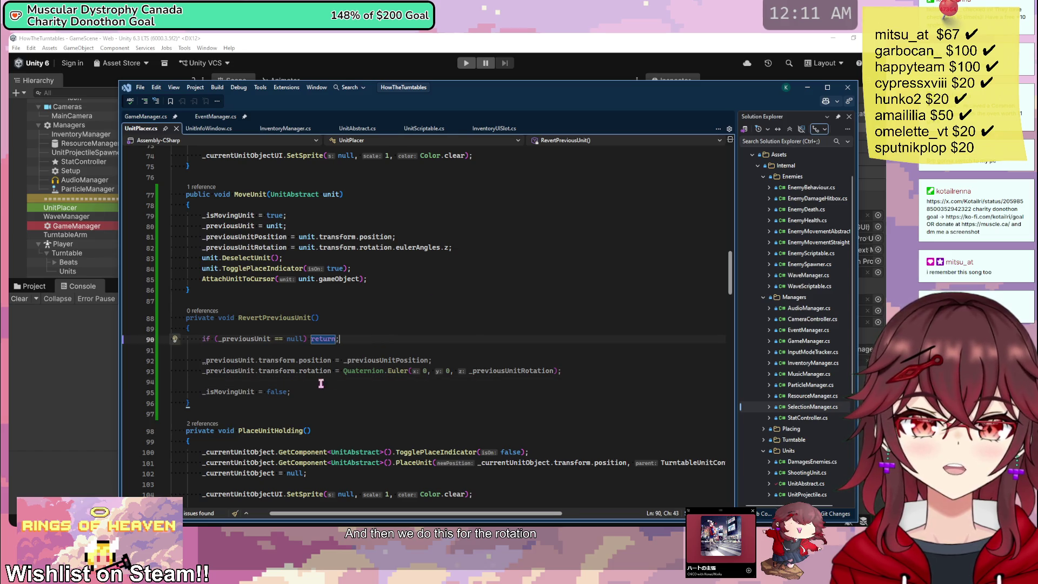
Step: Add '_previousUnit = null;' and call DestroyUnitOnCursor() after the _isMovingUnit reset
text(_previousUnit)
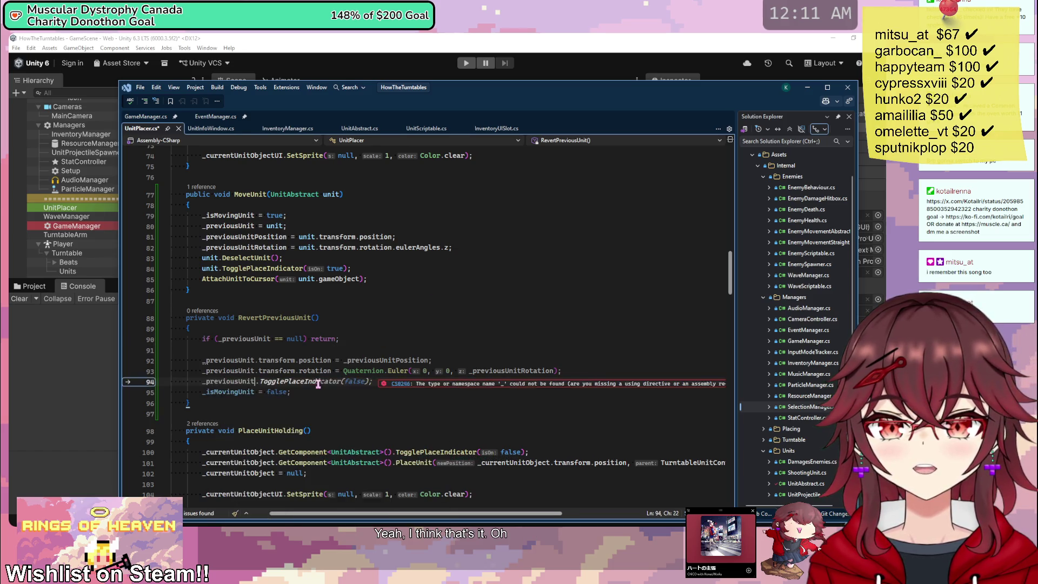
text( = null;)
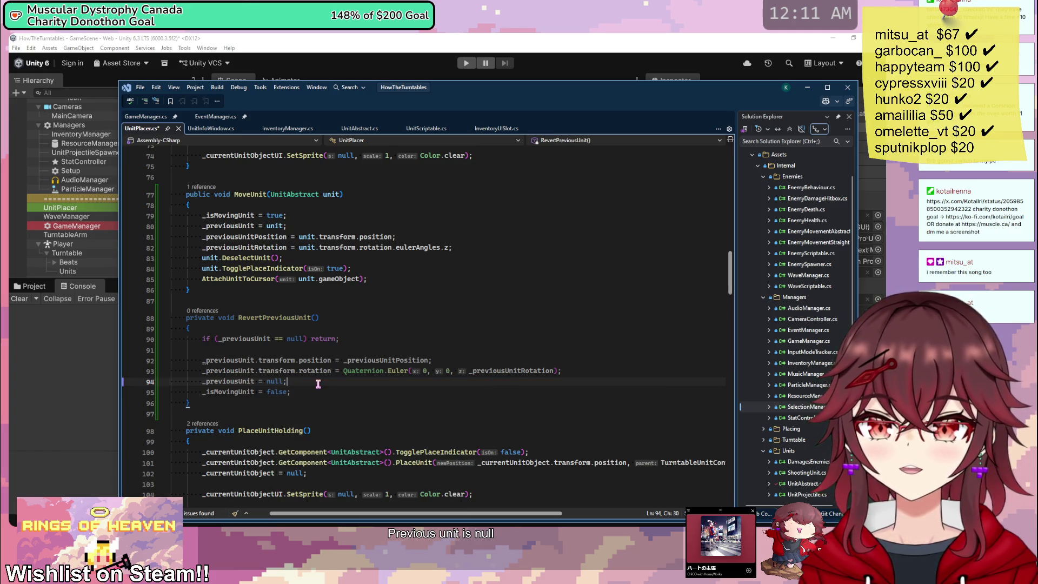
click(332, 395)
scroll(332, 395, down, 1)
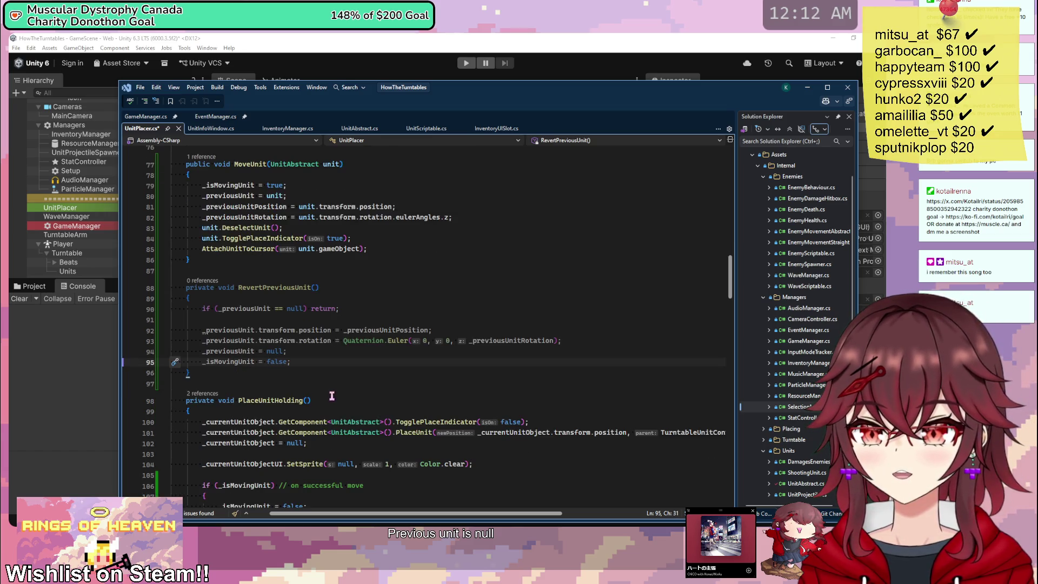
key(Return)
text(DestroyUnitOnCursor)
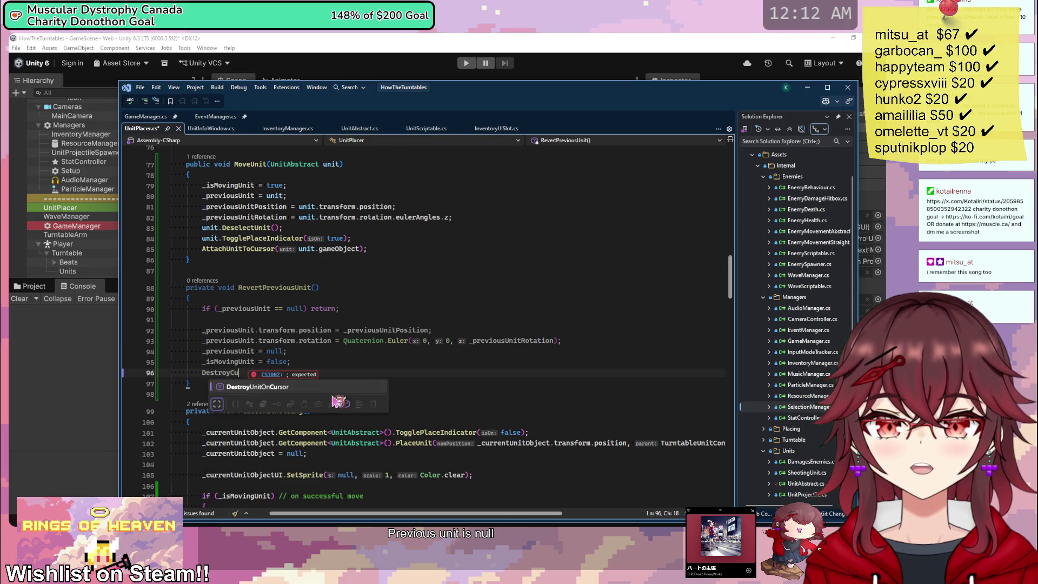
text(();)
scroll(414, 343, down, 2)
scroll(414, 343, down, 12)
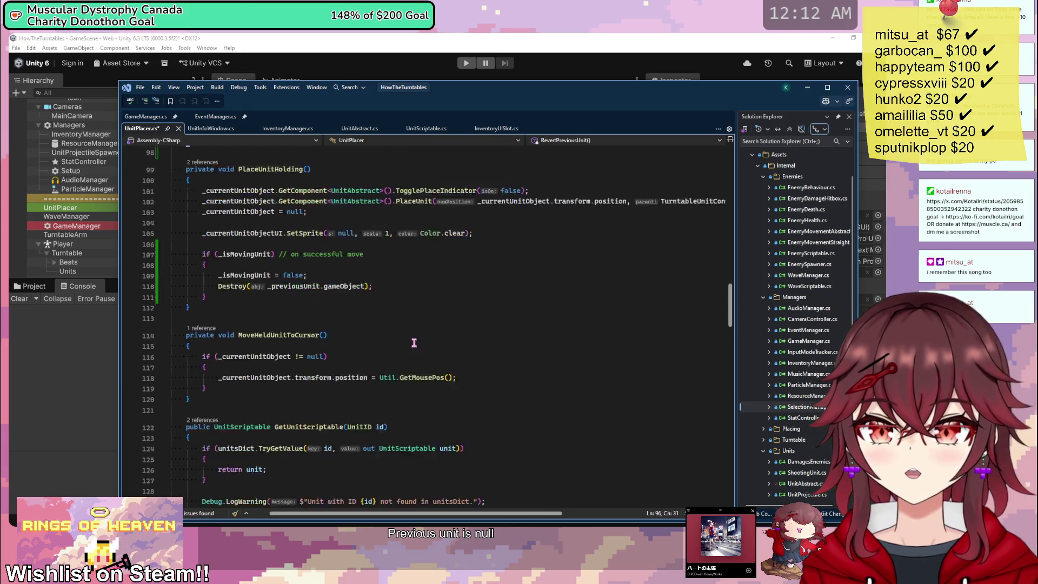
scroll(414, 343, down, 5)
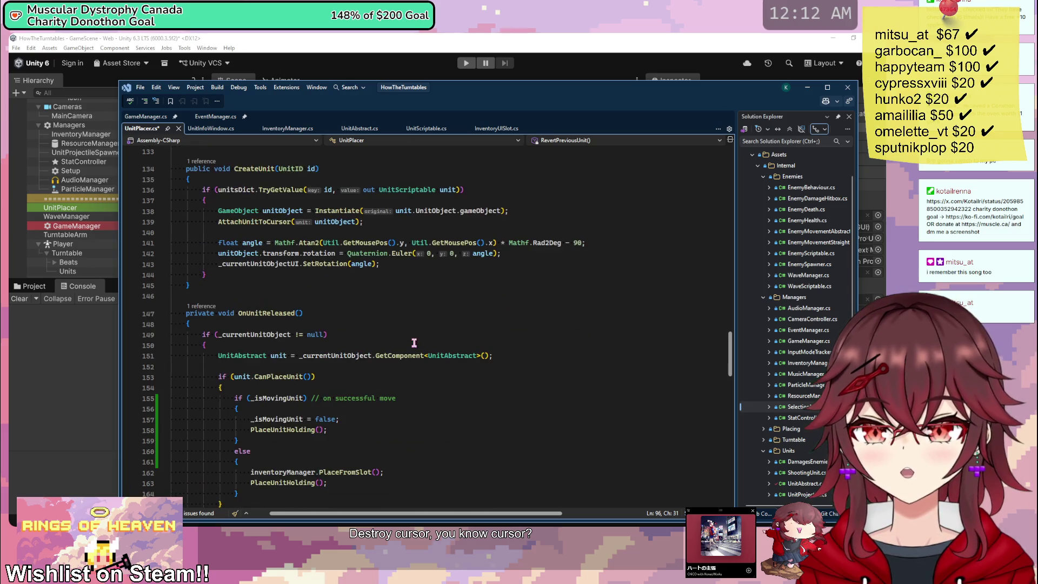
scroll(414, 342, down, 1)
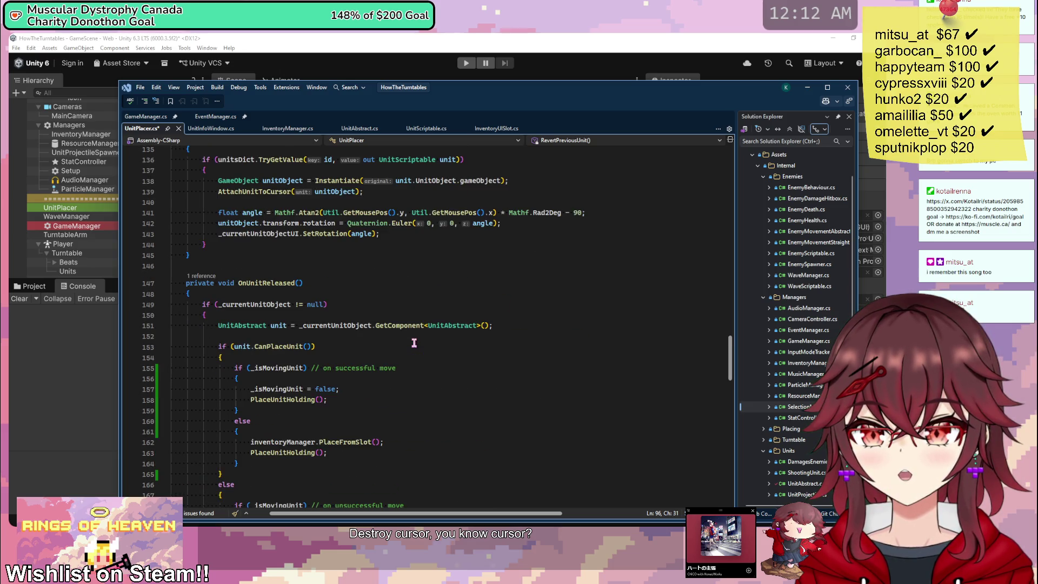
scroll(414, 343, up, 20)
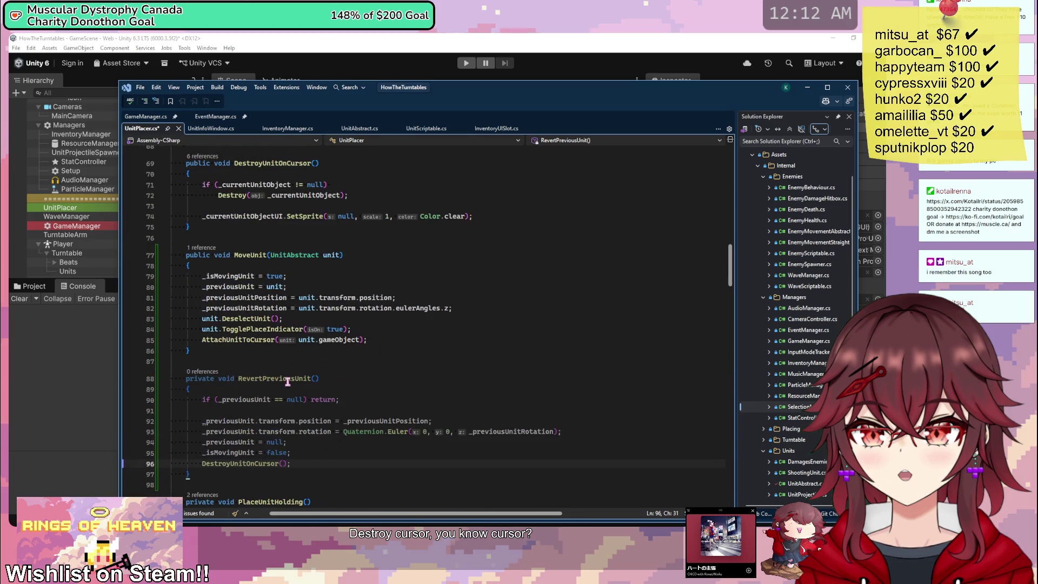
drag(239, 378, 319, 379)
key(ctrl+c)
scroll(343, 375, down, 13)
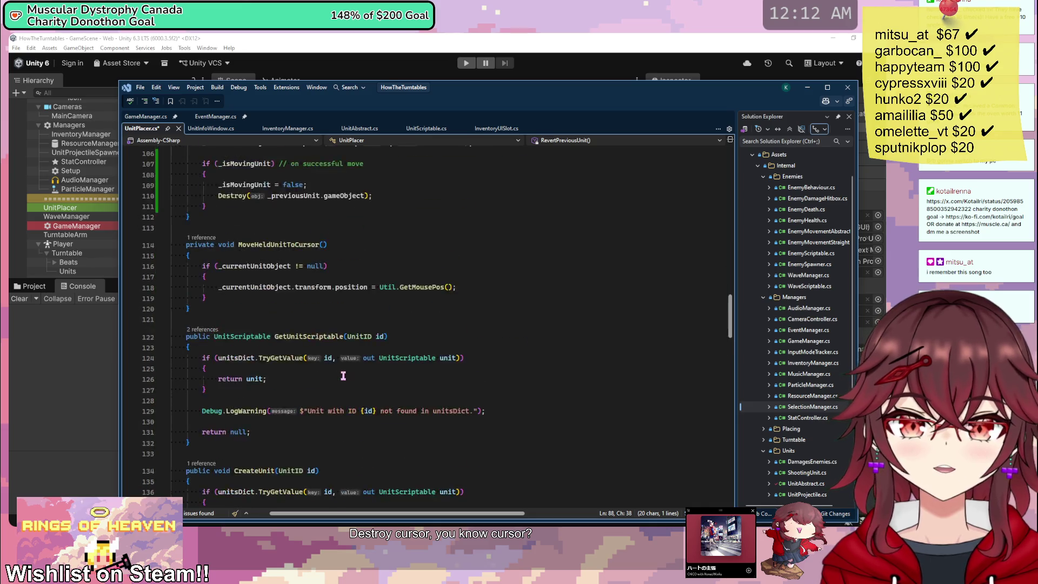
Step: Replace the two lines of OnUnitReleased's else branch with 'RevertPreviousUnit();'
scroll(343, 376, down, 14)
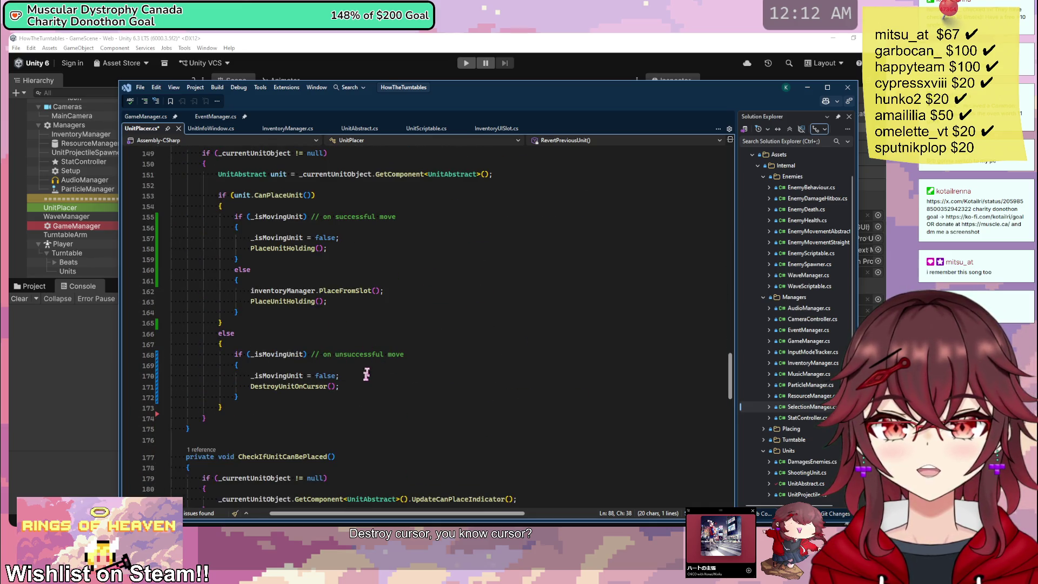
drag(340, 386, 253, 382)
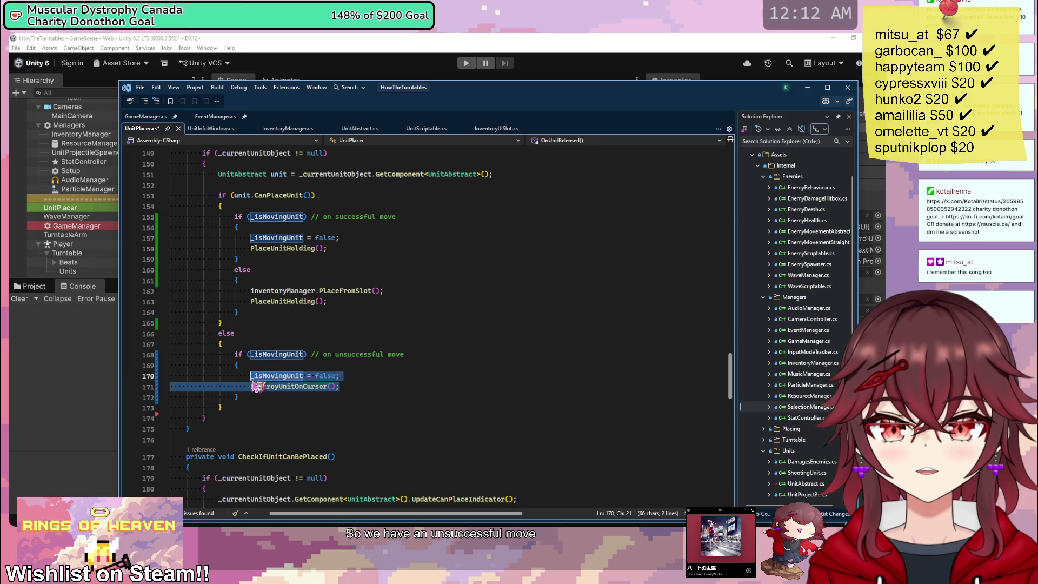
key(ctrl+v)
text(;)
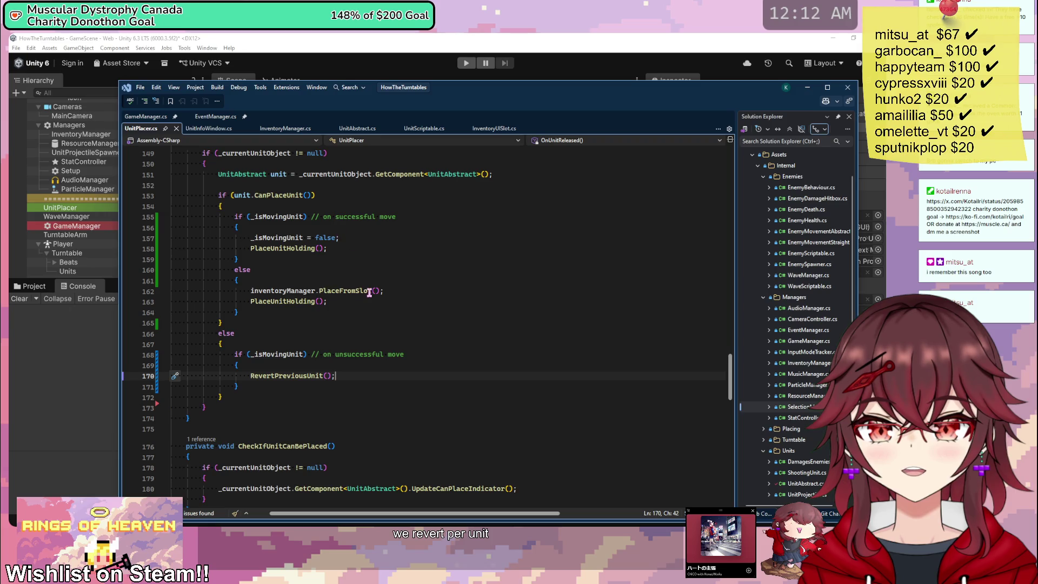
scroll(369, 292, up, 14)
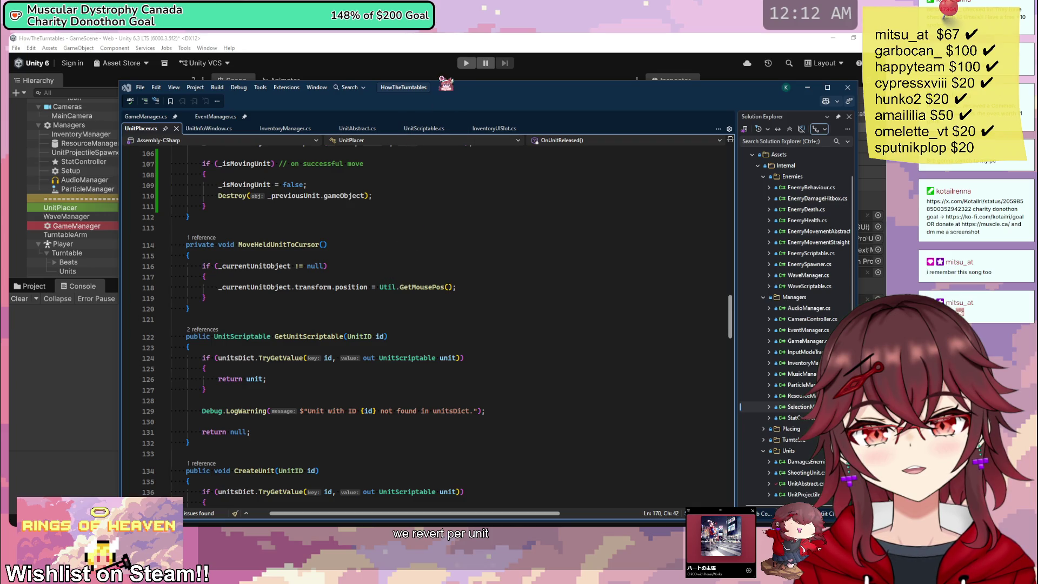
click(466, 64)
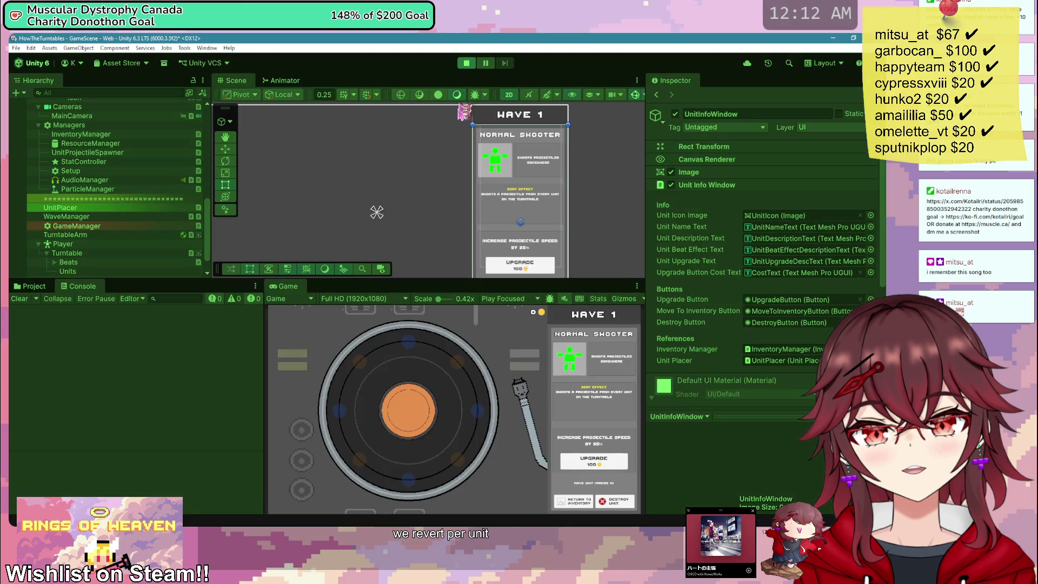
drag(565, 340, 470, 419)
click(457, 432)
mouse_move(457, 434)
mouse_down()
mouse_move(526, 437)
mouse_move(478, 433)
mouse_up()
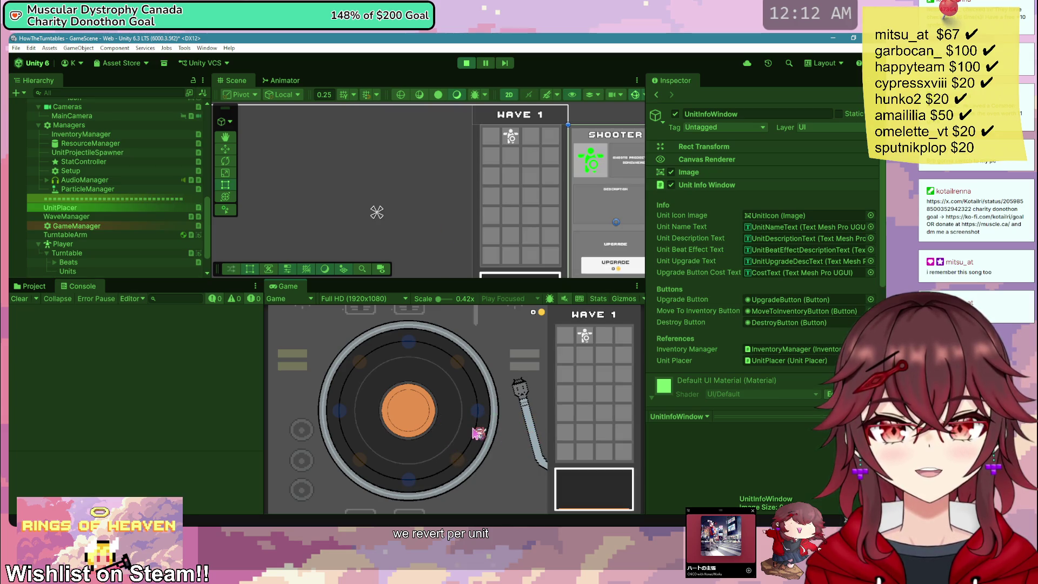
scroll(139, 208, down, 2)
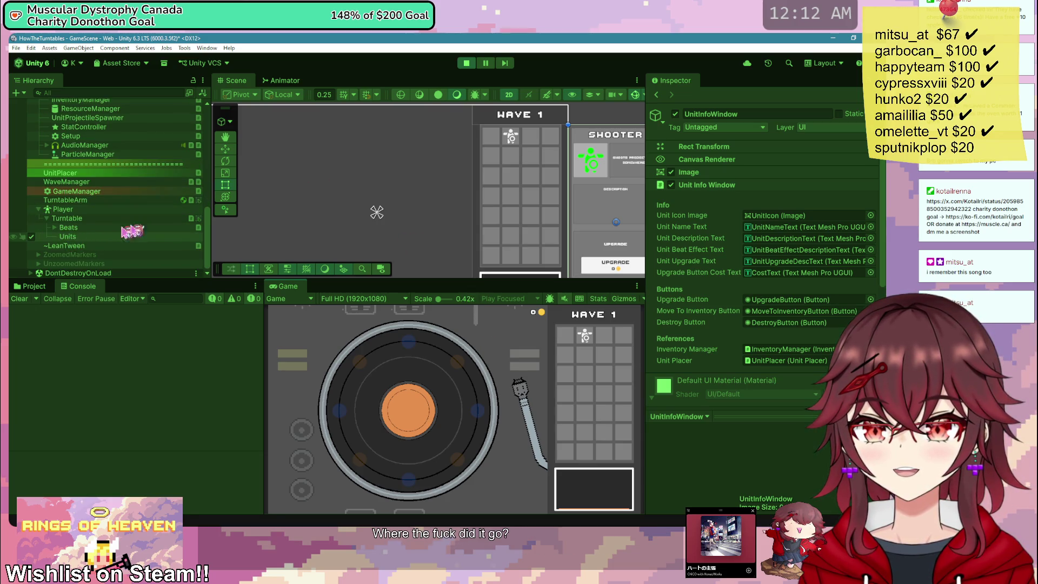
key(ctrl+p)
key(alt+Tab)
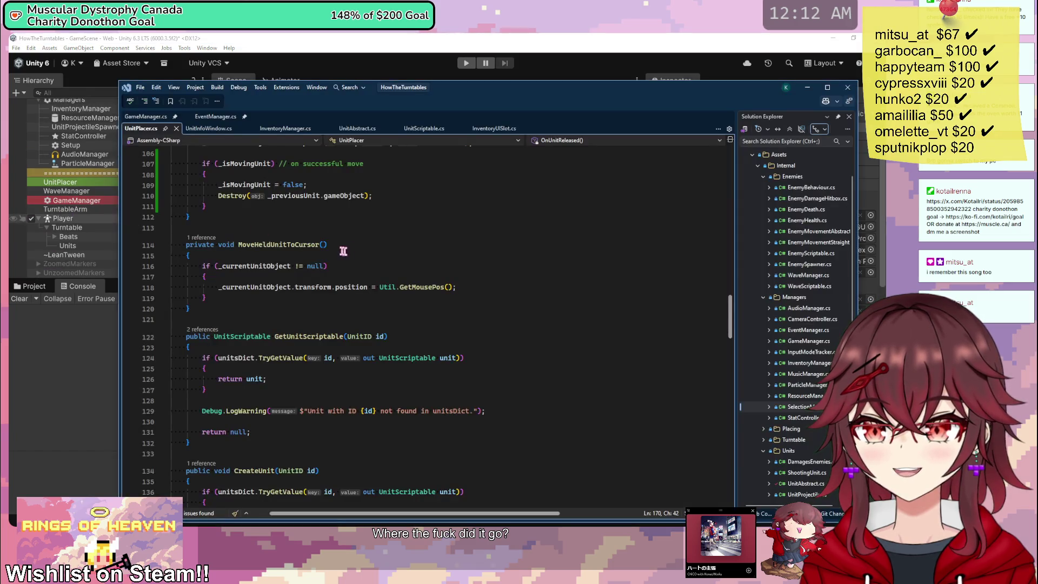
Step: Replace _previousUnit with _currentUnitObject on lines 92 and 93 of RevertPreviousUnit
scroll(351, 257, up, 12)
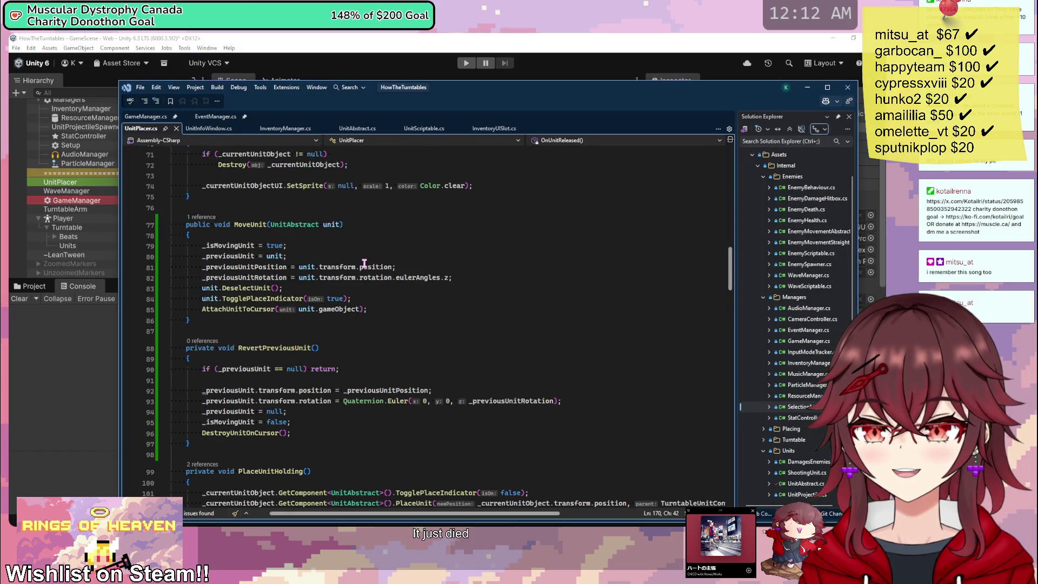
scroll(364, 264, down, 1)
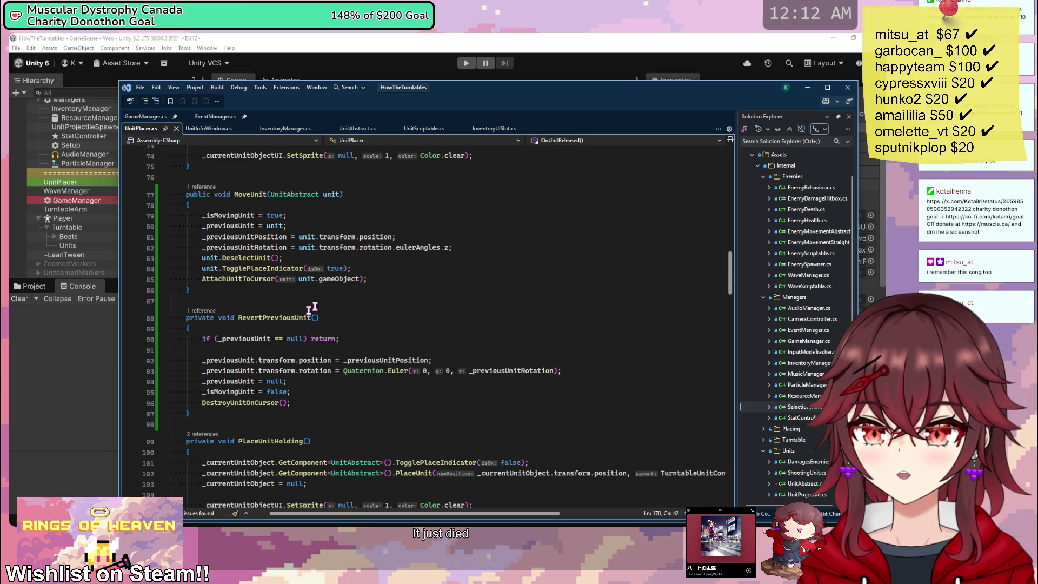
double_click(221, 360)
scroll(385, 316, up, 7)
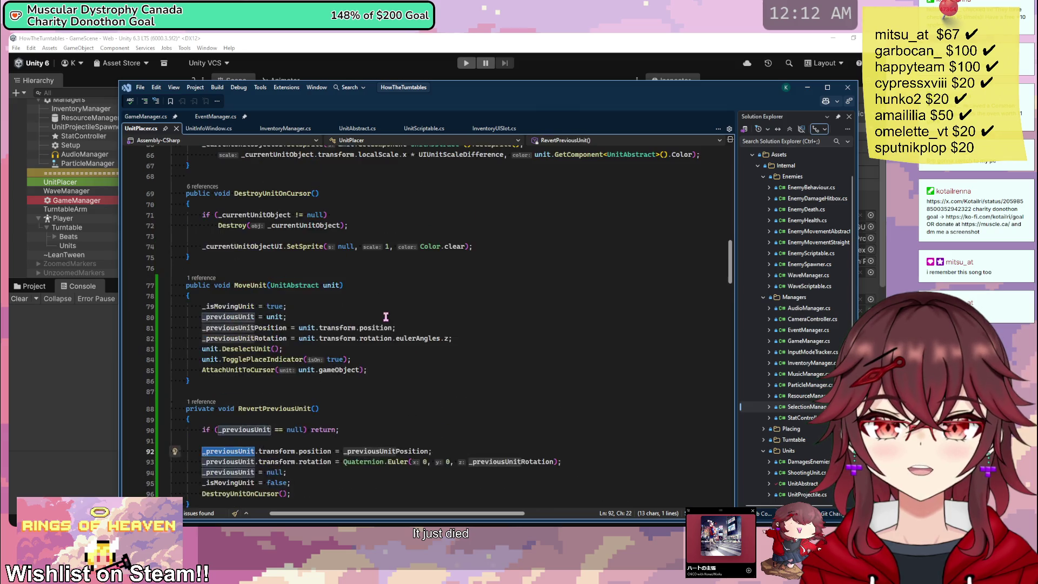
double_click(243, 273)
key(ctrl+c)
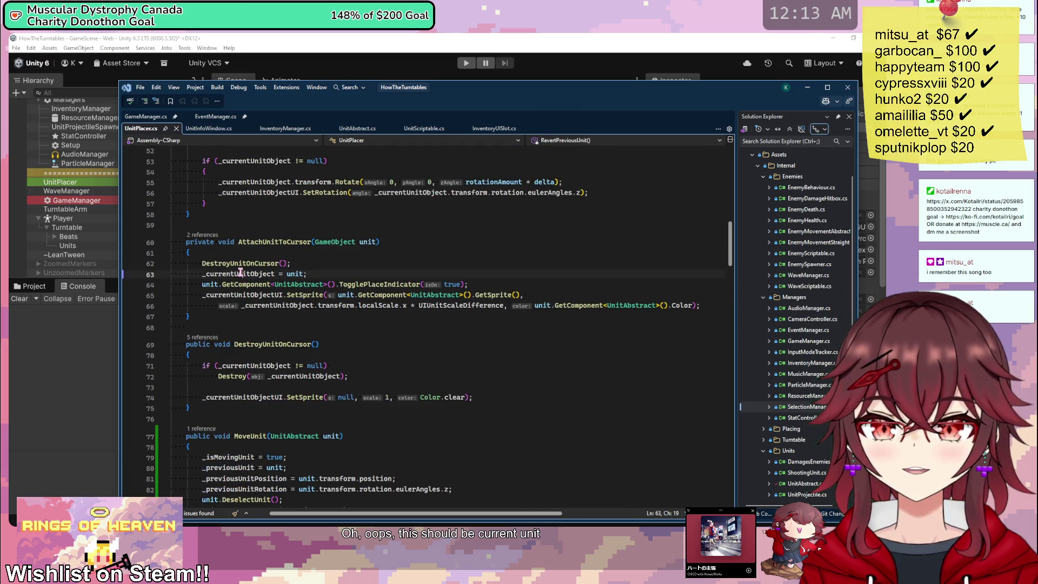
scroll(270, 395, down, 6)
double_click(236, 391)
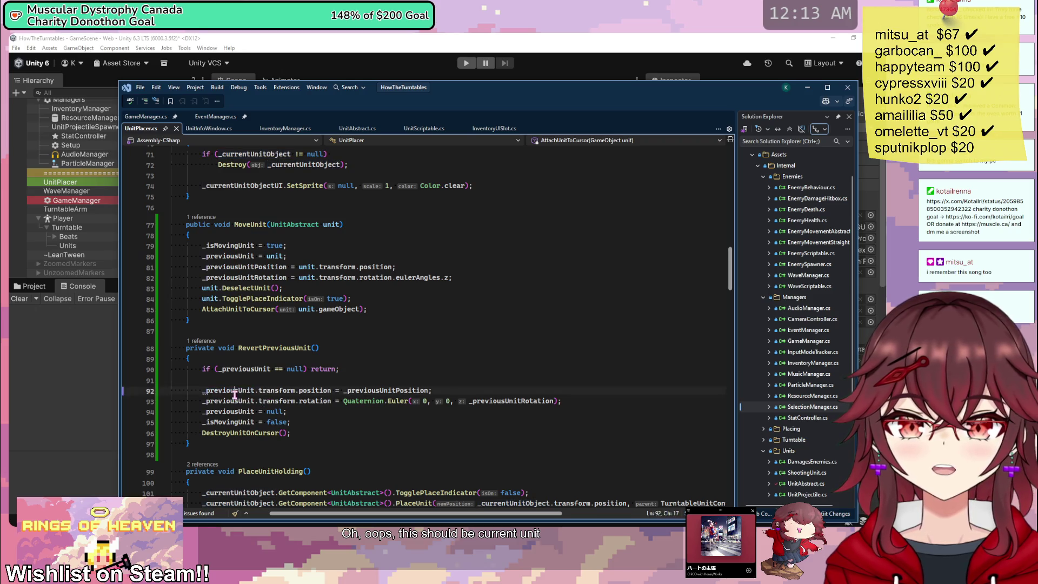
key(ctrl+v)
double_click(234, 400)
key(ctrl+v)
click(323, 369)
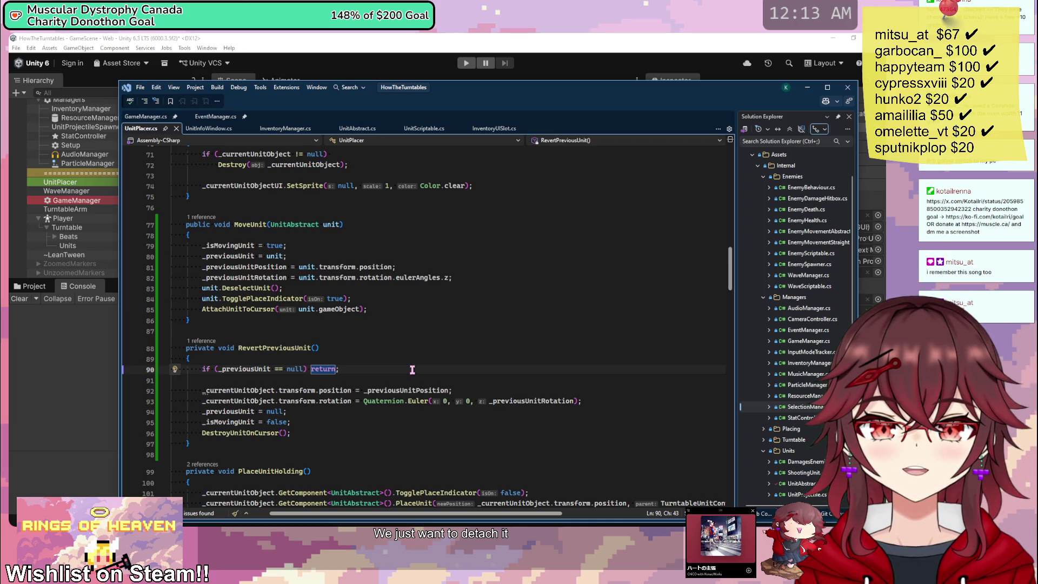
scroll(412, 369, up, 1)
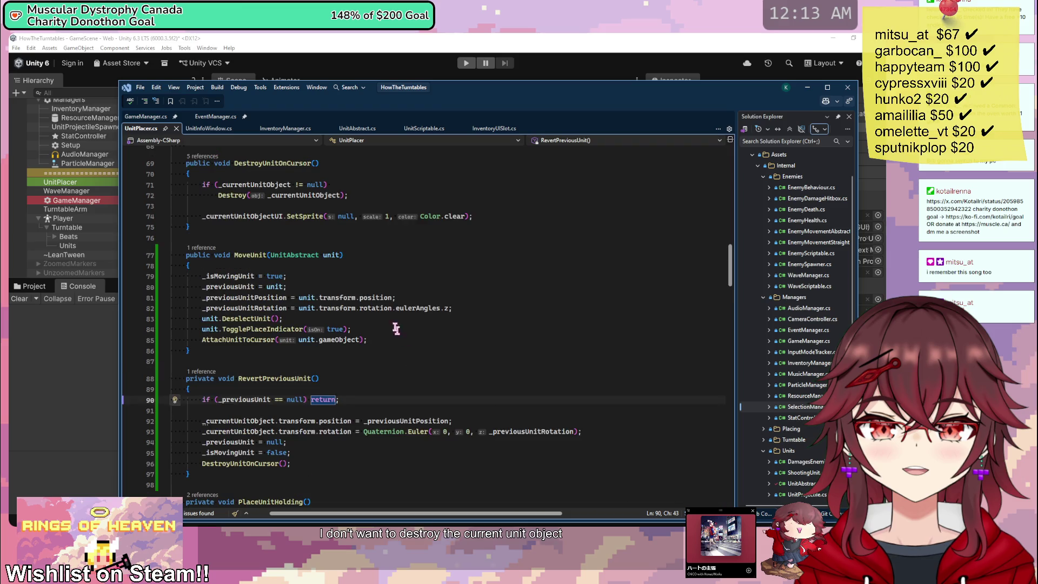
Step: Add '_currentUnitObject = null;' after the flag reset and delete the old DestroyUnitOnCursor() line
double_click(240, 184)
scroll(297, 422, down, 2)
click(311, 392)
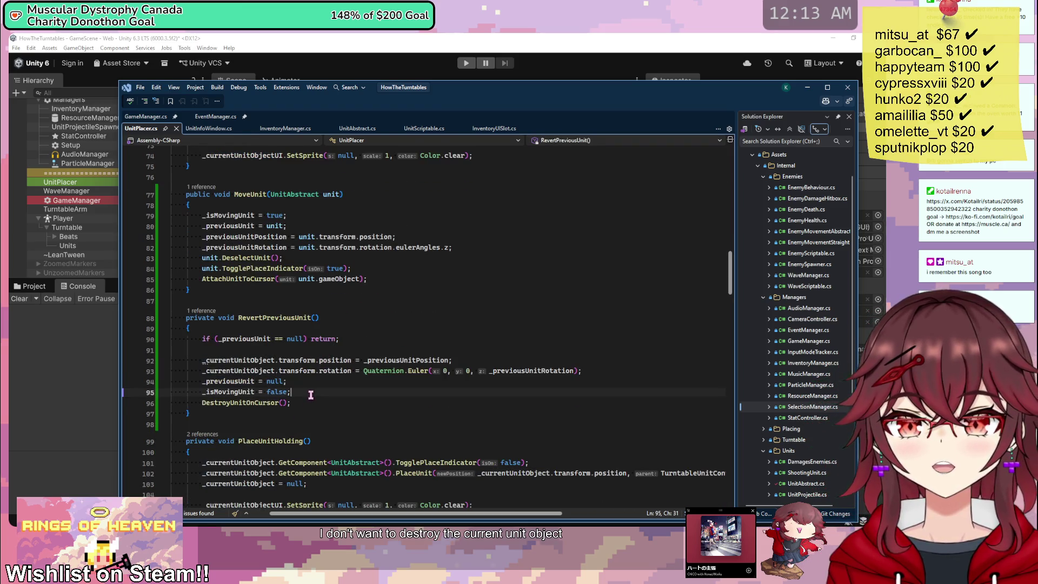
key(Return)
text(_currentUnitObject =)
text(;)
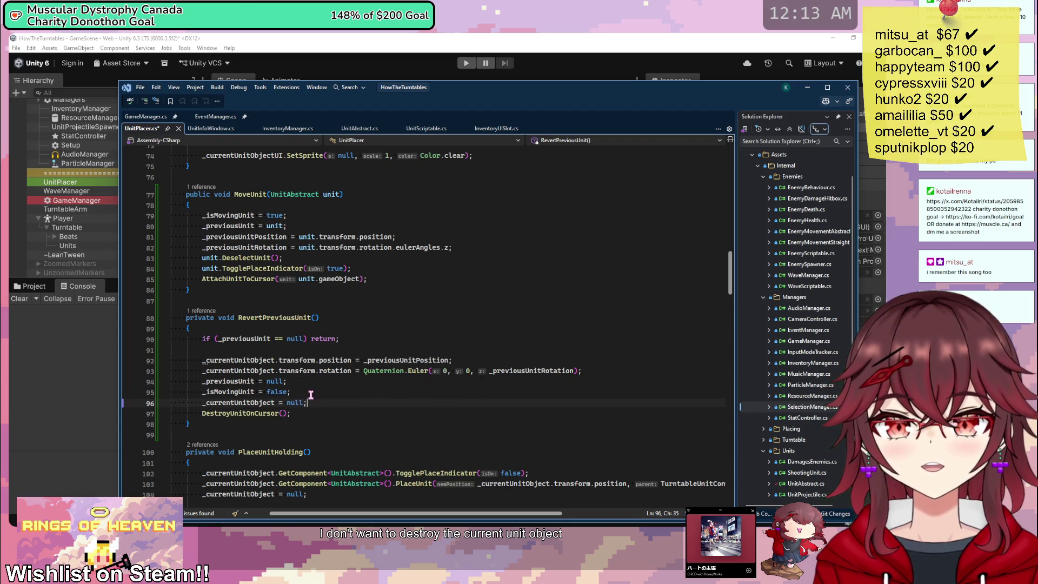
key(shift+Down)
key(Delete)
key(Home)
key(Return)
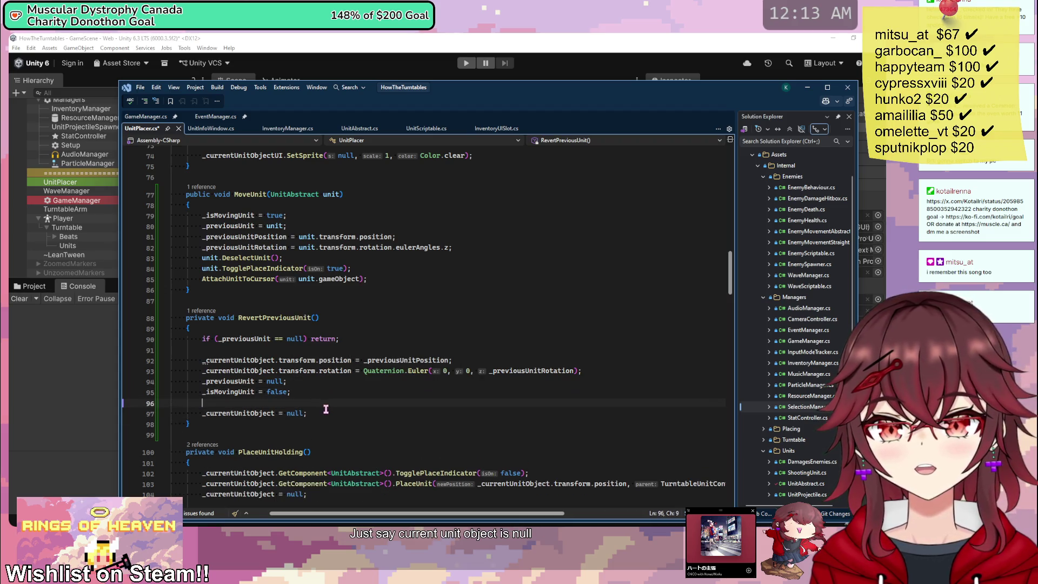
scroll(327, 424, up, 1)
drag(488, 187, 202, 187)
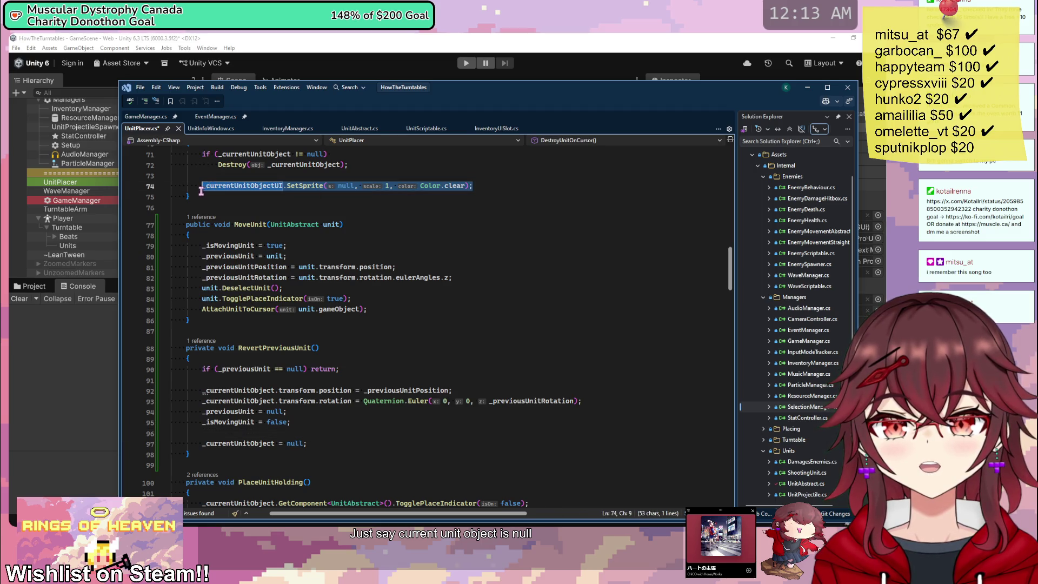
Step: Add DestroyUnitOnCursor(); below the null assignment, save UnitPlacer.cs, and switch to Unity
click(323, 446)
scroll(349, 422, up, 1)
key(Return)
text(Dest)
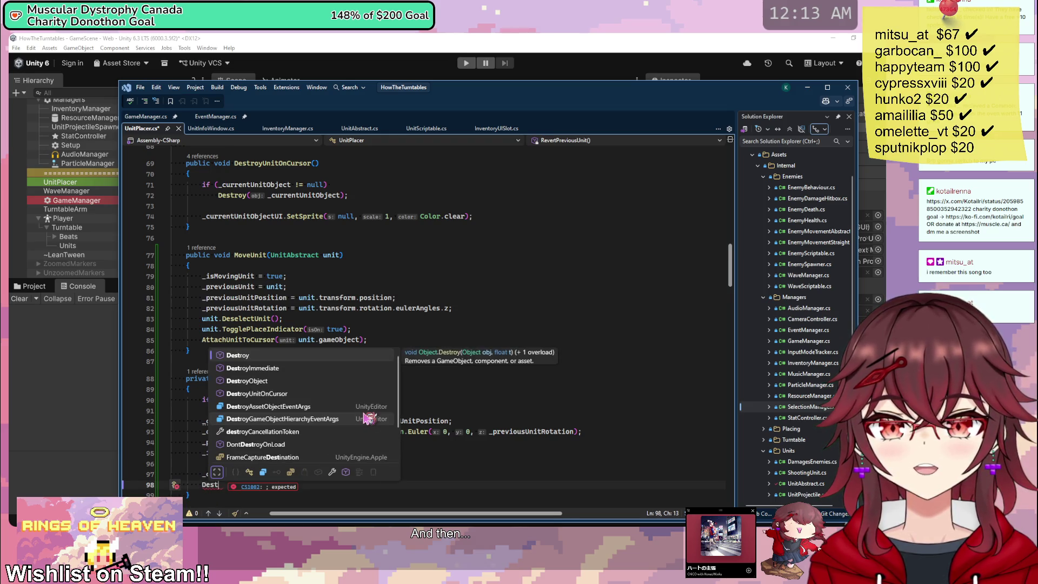
double_click(300, 393)
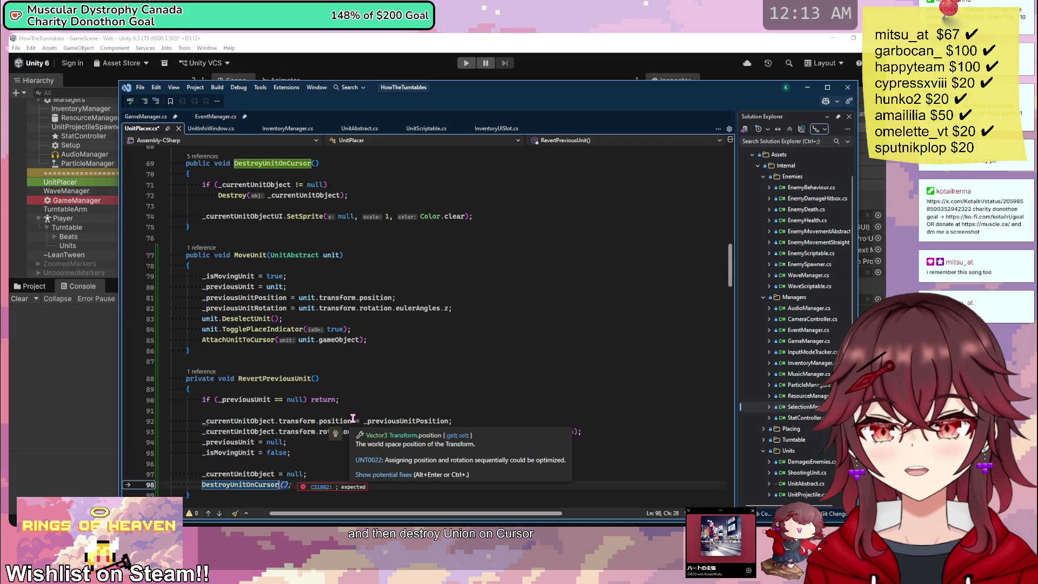
text(();)
key(ctrl+s)
scroll(371, 367, down, 3)
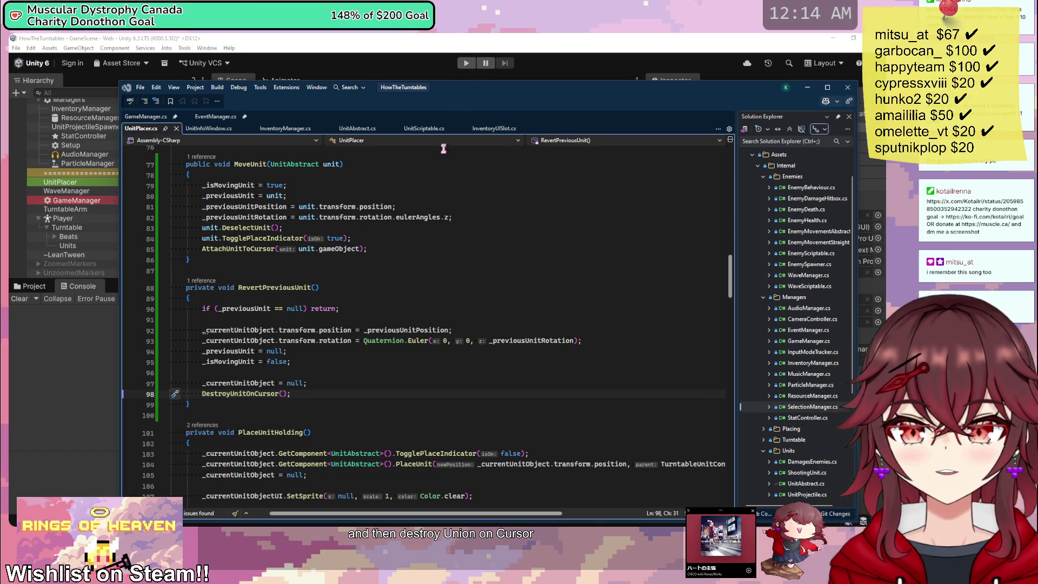
key(alt+Tab)
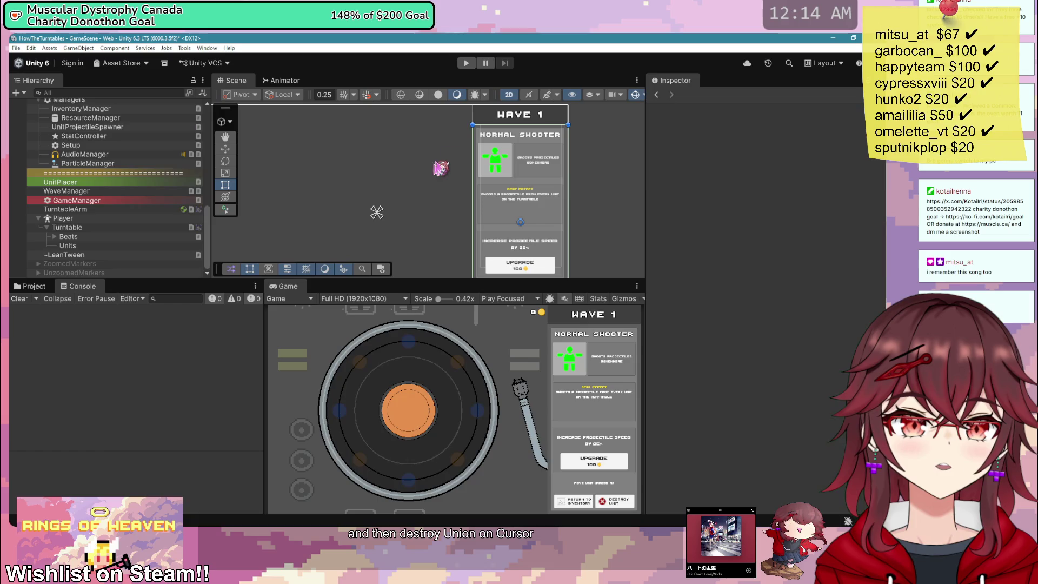
Step: Play-test by placing an inventory unit on the turntable, selecting it, pressing M to move it, then stopping
click(466, 63)
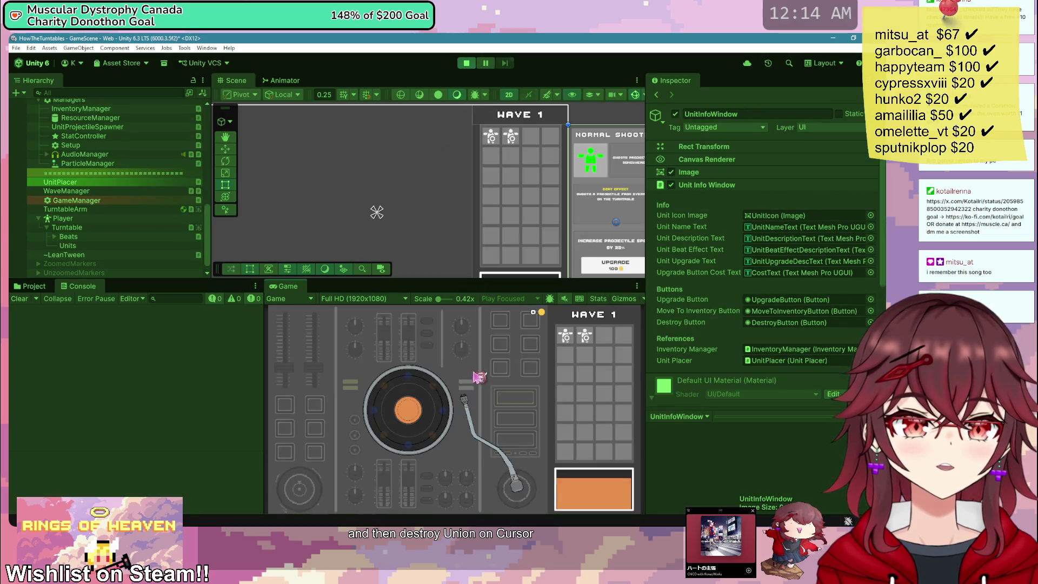
click(566, 341)
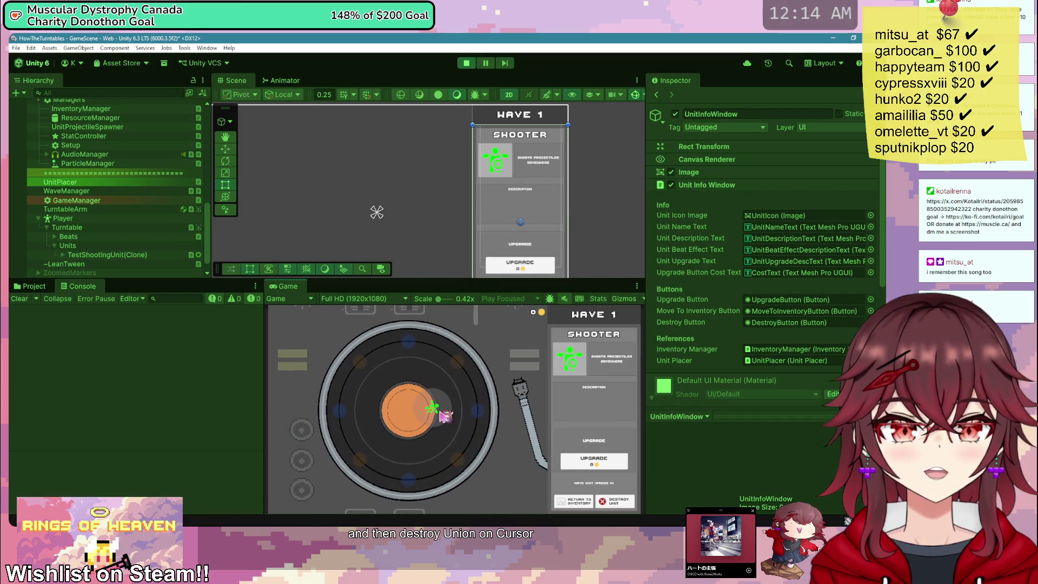
click(451, 438)
click(452, 439)
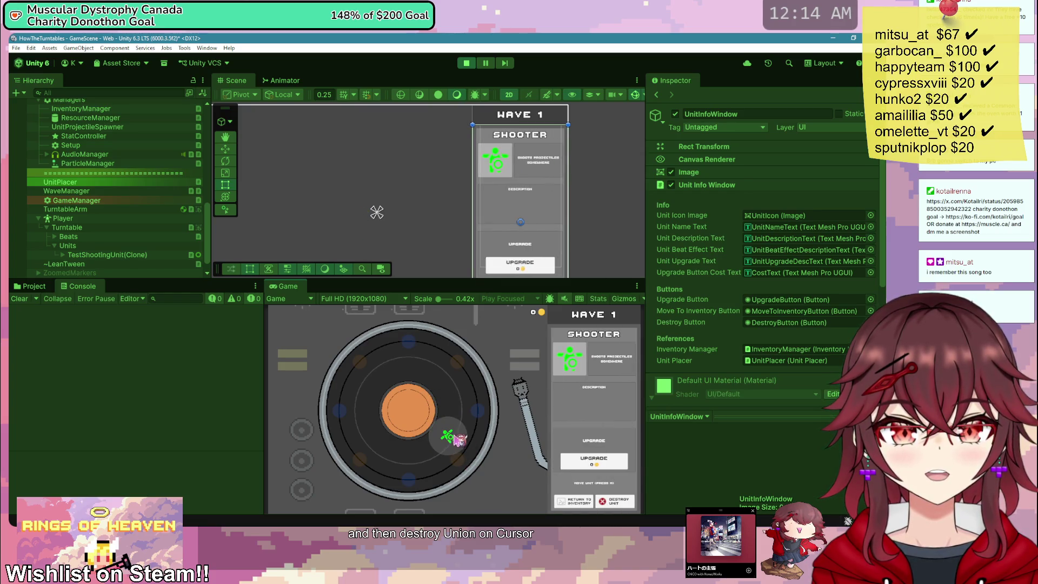
key(m)
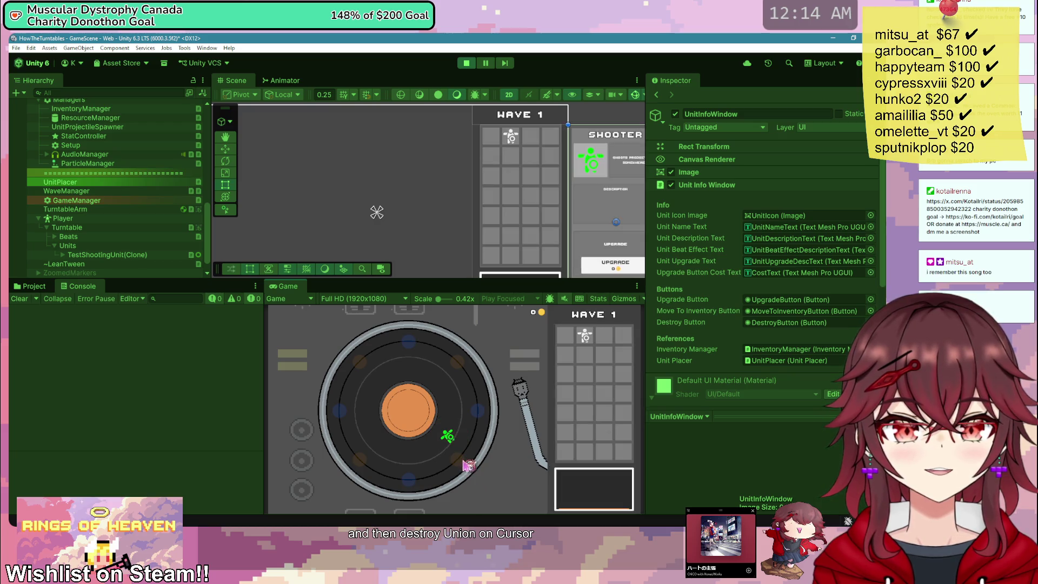
click(465, 63)
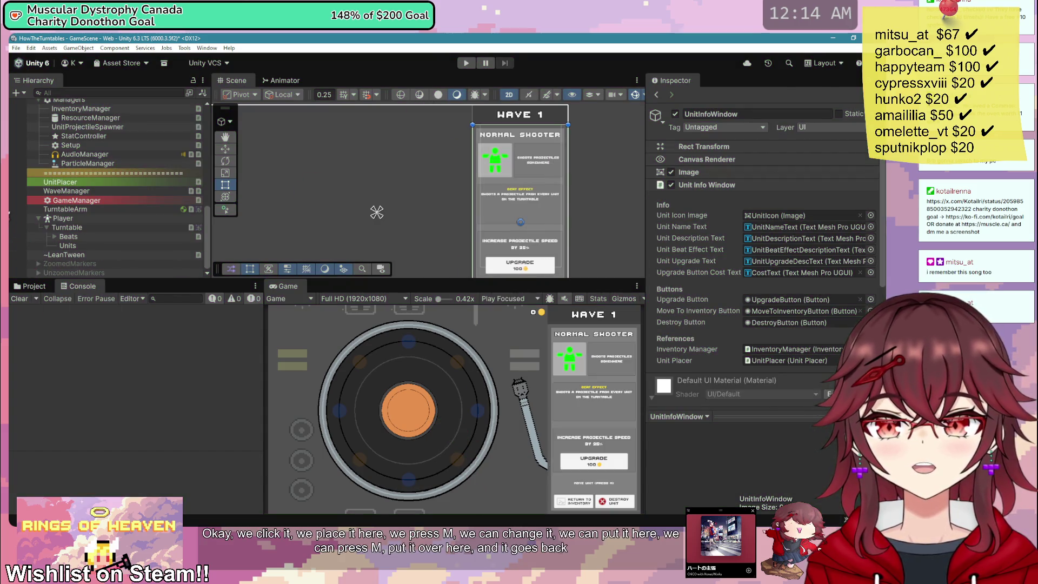
key(alt+Tab)
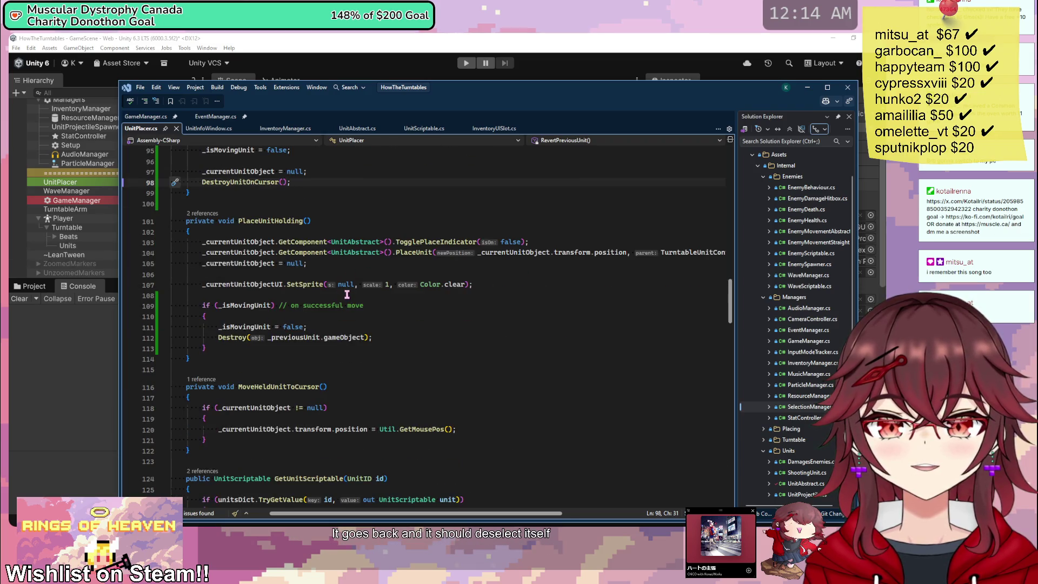
Step: Add '_currentUnitObject.Deselect();' above the null assignment in RevertPreviousUnit
scroll(346, 294, down, 4)
scroll(347, 294, up, 6)
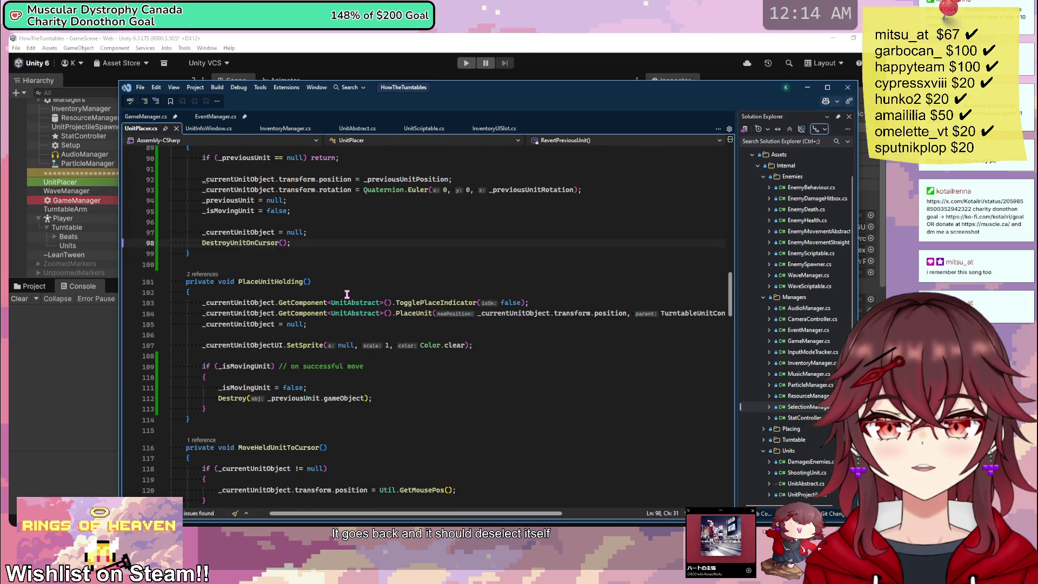
scroll(346, 293, up, 3)
click(336, 321)
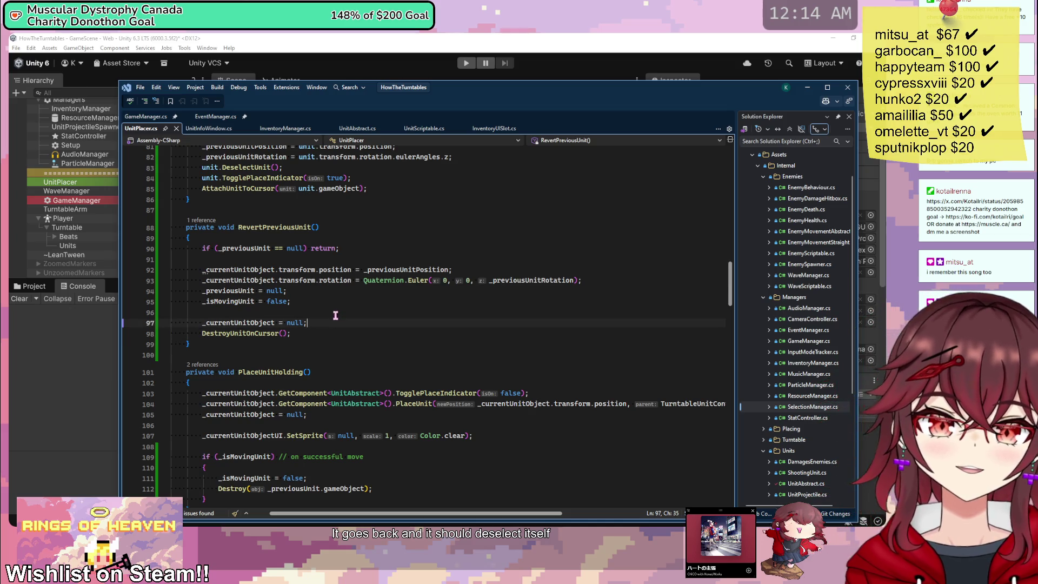
key(Home)
key(Return)
key(Return)
key(Up)
key(Up)
text(_cur)
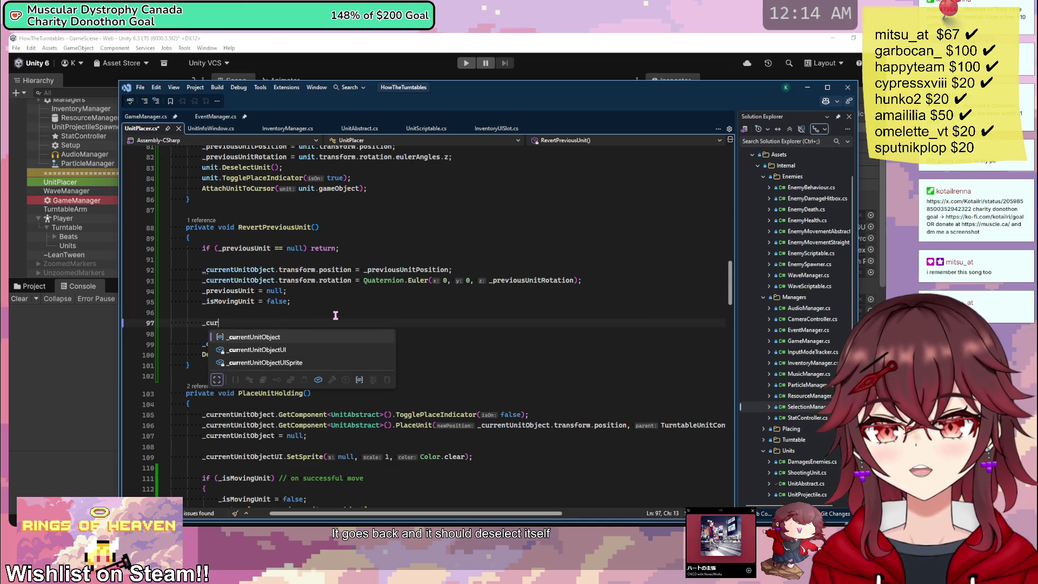
key(Tab)
text(.des)
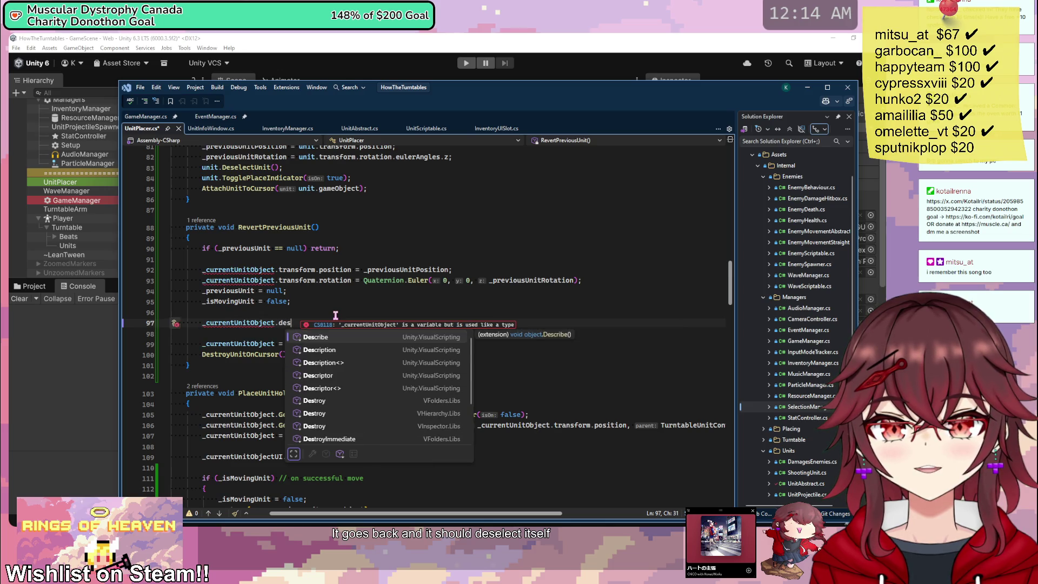
key(BackSpace)
key(BackSpace)
key(BackSpace)
text(Des)
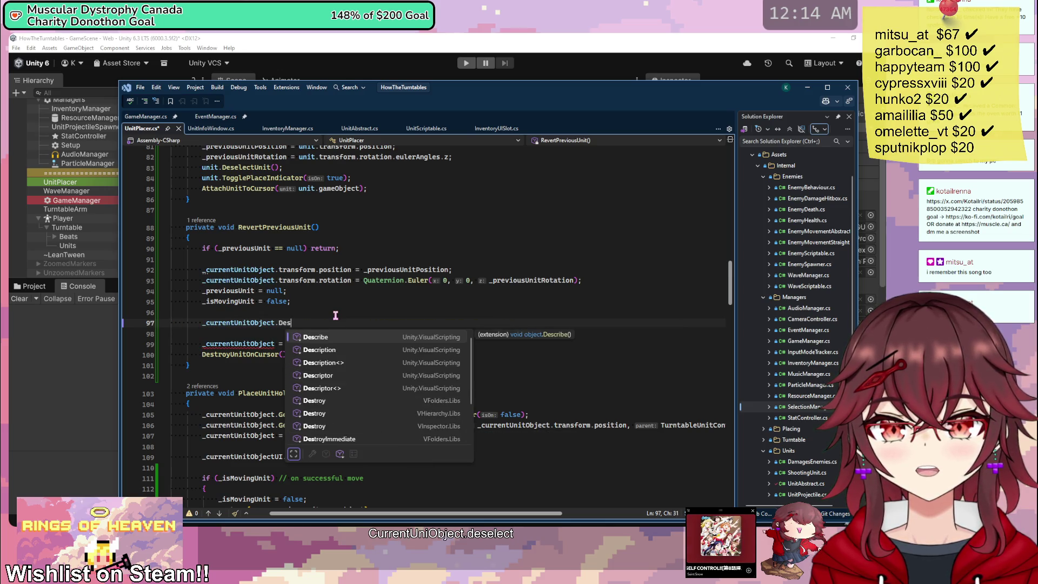
text(elect();)
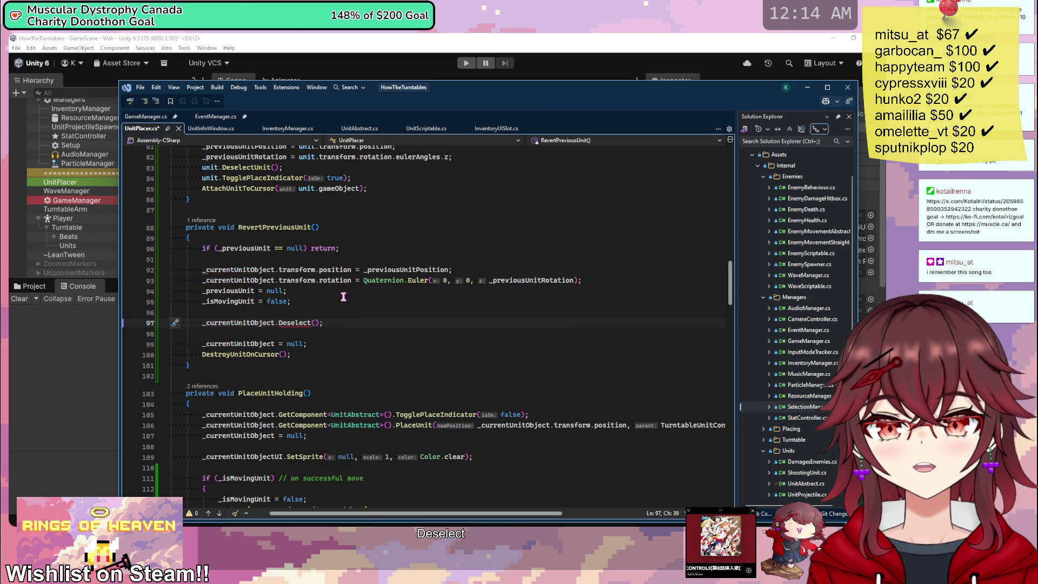
Step: Review the uses of _currentUnitObject, then select the new Deselect() call on line 97
scroll(343, 297, up, 3)
double_click(254, 412)
scroll(354, 359, up, 15)
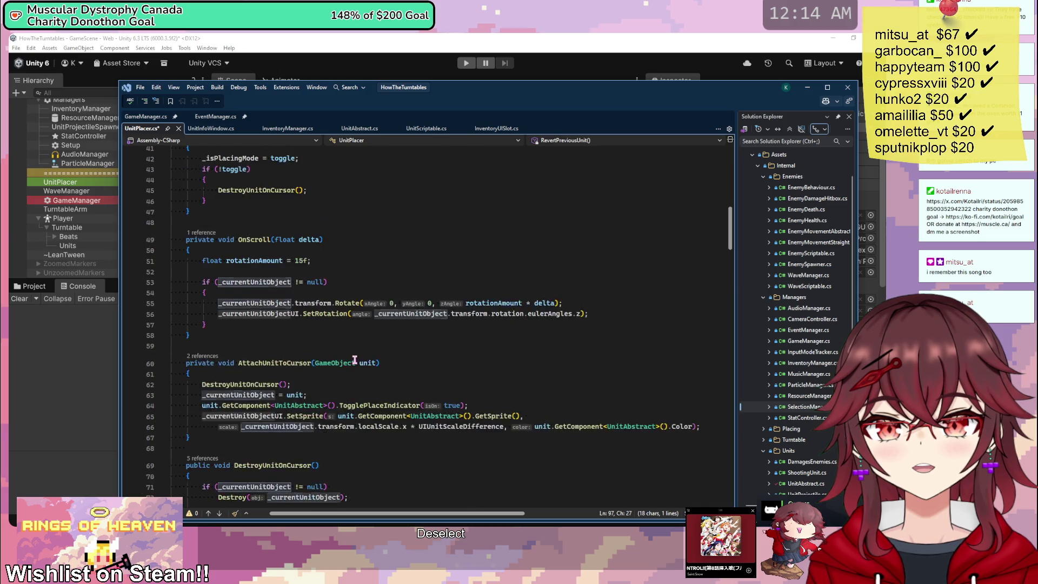
scroll(354, 359, up, 3)
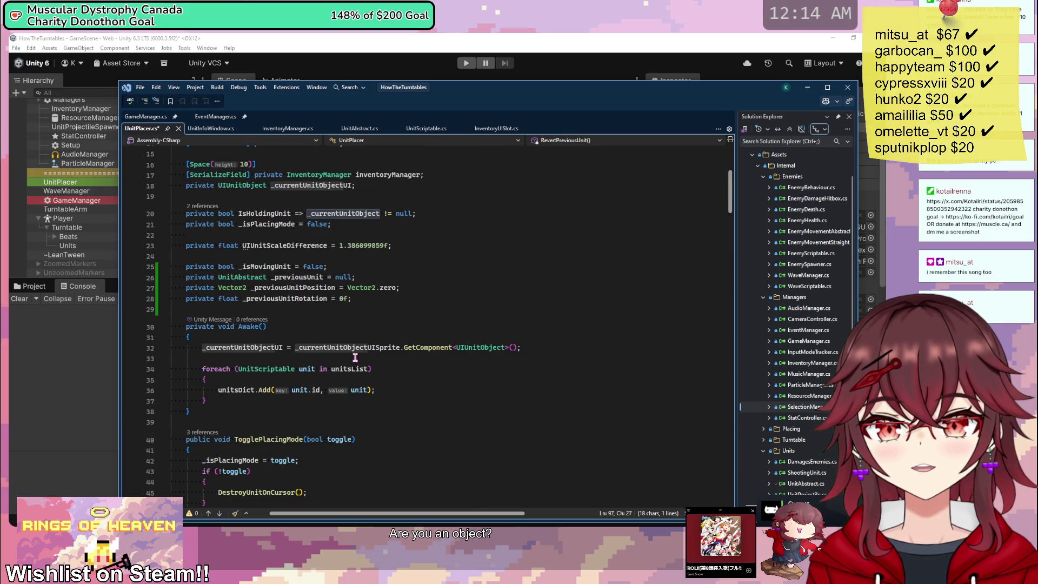
scroll(355, 357, up, 1)
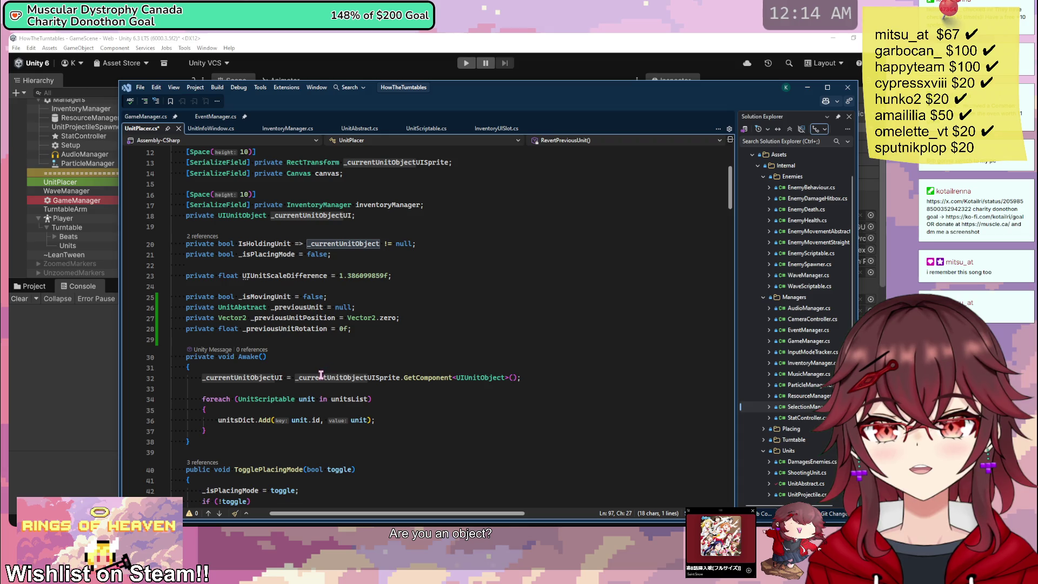
scroll(344, 350, down, 8)
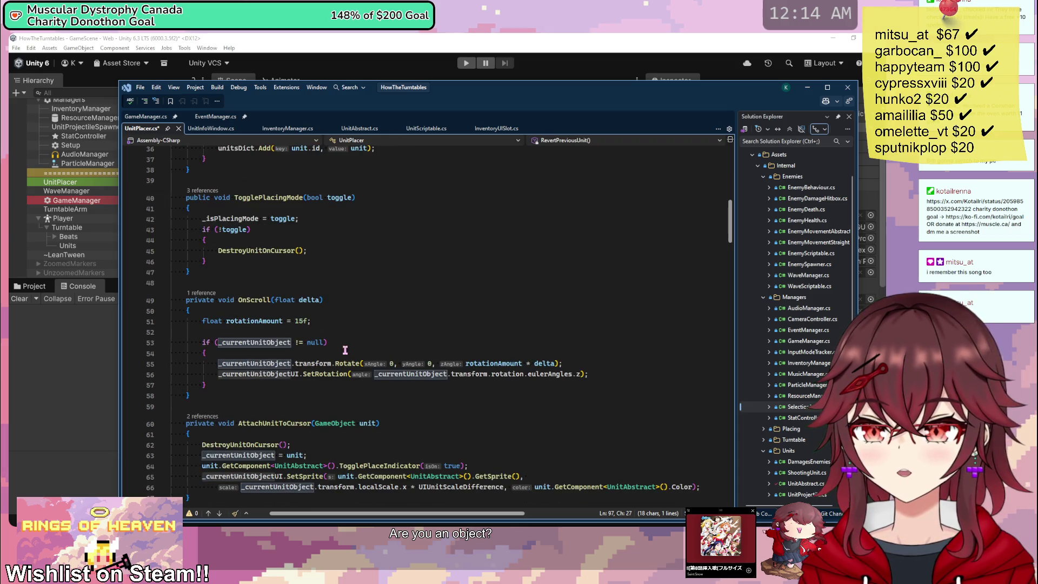
click(274, 342)
scroll(346, 356, down, 11)
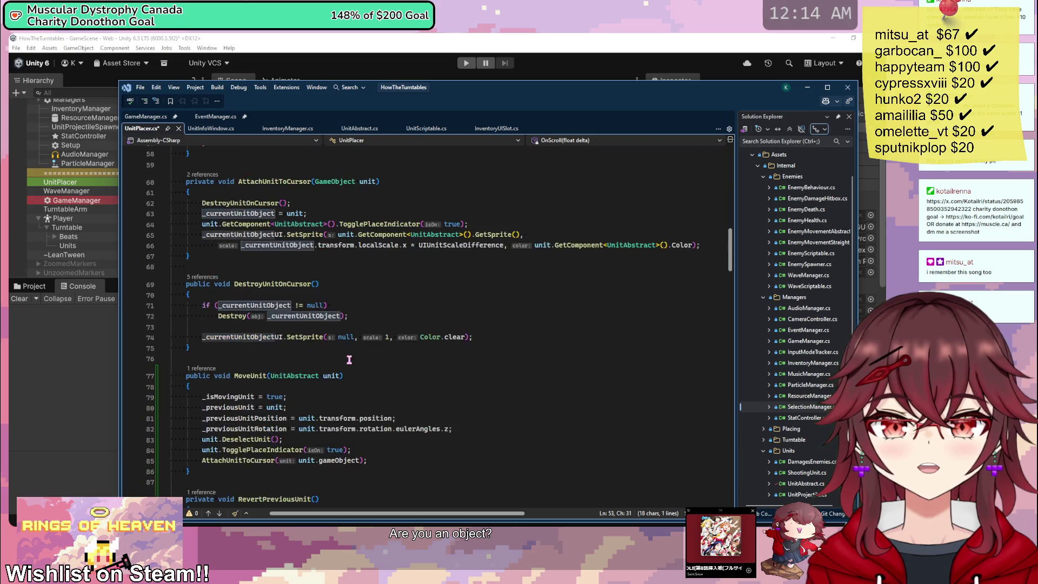
scroll(349, 359, down, 2)
mouse_move(252, 386)
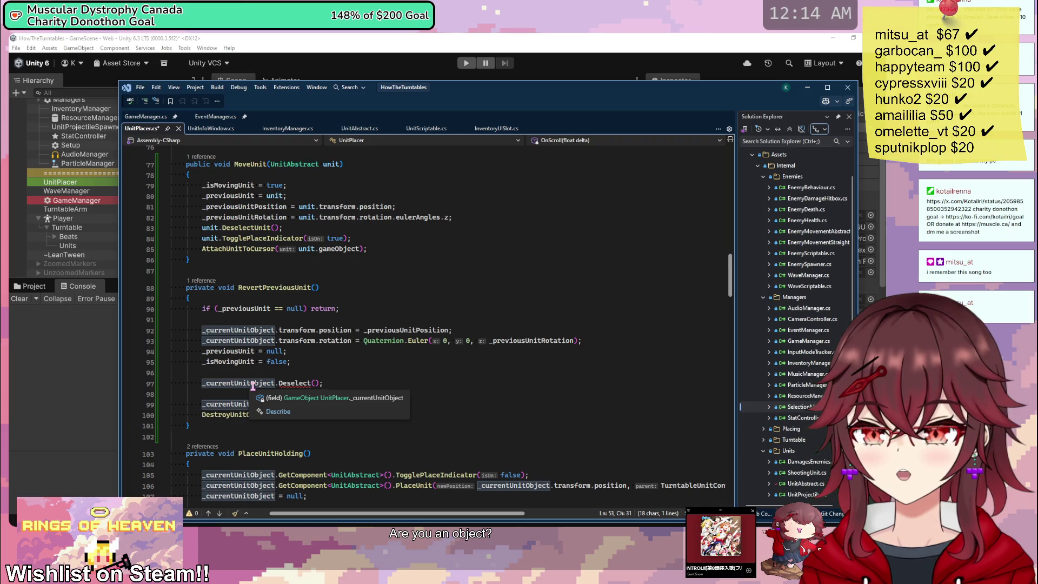
drag(326, 382, 278, 383)
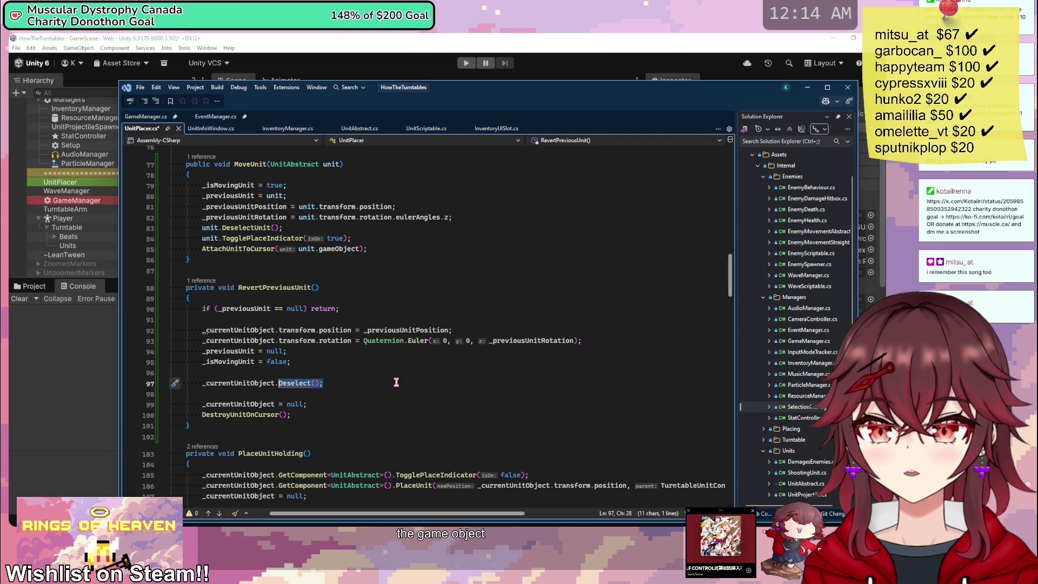
Step: Replace Deselect() with GetComponent<UnitAbstract>().TogglePlaceIndicator(false) on line 97 and save
text(GetC)
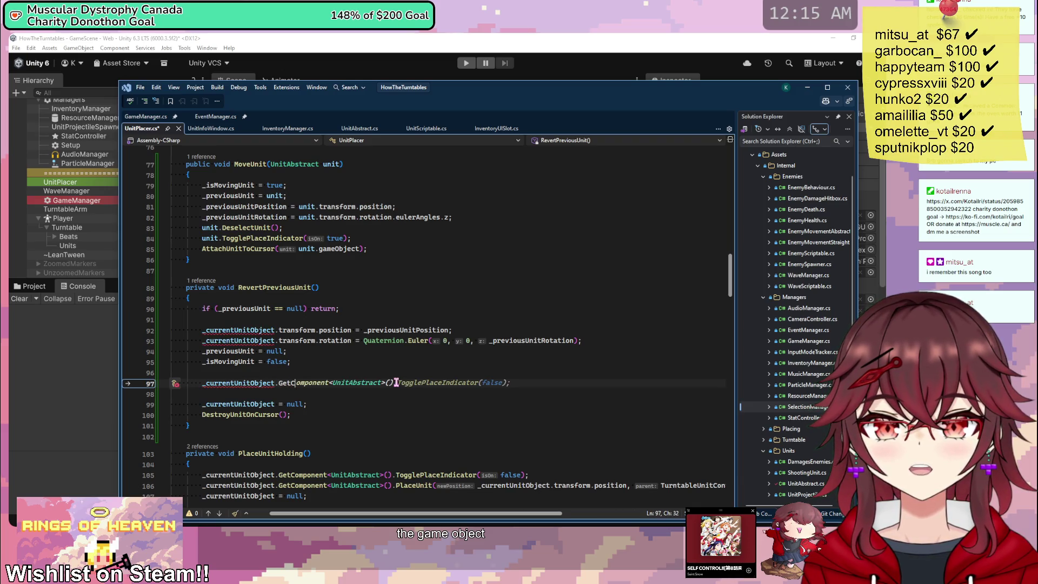
key(Tab)
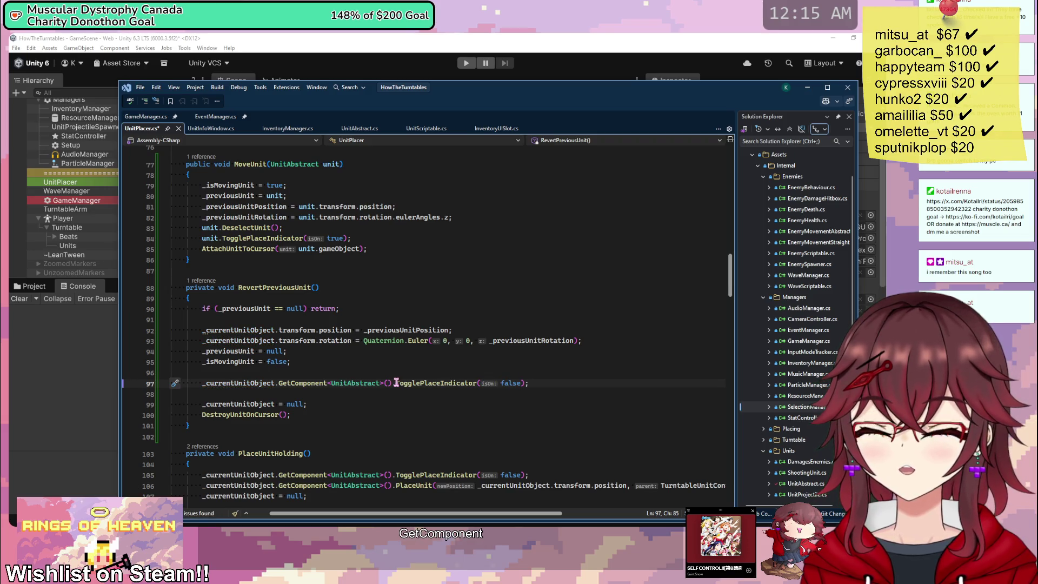
key(Left)
key(BackSpace)
key(BackSpace)
key(BackSpace)
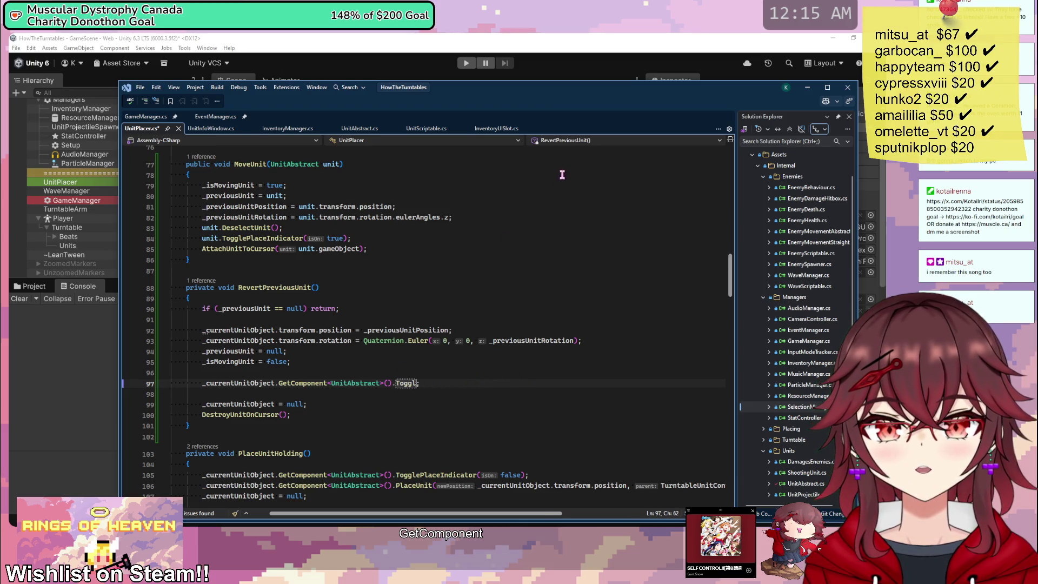
text(TogglePlaceIndicator(f)
text(alse))
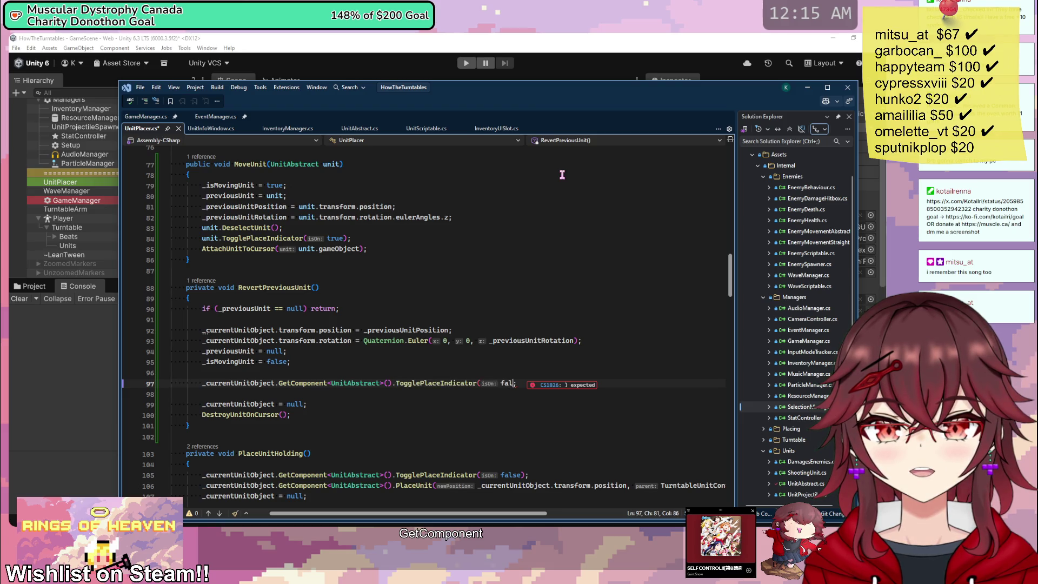
key(ctrl+s)
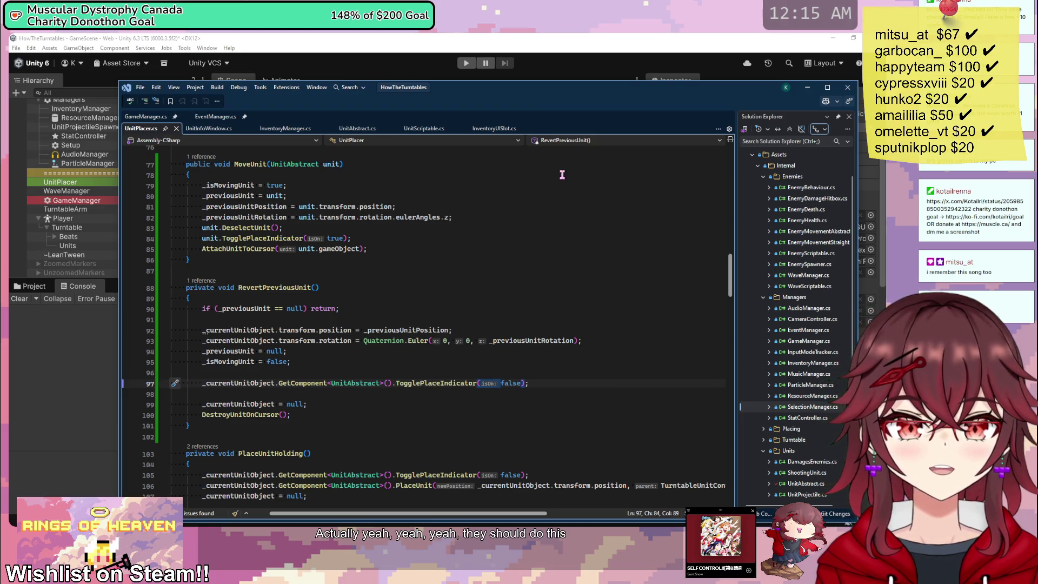
key(alt+Tab)
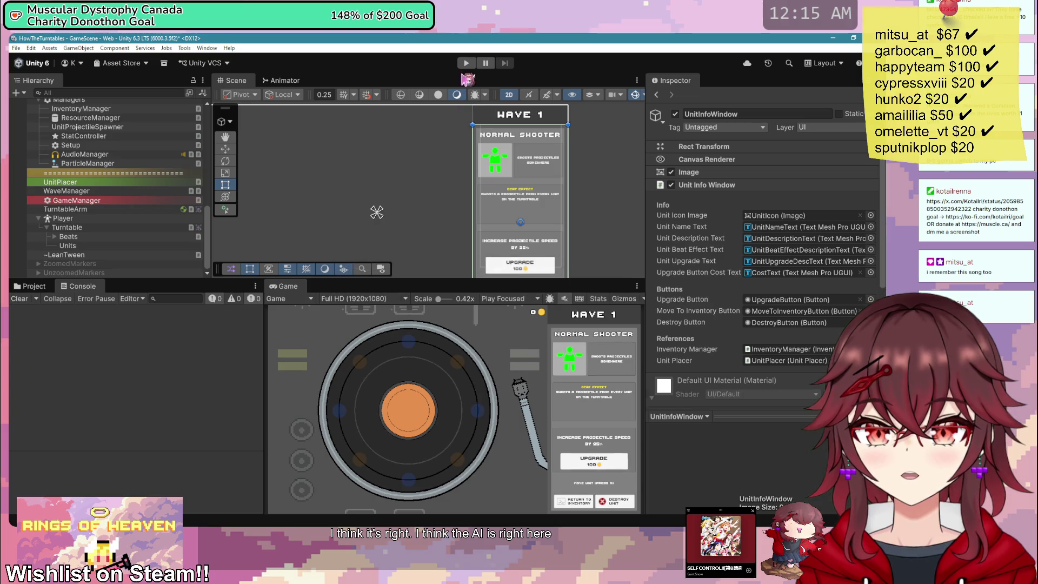
key(ctrl+p)
click(564, 338)
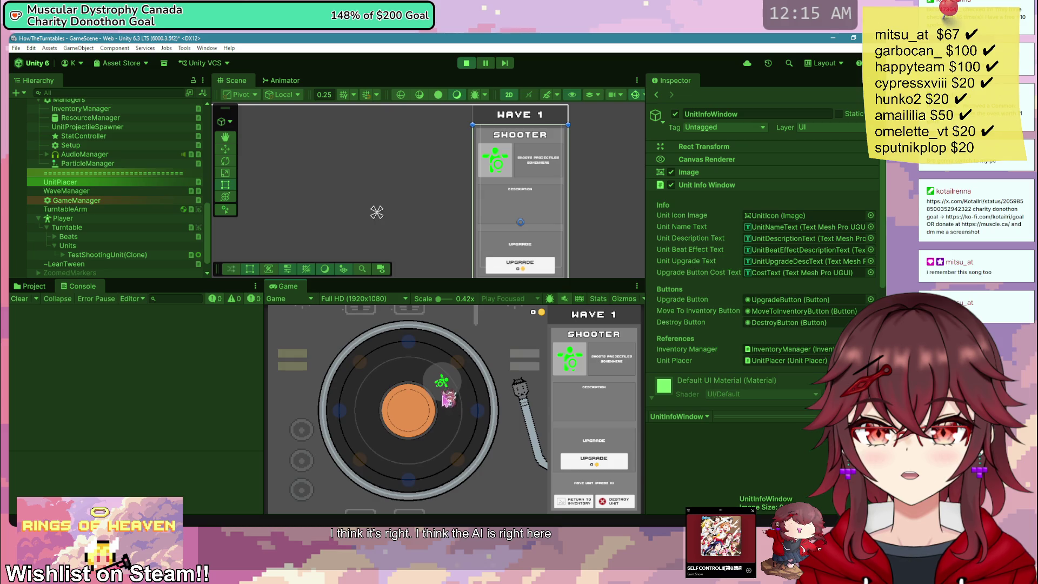
click(463, 401)
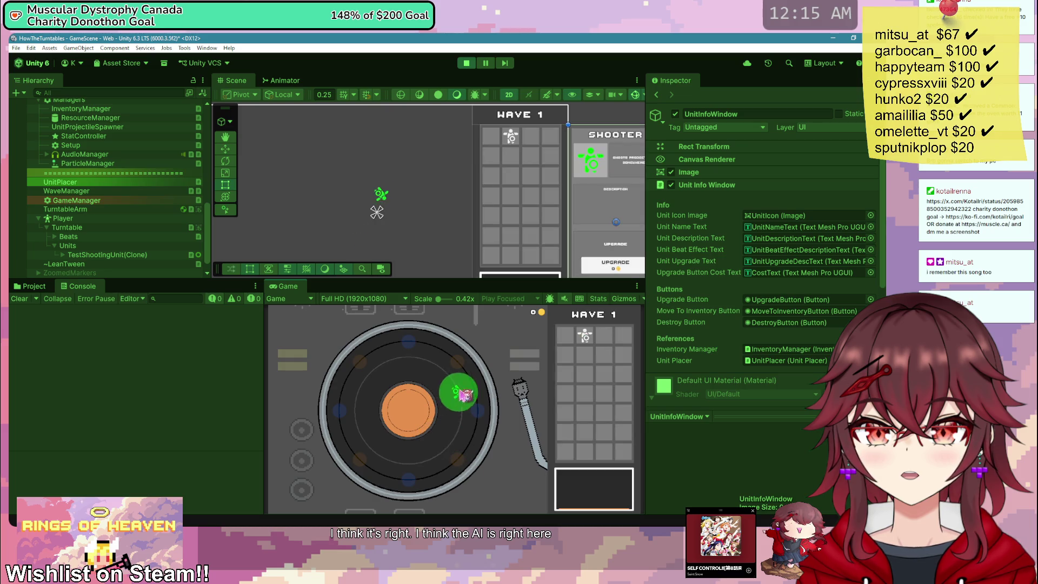
mouse_move(443, 441)
mouse_down()
mouse_move(349, 332)
mouse_move(574, 365)
mouse_up()
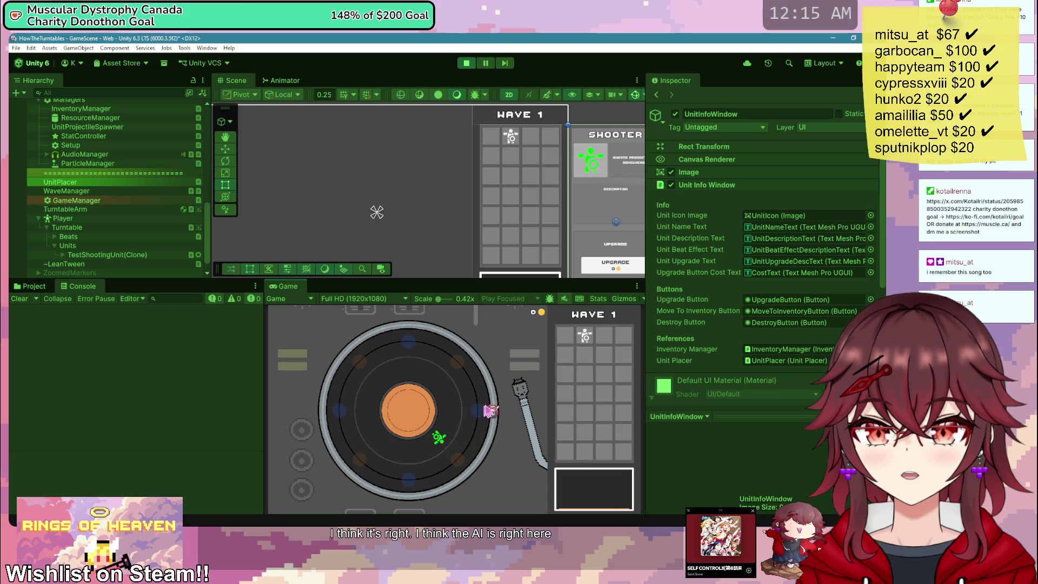
mouse_move(584, 336)
mouse_down()
mouse_move(443, 384)
mouse_move(372, 371)
mouse_move(348, 344)
mouse_move(354, 352)
mouse_up()
mouse_move(437, 436)
mouse_down()
mouse_move(481, 405)
mouse_move(479, 391)
mouse_move(465, 447)
mouse_move(479, 458)
mouse_move(463, 465)
mouse_move(479, 426)
mouse_move(523, 409)
mouse_up()
click(462, 465)
drag(462, 464, 441, 372)
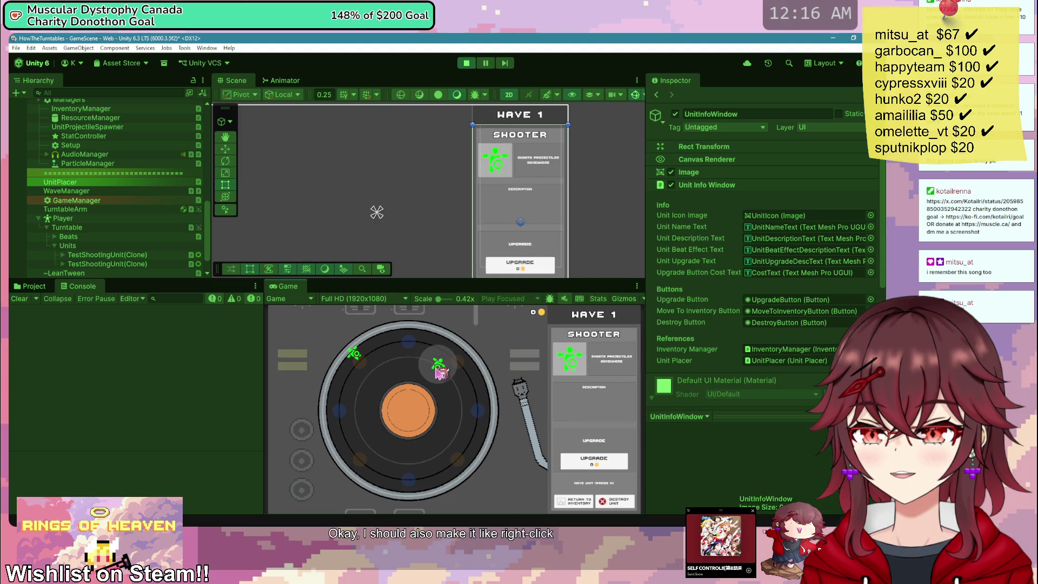
click(450, 397)
click(439, 368)
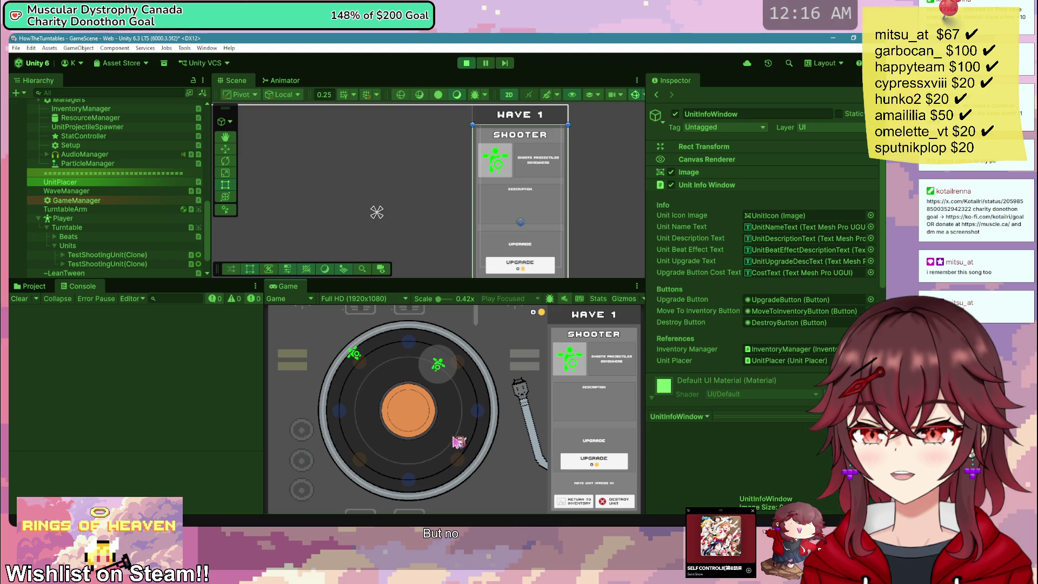
key(m)
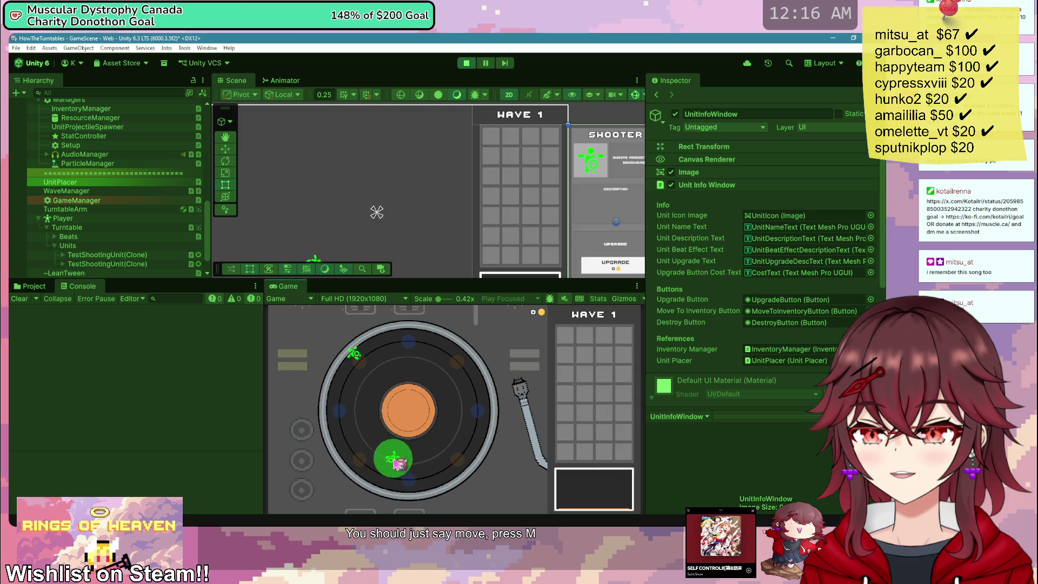
click(403, 443)
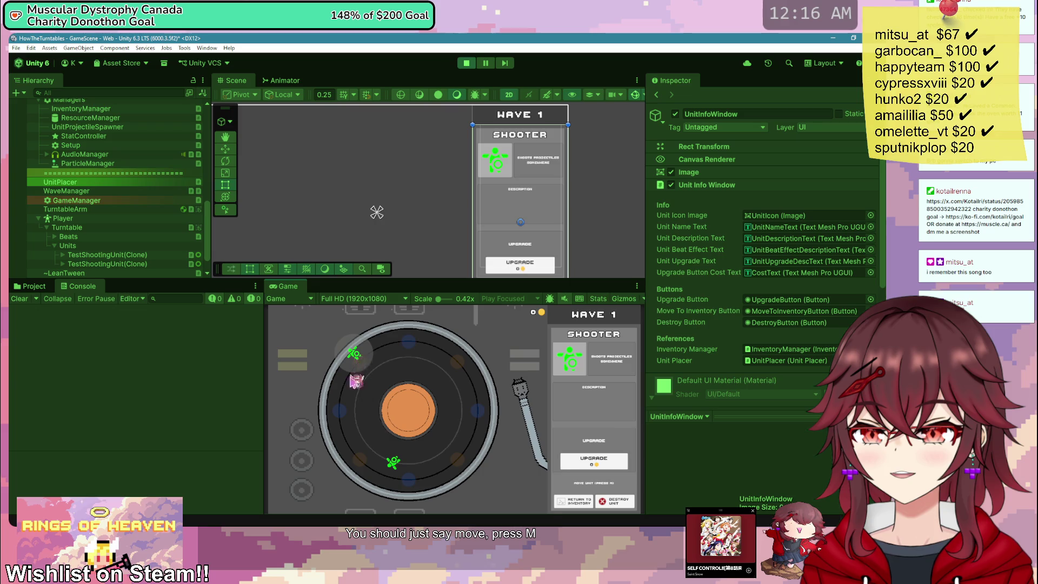
key(m)
click(346, 422)
key(m)
click(424, 339)
key(m)
click(424, 351)
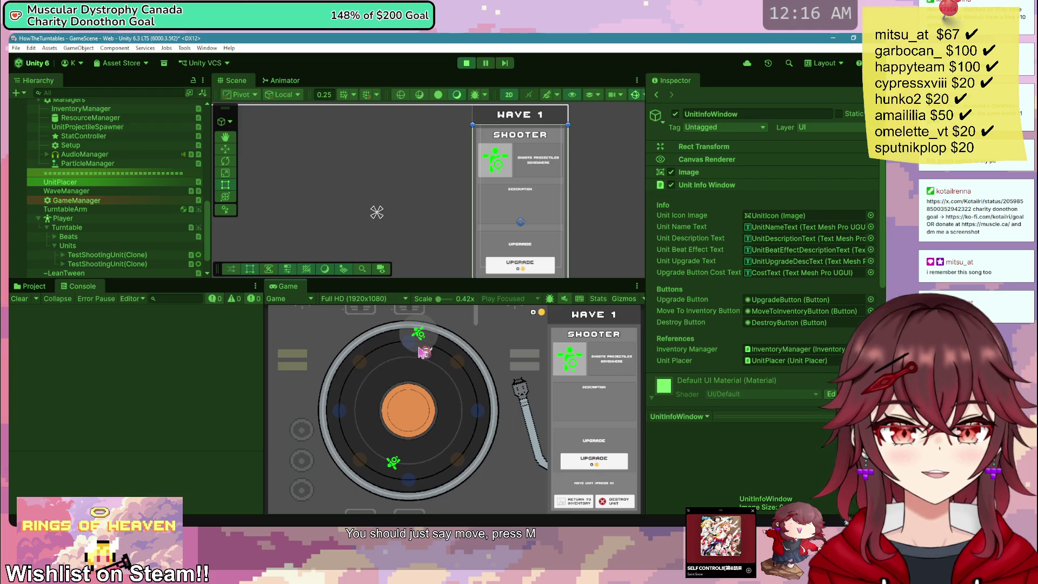
key(m)
click(484, 385)
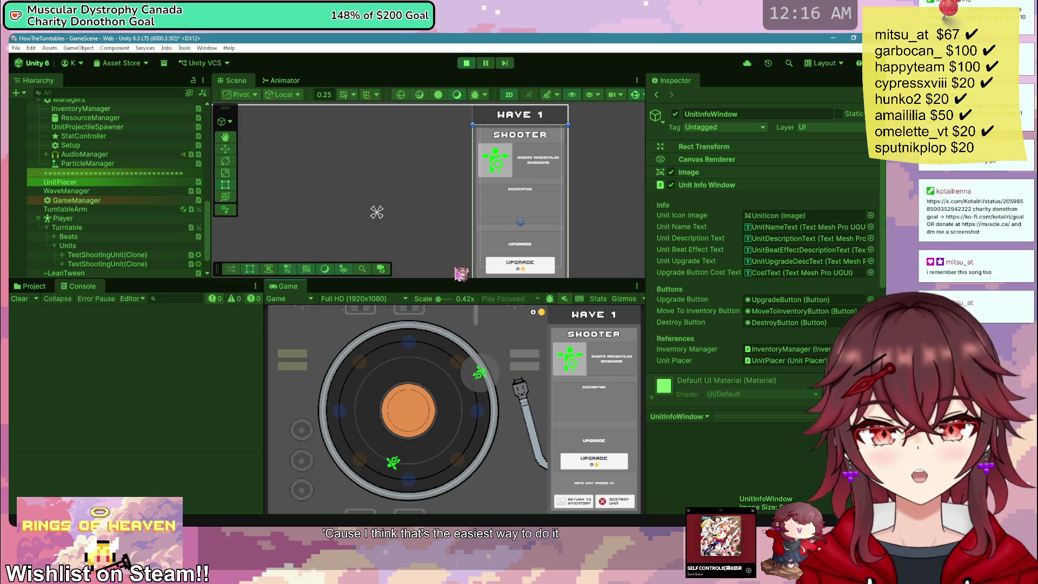
key(m)
click(482, 422)
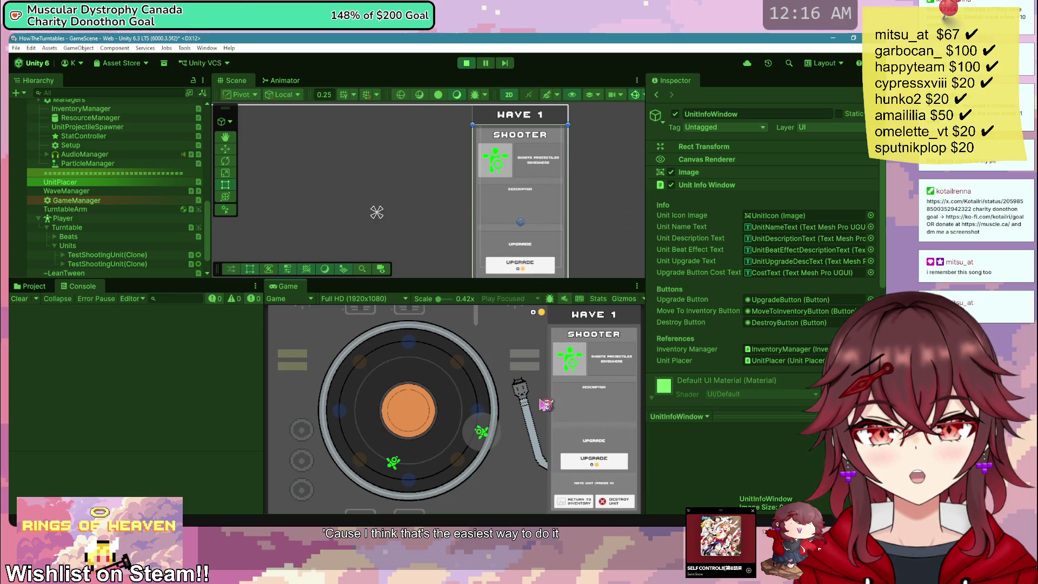
click(464, 64)
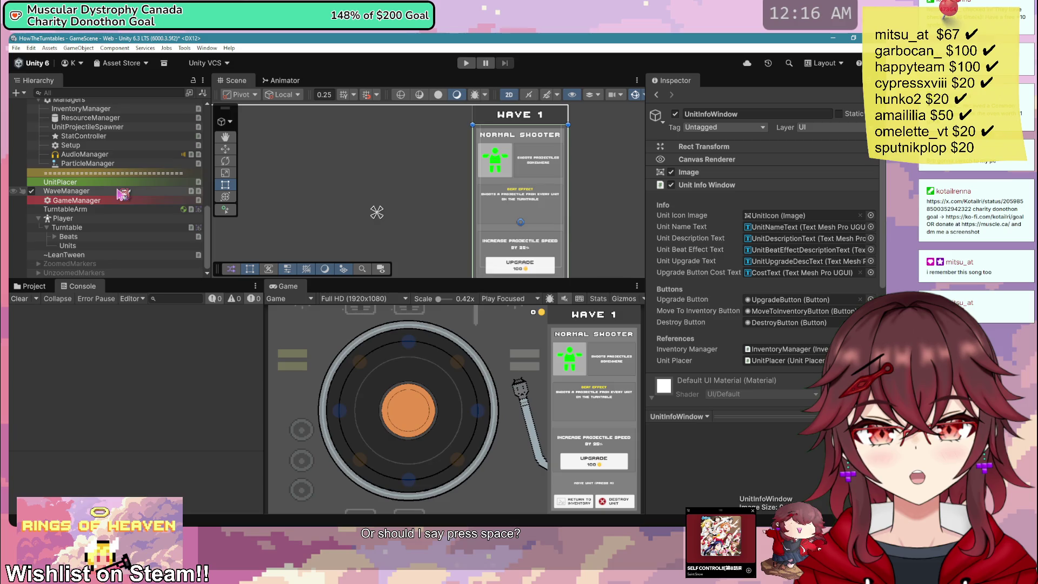
Step: Change the MoveInfoText hint to 'move unit (Press space)' and open the InputSystem_Actions asset
scroll(124, 216, up, 5)
scroll(108, 200, up, 3)
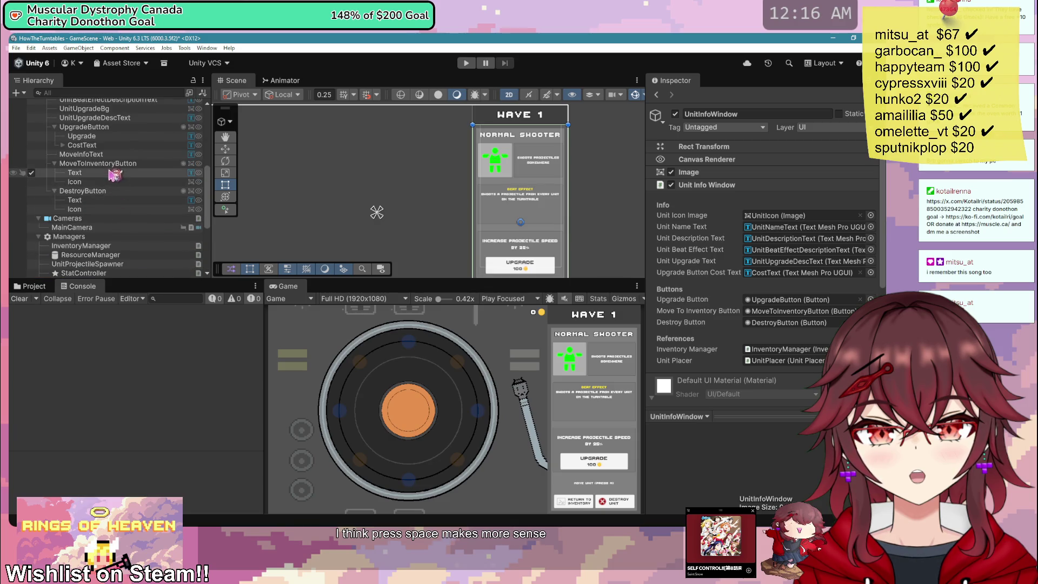
click(81, 154)
click(748, 220)
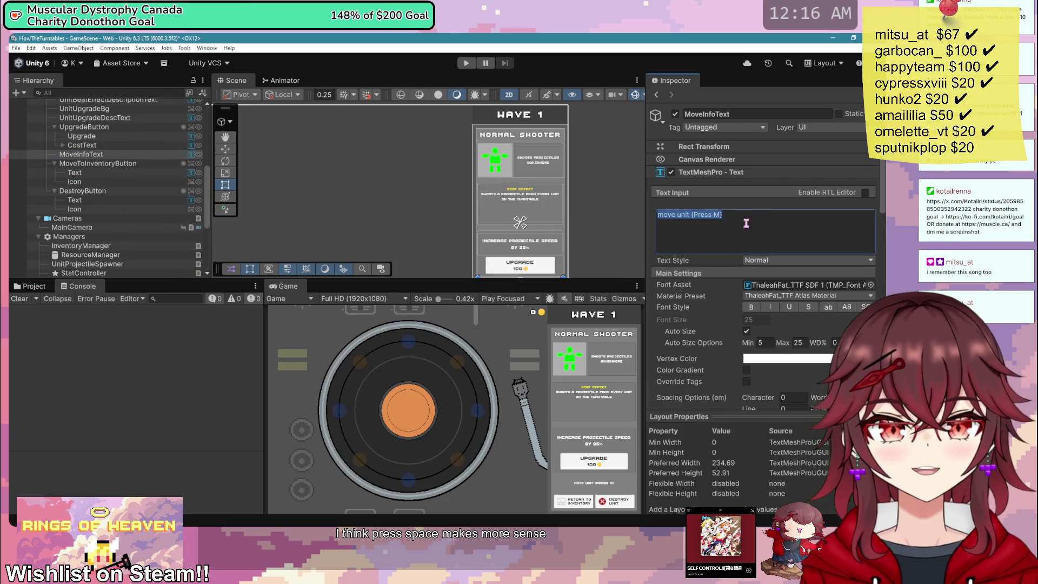
click(748, 220)
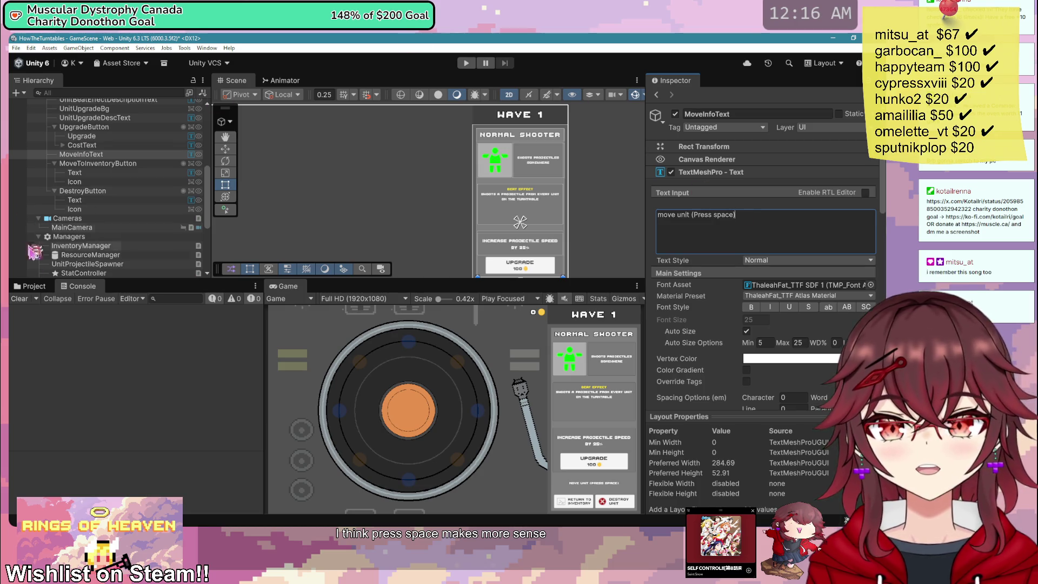
click(33, 286)
double_click(187, 426)
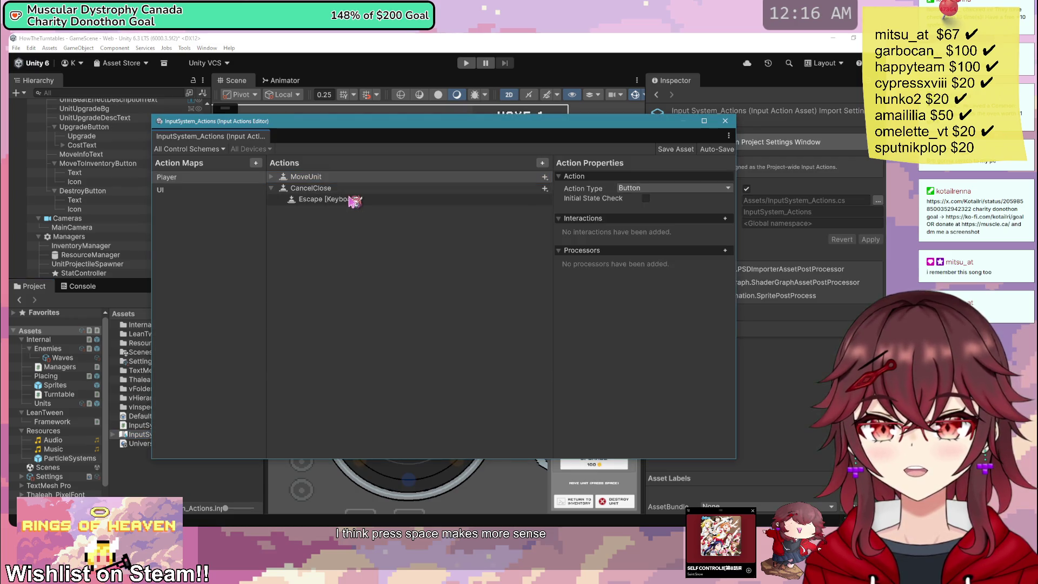
Step: Rebind MoveUnit's M keyboard binding to Space in InputSystem_Actions and save the asset
click(305, 176)
click(271, 176)
click(320, 188)
click(627, 187)
click(606, 200)
key(space)
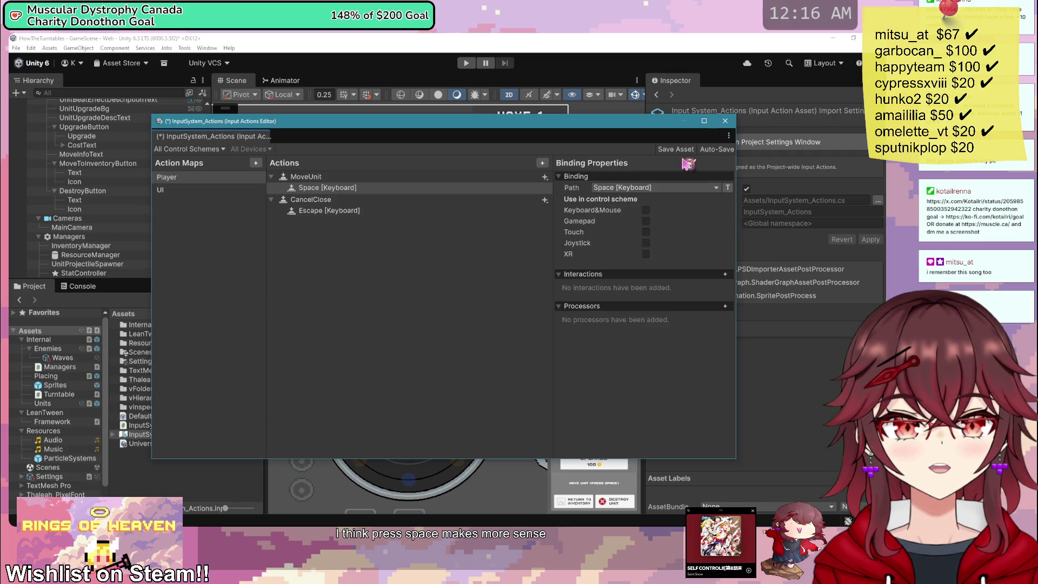
key(ctrl+s)
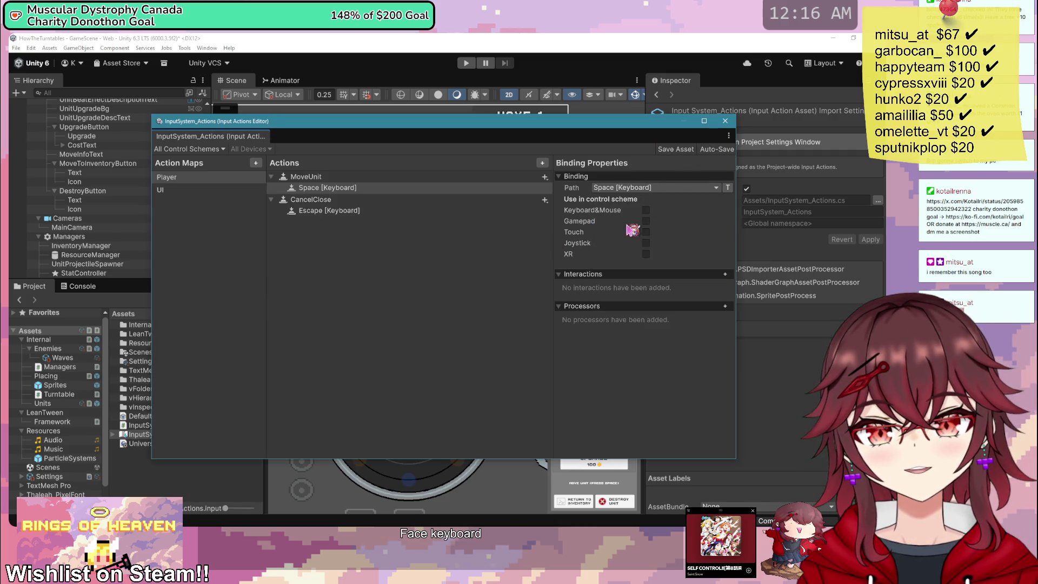